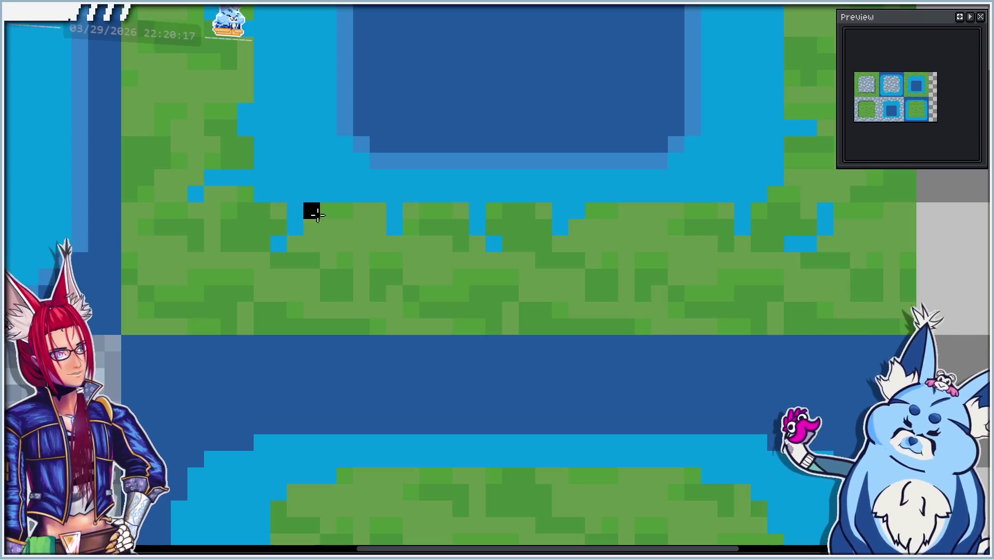
Paint a tan sand edge down the grass island's left coast with the Pencil
{"action": "scroll", "coordinate": [365, 241], "scroll_direction": "down", "scroll_amount": 2}
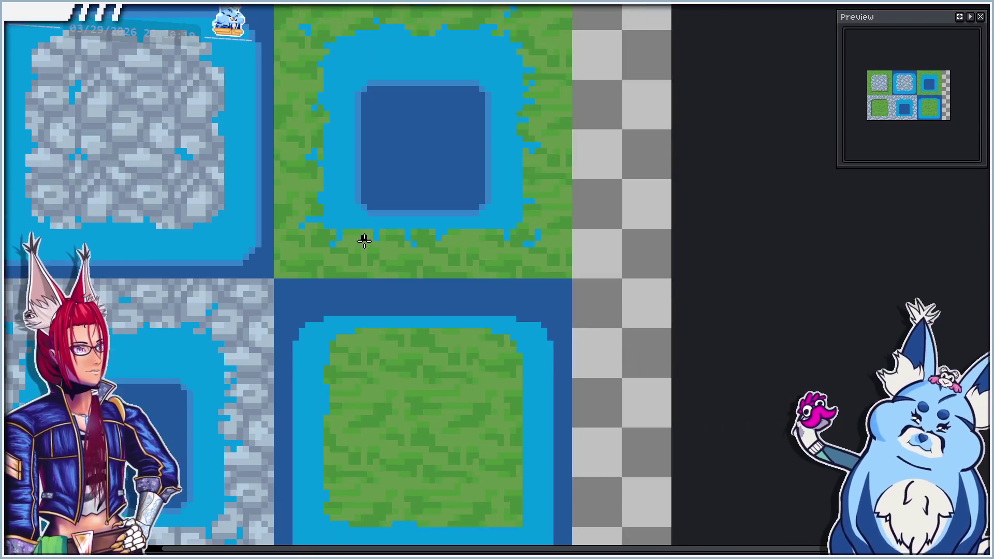
{"action": "scroll", "coordinate": [388, 204], "scroll_direction": "up", "scroll_amount": 4}
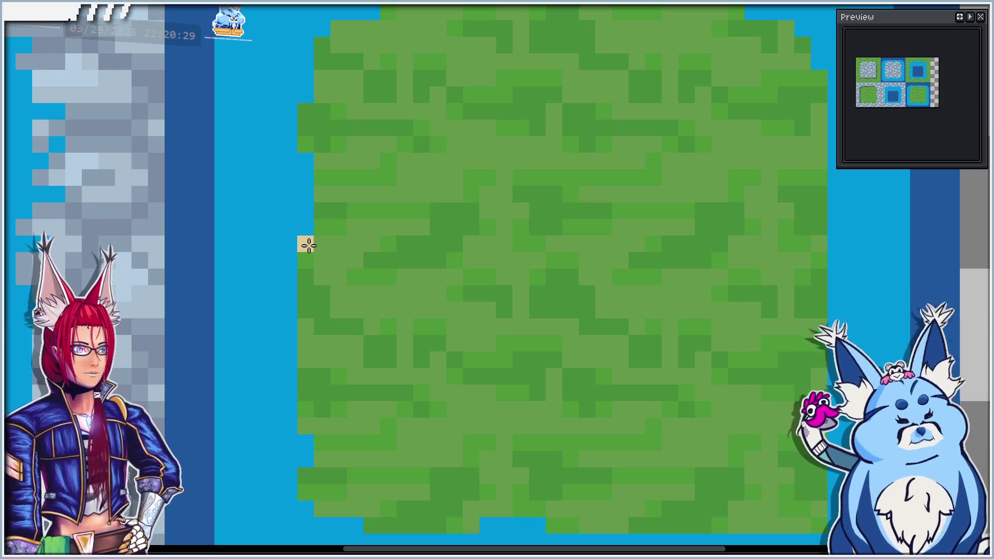
{"action": "left_click", "coordinate": [308, 245]}
{"action": "scroll", "coordinate": [331, 269], "scroll_direction": "down", "scroll_amount": 2}
{"action": "scroll", "coordinate": [290, 285], "scroll_direction": "down", "scroll_amount": 1}
{"action": "left_click", "coordinate": [294, 295], "text": "shift"}
{"action": "mouse_move", "coordinate": [306, 308]}
{"action": "left_mouse_down"}
{"action": "mouse_move", "coordinate": [299, 329]}
{"action": "mouse_move", "coordinate": [344, 366]}
{"action": "mouse_move", "coordinate": [464, 360]}
{"action": "mouse_move", "coordinate": [679, 373]}
{"action": "left_mouse_up"}
{"action": "scroll", "coordinate": [492, 374], "scroll_direction": "down", "scroll_amount": 2}
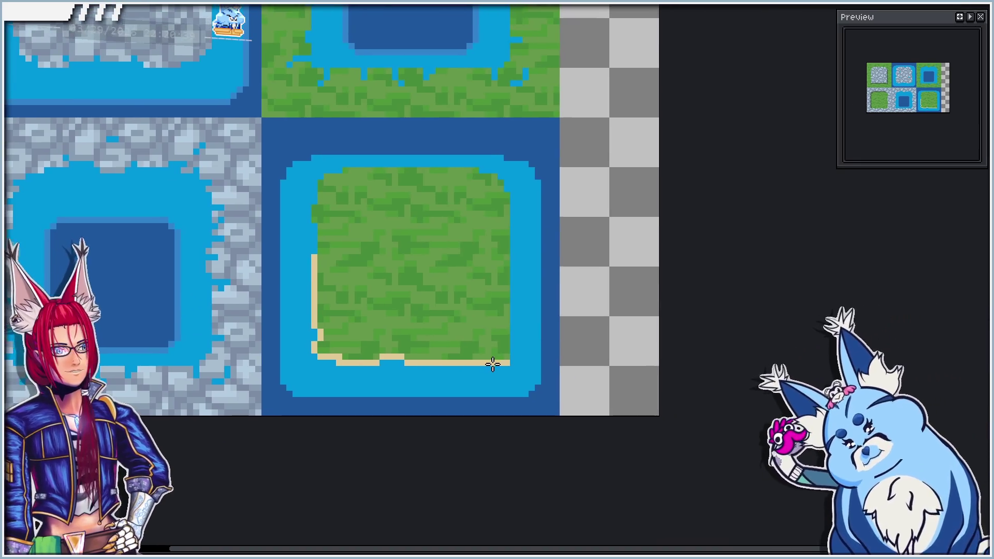
{"action": "scroll", "coordinate": [505, 353], "scroll_direction": "up", "scroll_amount": 2}
Run sand up the island's right edge, restoring water at the bottom-right corner
{"action": "left_click", "coordinate": [521, 336]}
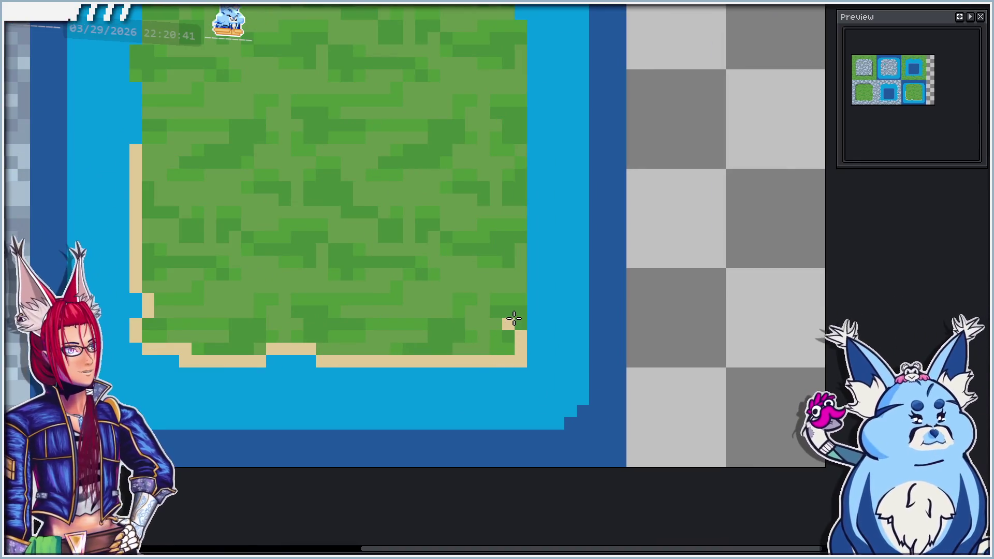
{"action": "left_click_drag", "start_coordinate": [530, 321], "coordinate": [510, 244]}
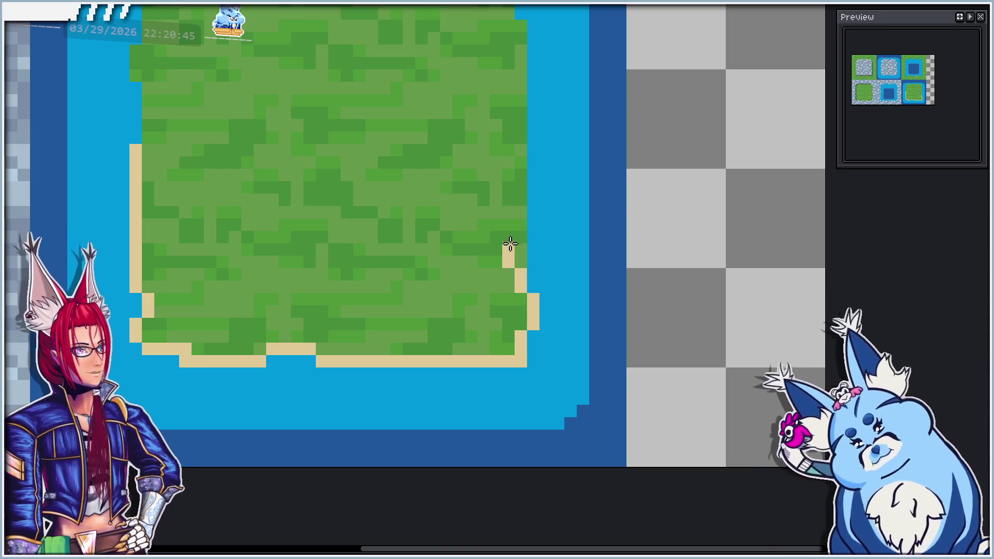
{"action": "left_click", "coordinate": [509, 235]}
{"action": "left_click_drag", "start_coordinate": [521, 362], "coordinate": [521, 343]}
{"action": "scroll", "coordinate": [517, 300], "scroll_direction": "up", "scroll_amount": 4}
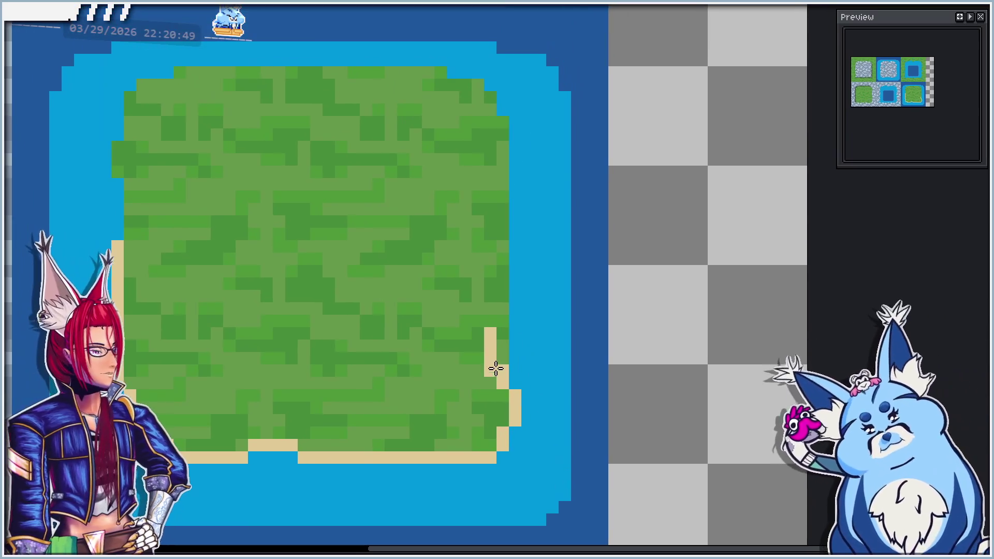
{"action": "left_click_drag", "start_coordinate": [501, 318], "coordinate": [502, 293]}
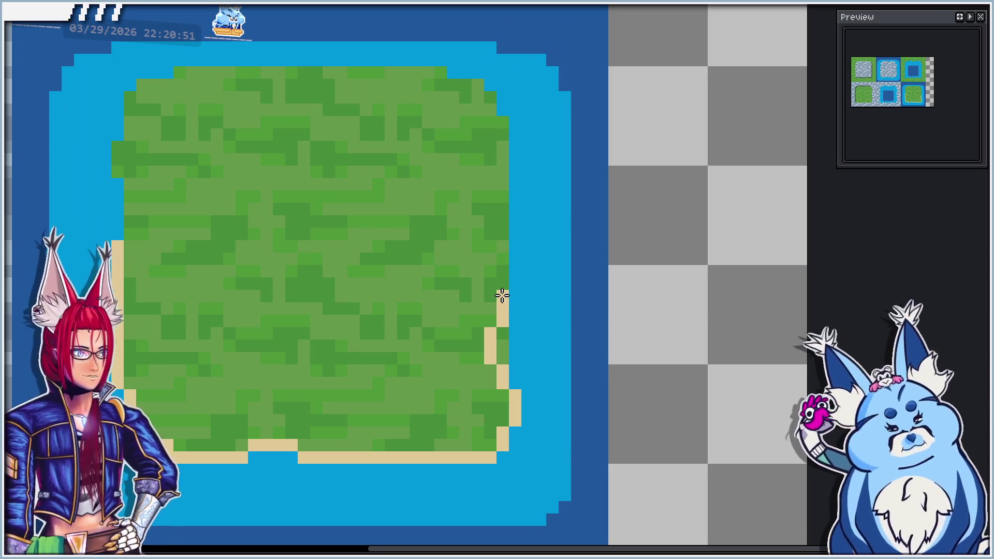
Extend sand up the island's left edge toward the top, removing stray pixels
{"action": "left_click", "coordinate": [145, 193]}
{"action": "mouse_move", "coordinate": [129, 231]}
{"action": "left_mouse_down"}
{"action": "mouse_move", "coordinate": [131, 212]}
{"action": "mouse_move", "coordinate": [104, 169]}
{"action": "mouse_move", "coordinate": [117, 136]}
{"action": "left_mouse_up"}
{"action": "key", "text": "ctrl+z"}
{"action": "left_click", "coordinate": [109, 148]}
{"action": "mouse_move", "coordinate": [120, 134]}
{"action": "left_mouse_down"}
{"action": "mouse_move", "coordinate": [126, 82]}
{"action": "mouse_move", "coordinate": [150, 73]}
{"action": "mouse_move", "coordinate": [312, 85]}
{"action": "mouse_move", "coordinate": [329, 73]}
{"action": "mouse_move", "coordinate": [420, 71]}
{"action": "left_mouse_up"}
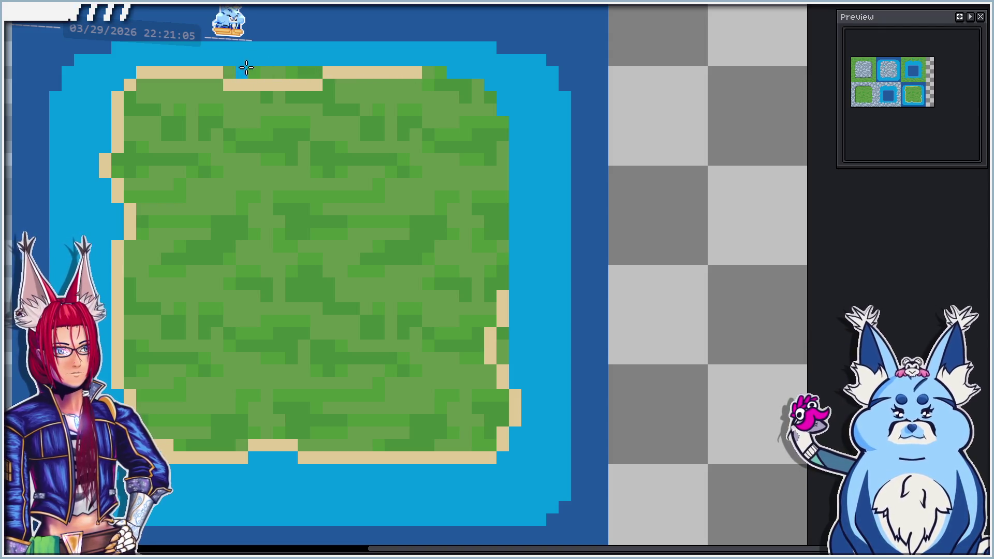
{"action": "scroll", "coordinate": [273, 204], "scroll_direction": "down", "scroll_amount": 3}
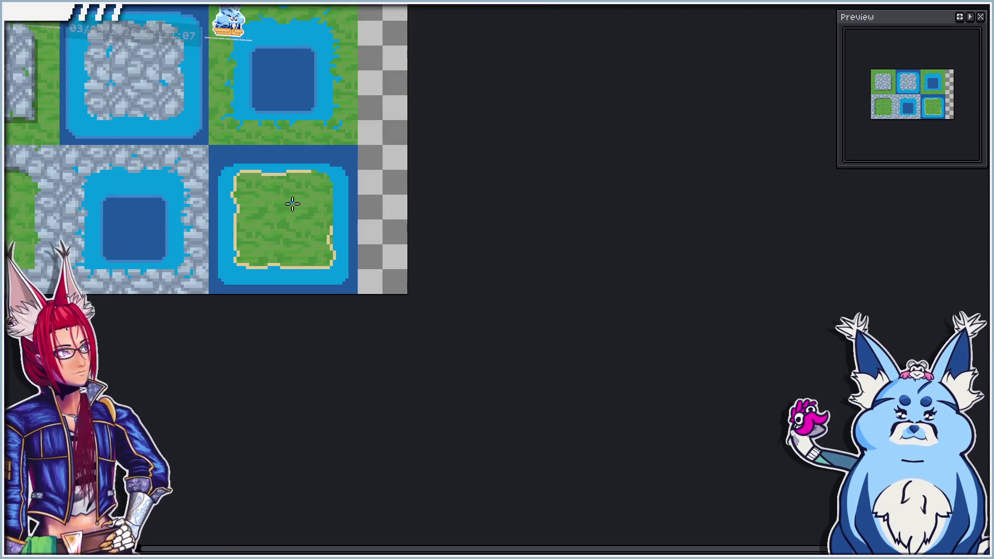
Paint sand along the island's top-right edge and down its right edge
{"action": "scroll", "coordinate": [265, 194], "scroll_direction": "up", "scroll_amount": 3}
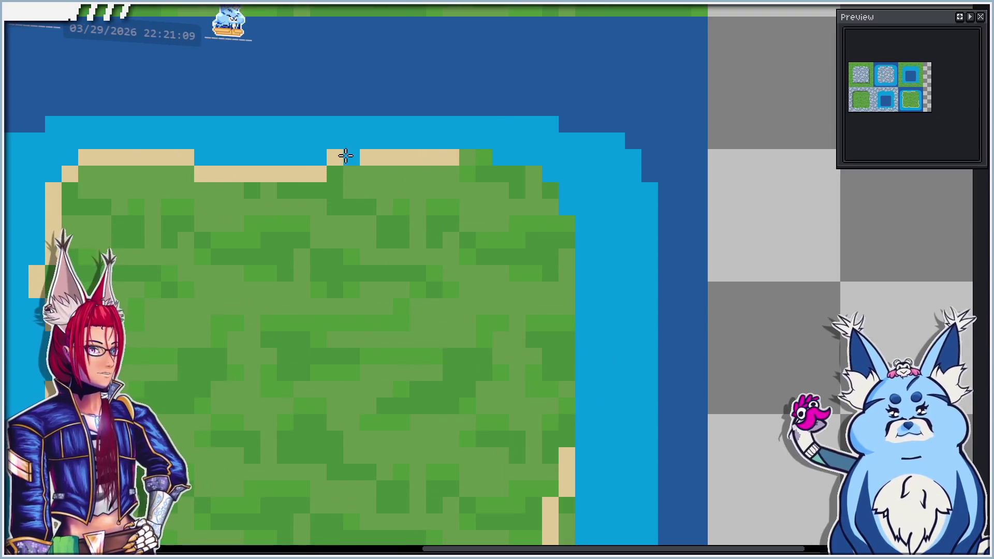
{"action": "mouse_move", "coordinate": [500, 172]}
{"action": "left_mouse_down"}
{"action": "mouse_move", "coordinate": [526, 168]}
{"action": "mouse_move", "coordinate": [567, 221]}
{"action": "mouse_move", "coordinate": [566, 336]}
{"action": "left_mouse_up"}
{"action": "left_click_drag", "start_coordinate": [567, 336], "coordinate": [494, 202]}
{"action": "mouse_move", "coordinate": [505, 199]}
{"action": "left_mouse_down"}
{"action": "mouse_move", "coordinate": [507, 168]}
{"action": "mouse_move", "coordinate": [521, 291]}
{"action": "mouse_move", "coordinate": [511, 317]}
{"action": "left_mouse_up"}
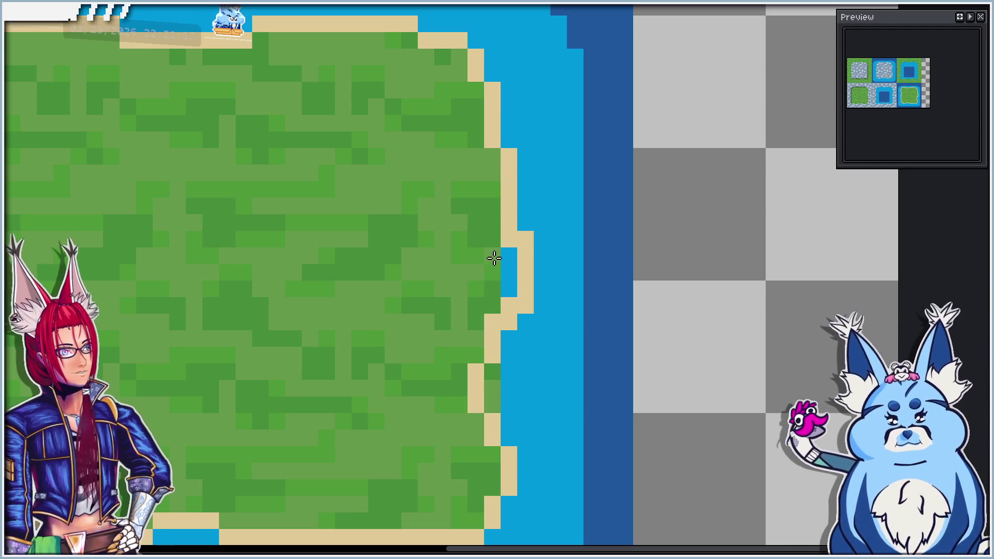
Clean up stray coastal pixels, returning them to water or grass
{"action": "left_click", "coordinate": [512, 302]}
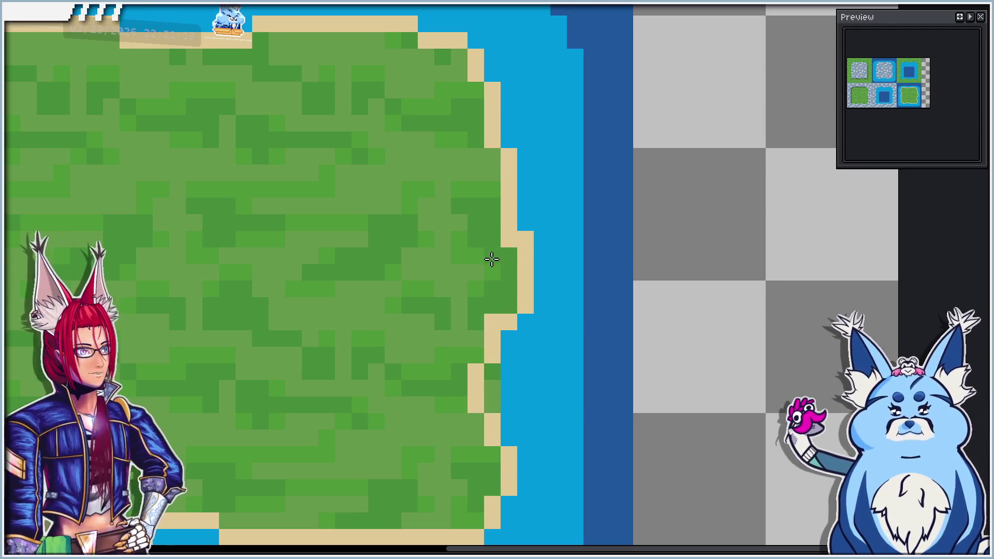
{"action": "left_click_drag", "start_coordinate": [473, 351], "coordinate": [461, 260]}
{"action": "left_click", "coordinate": [475, 242]}
{"action": "left_click", "coordinate": [482, 296]}
{"action": "scroll", "coordinate": [466, 289], "scroll_direction": "down", "scroll_amount": 5}
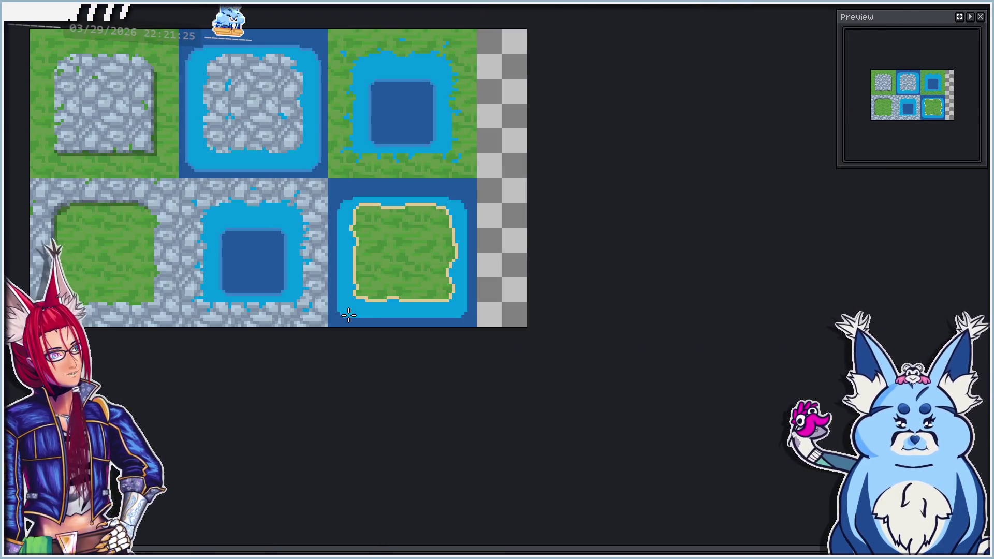
Paint a sand row along the lake's bottom shore and a short column at its lower-left
{"action": "left_click_drag", "start_coordinate": [349, 314], "coordinate": [388, 332]}
{"action": "scroll", "coordinate": [388, 332], "scroll_direction": "up", "scroll_amount": 4}
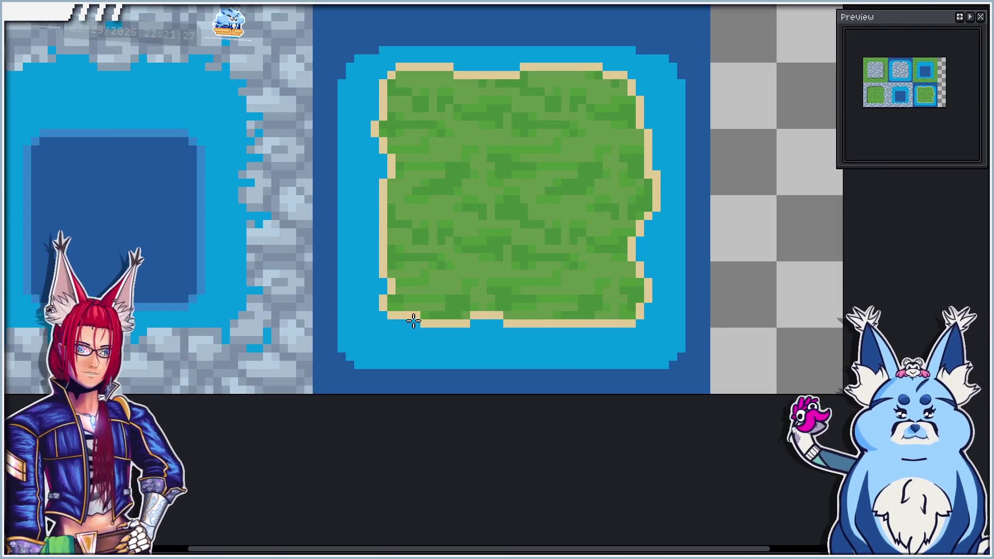
{"action": "scroll", "coordinate": [394, 269], "scroll_direction": "up", "scroll_amount": 5}
{"action": "scroll", "coordinate": [377, 240], "scroll_direction": "up", "scroll_amount": 2}
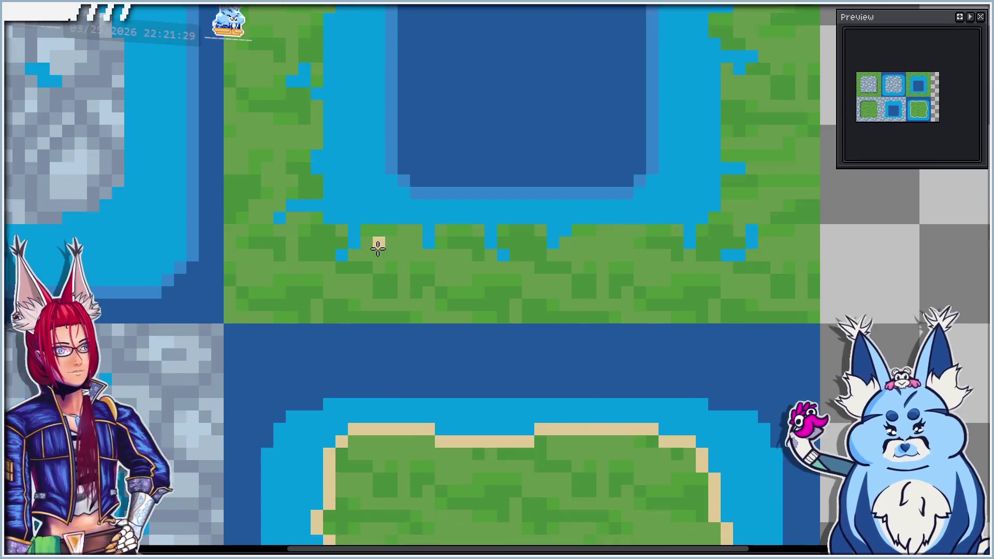
{"action": "left_click", "coordinate": [359, 234]}
{"action": "left_click_drag", "start_coordinate": [361, 224], "coordinate": [421, 227]}
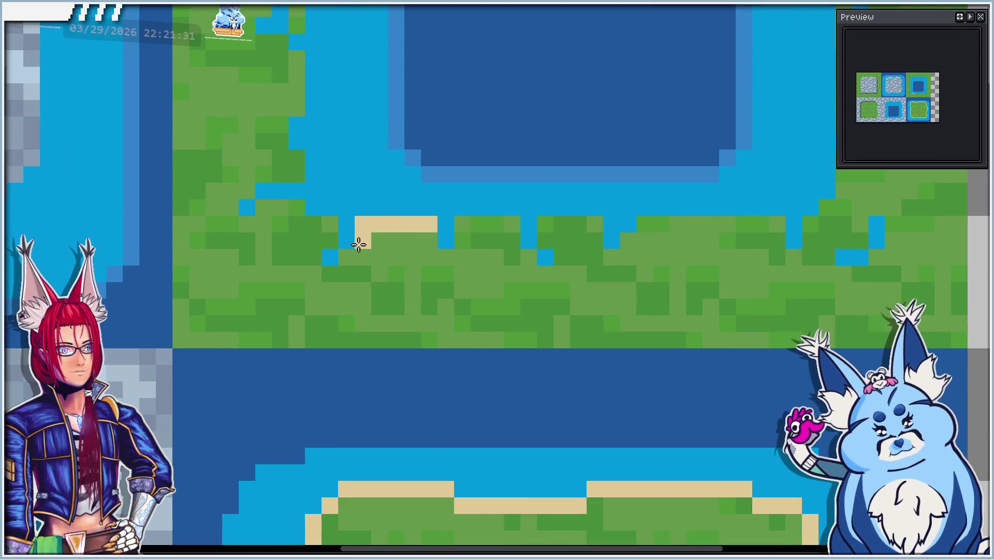
{"action": "left_click", "coordinate": [346, 258]}
{"action": "left_click_drag", "start_coordinate": [330, 224], "coordinate": [330, 241]}
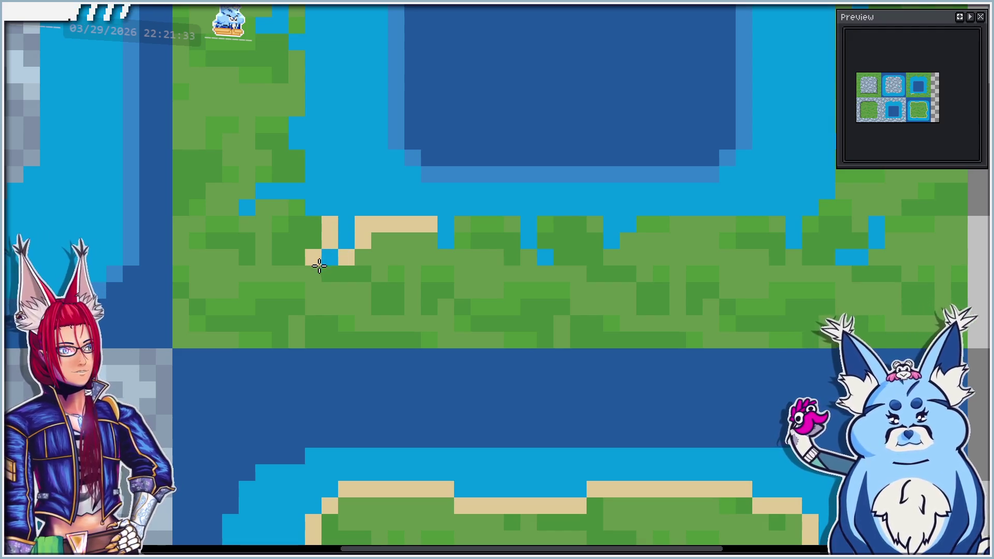
Add individual sand pixels along the lake's lower-left and bottom shore
{"action": "scroll", "coordinate": [355, 231], "scroll_direction": "down", "scroll_amount": 6}
{"action": "scroll", "coordinate": [370, 230], "scroll_direction": "up", "scroll_amount": 5}
{"action": "left_click", "coordinate": [386, 239]}
{"action": "left_click", "coordinate": [399, 238]}
{"action": "left_click", "coordinate": [362, 226]}
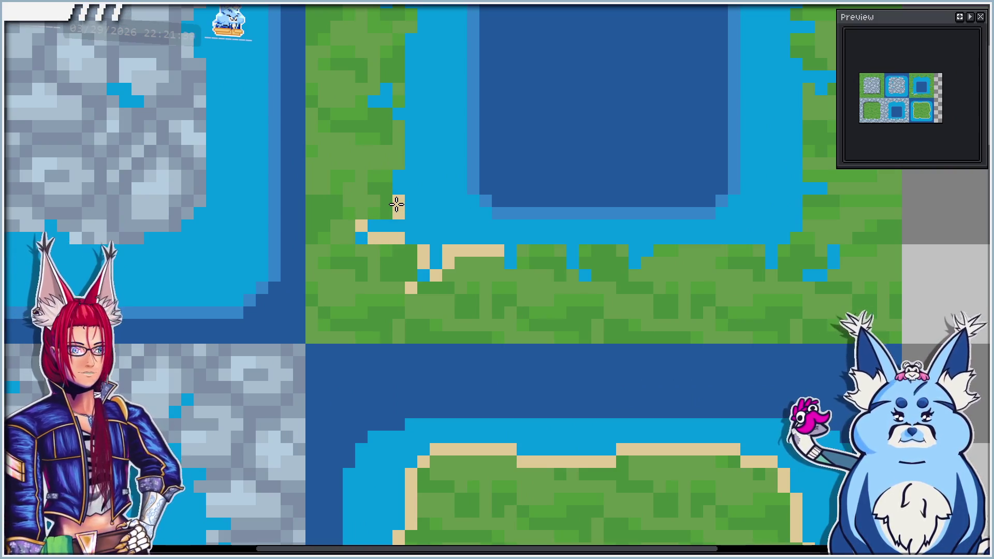
{"action": "scroll", "coordinate": [399, 204], "scroll_direction": "down", "scroll_amount": 5}
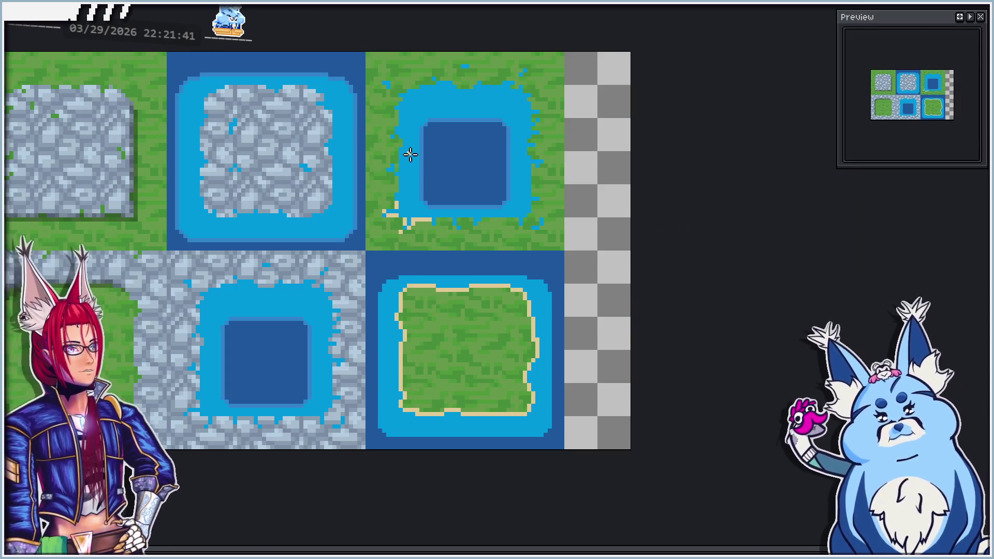
{"action": "scroll", "coordinate": [410, 154], "scroll_direction": "up", "scroll_amount": 5}
Paint a sand strip down the lake's left shore, restoring some pixels to blue water
{"action": "mouse_move", "coordinate": [369, 220]}
{"action": "left_mouse_down"}
{"action": "mouse_move", "coordinate": [377, 215]}
{"action": "mouse_move", "coordinate": [368, 269]}
{"action": "mouse_move", "coordinate": [369, 169]}
{"action": "left_mouse_up"}
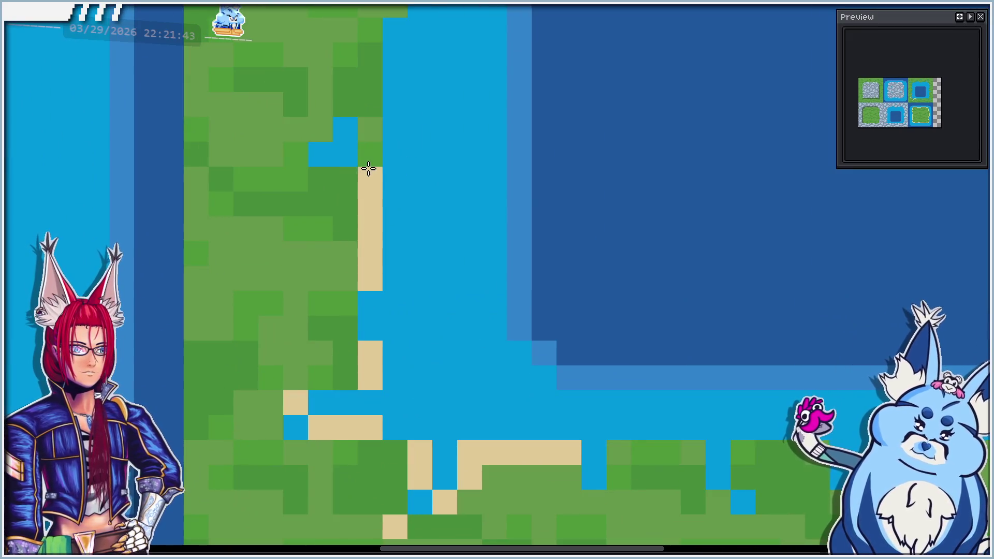
{"action": "left_click", "coordinate": [369, 155]}
{"action": "right_click", "coordinate": [345, 179]}
{"action": "left_click", "coordinate": [295, 155]}
{"action": "left_click", "coordinate": [320, 129]}
{"action": "right_click", "coordinate": [320, 155]}
{"action": "scroll", "coordinate": [344, 181], "scroll_direction": "down", "scroll_amount": 2}
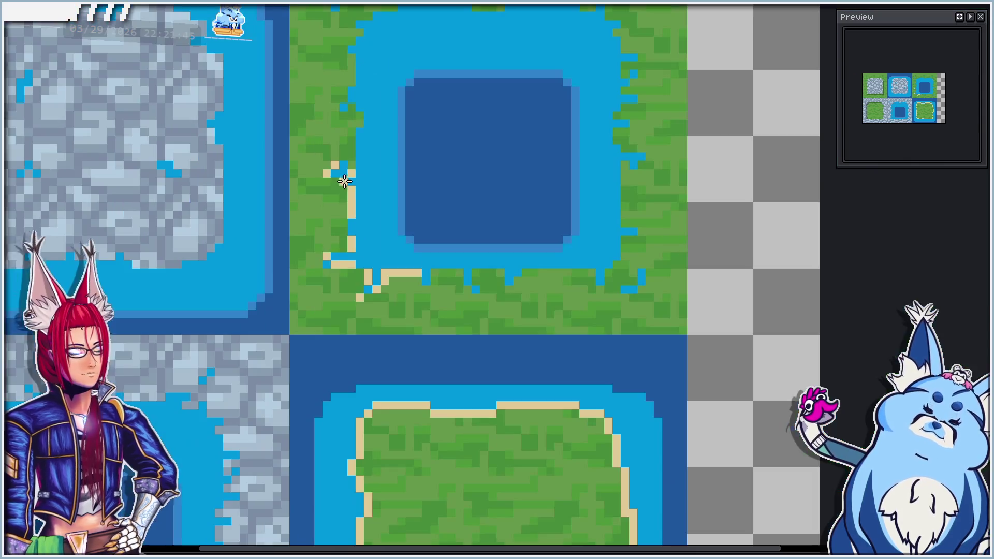
{"action": "scroll", "coordinate": [342, 222], "scroll_direction": "up", "scroll_amount": 2}
Add scattered sand pixels and a small connected sand patch on the left shore
{"action": "left_click", "coordinate": [332, 249]}
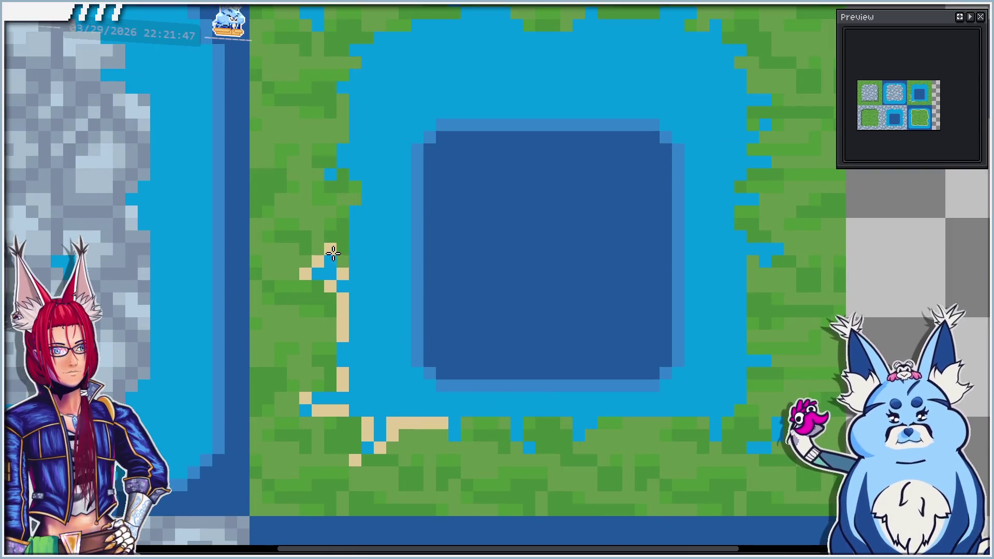
{"action": "left_click", "coordinate": [342, 260]}
{"action": "left_click", "coordinate": [322, 285]}
{"action": "left_click", "coordinate": [356, 189]}
{"action": "mouse_move", "coordinate": [356, 199]}
{"action": "left_mouse_down"}
{"action": "mouse_move", "coordinate": [340, 171]}
{"action": "mouse_move", "coordinate": [332, 187]}
{"action": "mouse_move", "coordinate": [317, 182]}
{"action": "left_mouse_up"}
{"action": "left_click", "coordinate": [316, 161]}
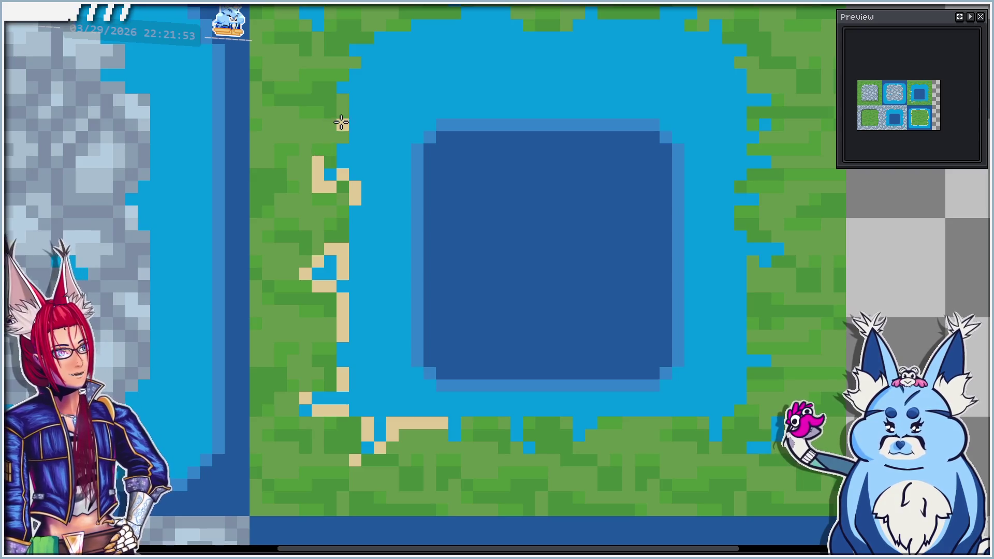
Run sand down the left edge and diagonally around the lake's upper-left corner and upper shore
{"action": "left_click_drag", "start_coordinate": [391, 135], "coordinate": [317, 182]}
{"action": "left_click_drag", "start_coordinate": [273, 141], "coordinate": [271, 178]}
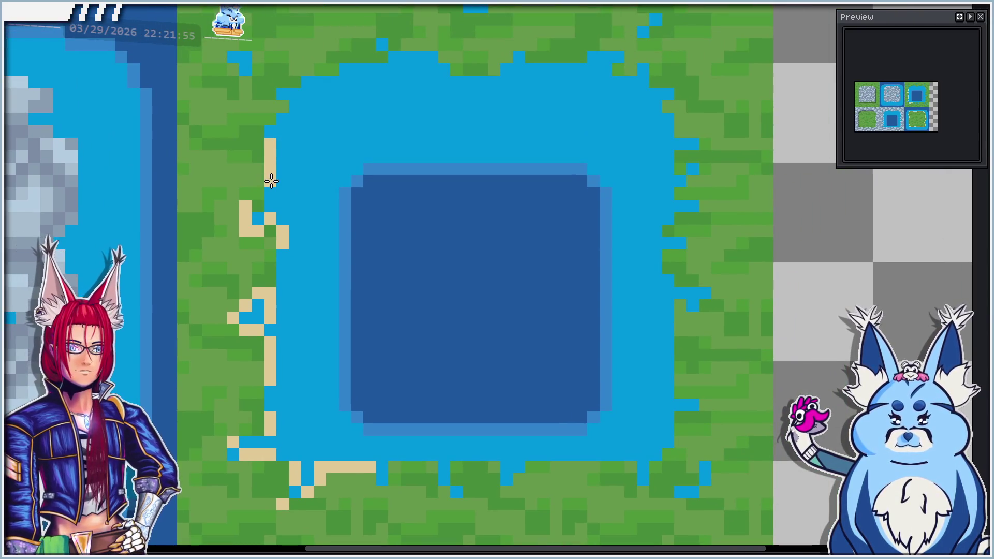
{"action": "scroll", "coordinate": [271, 181], "scroll_direction": "down", "scroll_amount": 3}
{"action": "scroll", "coordinate": [284, 155], "scroll_direction": "up", "scroll_amount": 3}
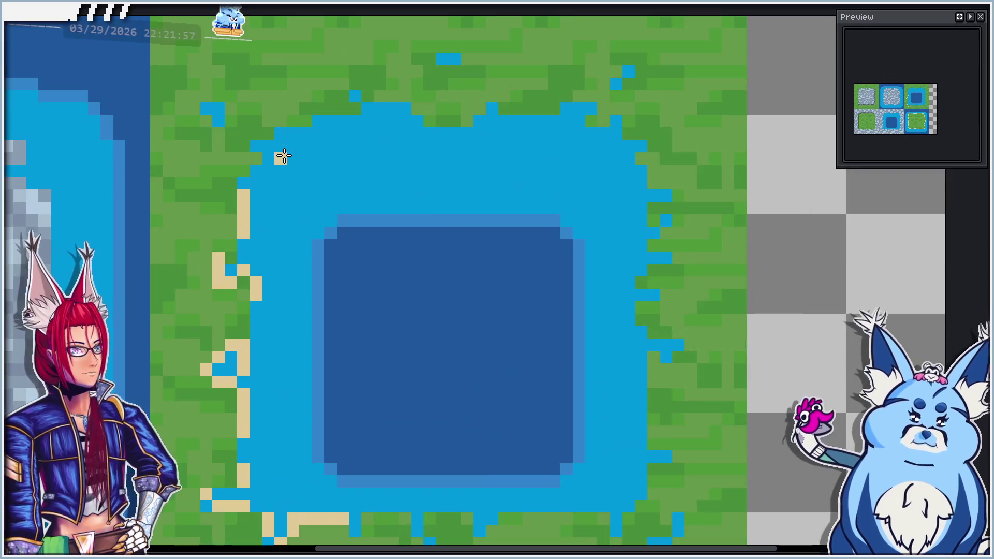
{"action": "mouse_move", "coordinate": [255, 158]}
{"action": "left_mouse_down"}
{"action": "mouse_move", "coordinate": [244, 146]}
{"action": "mouse_move", "coordinate": [280, 125]}
{"action": "mouse_move", "coordinate": [399, 97]}
{"action": "left_mouse_up"}
{"action": "left_click", "coordinate": [417, 107]}
{"action": "left_click", "coordinate": [343, 95]}
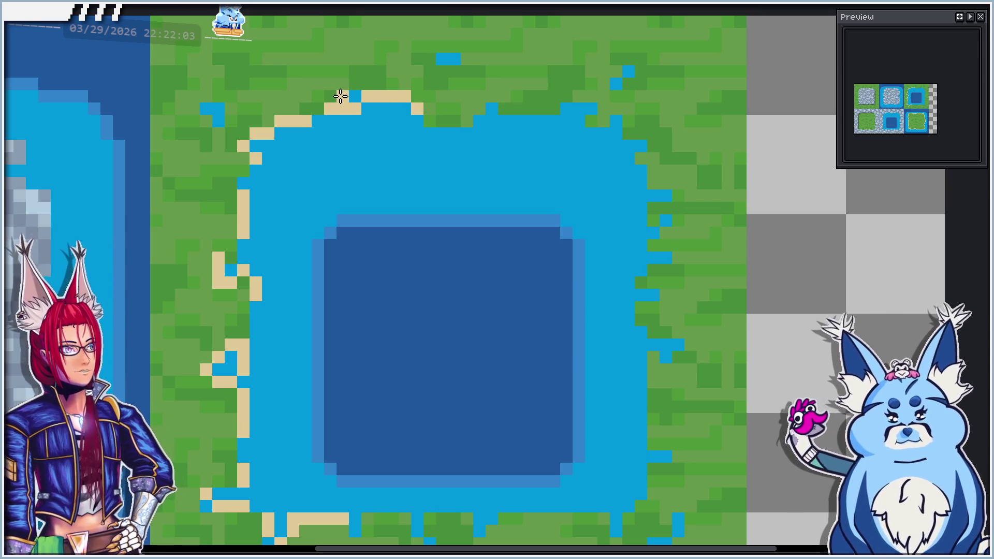
{"action": "left_click", "coordinate": [354, 83]}
{"action": "mouse_move", "coordinate": [234, 105]}
{"action": "left_mouse_down"}
{"action": "mouse_move", "coordinate": [210, 127]}
{"action": "mouse_move", "coordinate": [191, 104]}
{"action": "mouse_move", "coordinate": [230, 97]}
{"action": "left_mouse_up"}
{"action": "scroll", "coordinate": [230, 97], "scroll_direction": "down", "scroll_amount": 2}
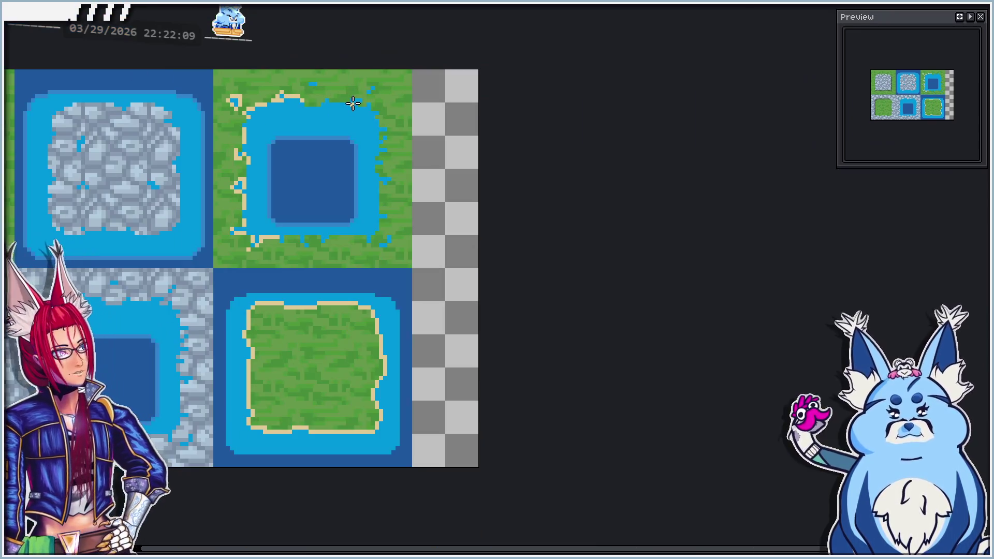
Paint a sand line along the lake's upper edge
{"action": "scroll", "coordinate": [298, 90], "scroll_direction": "up", "scroll_amount": 2}
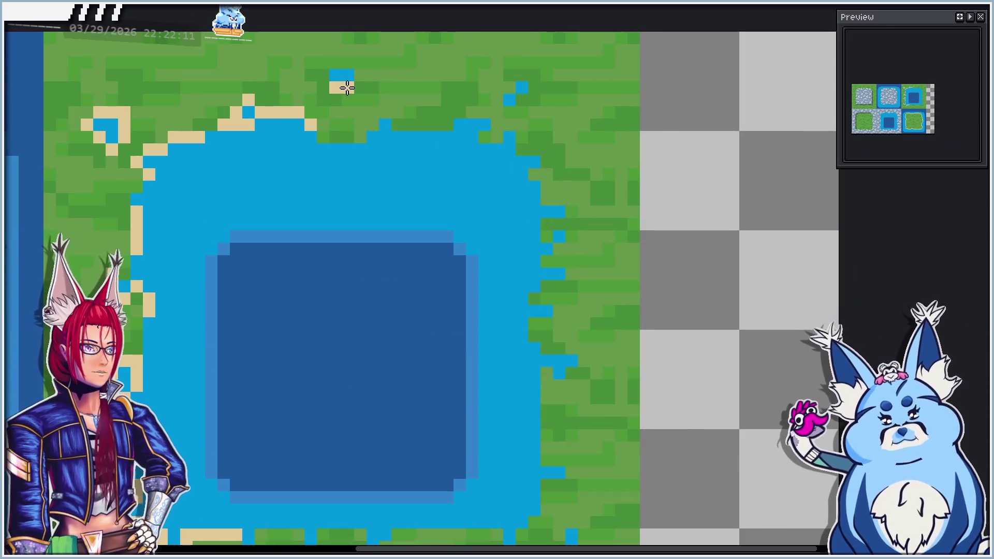
{"action": "mouse_move", "coordinate": [322, 128]}
{"action": "left_mouse_down"}
{"action": "mouse_move", "coordinate": [355, 136]}
{"action": "mouse_move", "coordinate": [404, 114]}
{"action": "mouse_move", "coordinate": [494, 126]}
{"action": "mouse_move", "coordinate": [489, 136]}
{"action": "mouse_move", "coordinate": [525, 130]}
{"action": "mouse_move", "coordinate": [526, 150]}
{"action": "mouse_move", "coordinate": [535, 138]}
{"action": "left_mouse_up"}
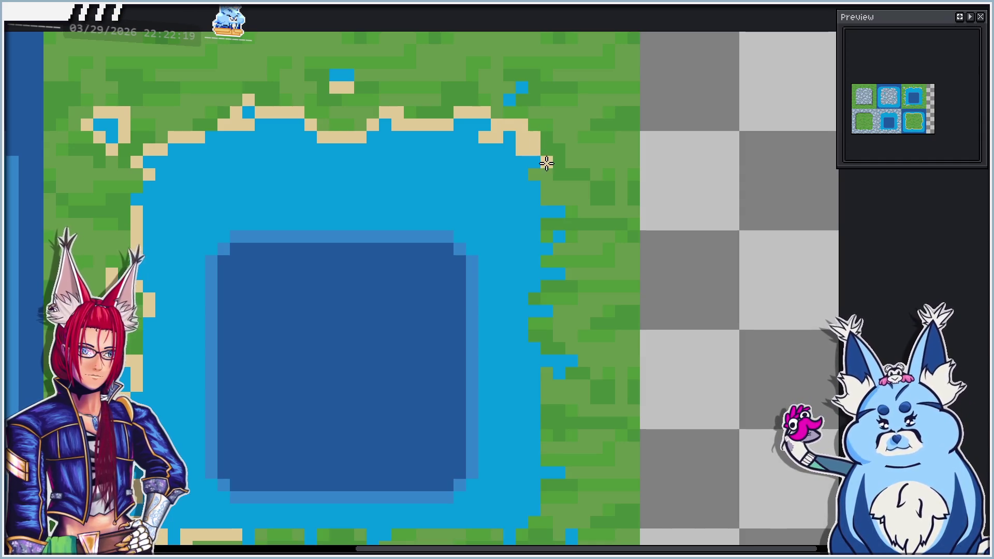
{"action": "scroll", "coordinate": [468, 246], "scroll_direction": "down", "scroll_amount": 5}
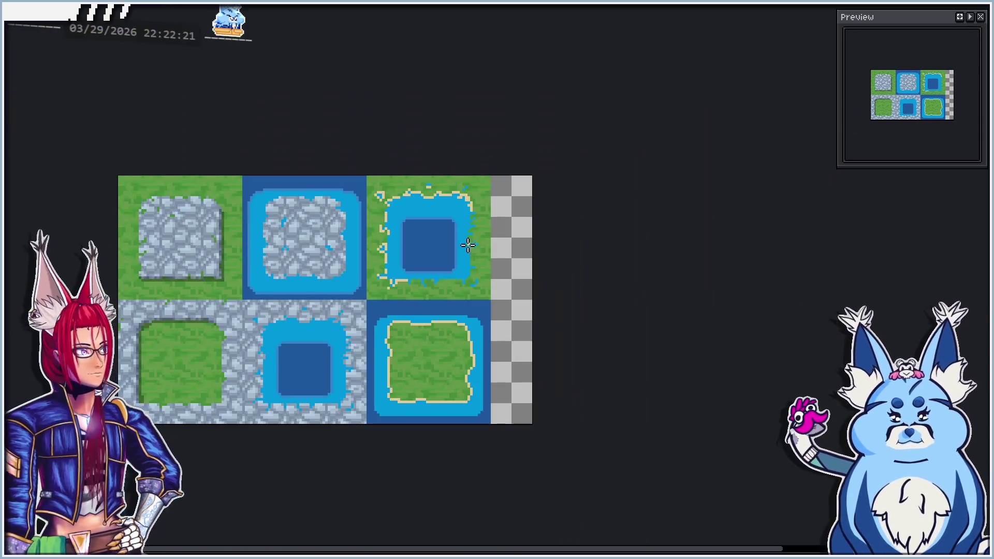
{"action": "scroll", "coordinate": [464, 240], "scroll_direction": "up", "scroll_amount": 2}
{"action": "scroll", "coordinate": [349, 339], "scroll_direction": "up", "scroll_amount": 2}
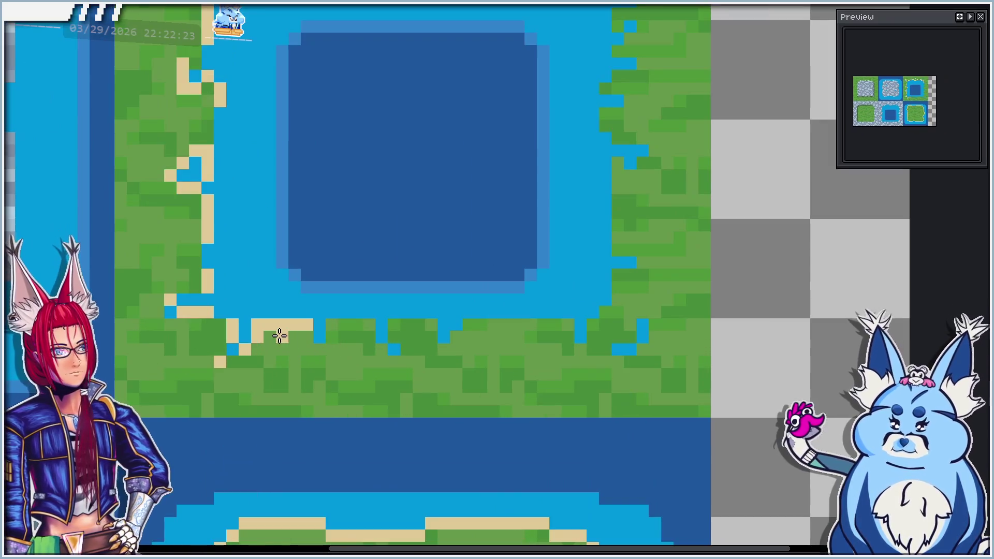
Paint a tan sand strip along the lake's bottom shore with a single pixel below it
{"action": "mouse_move", "coordinate": [304, 330]}
{"action": "left_mouse_down"}
{"action": "mouse_move", "coordinate": [341, 324]}
{"action": "mouse_move", "coordinate": [341, 336]}
{"action": "mouse_move", "coordinate": [317, 347]}
{"action": "mouse_move", "coordinate": [304, 333]}
{"action": "left_mouse_up"}
{"action": "left_click_drag", "start_coordinate": [398, 324], "coordinate": [432, 324]}
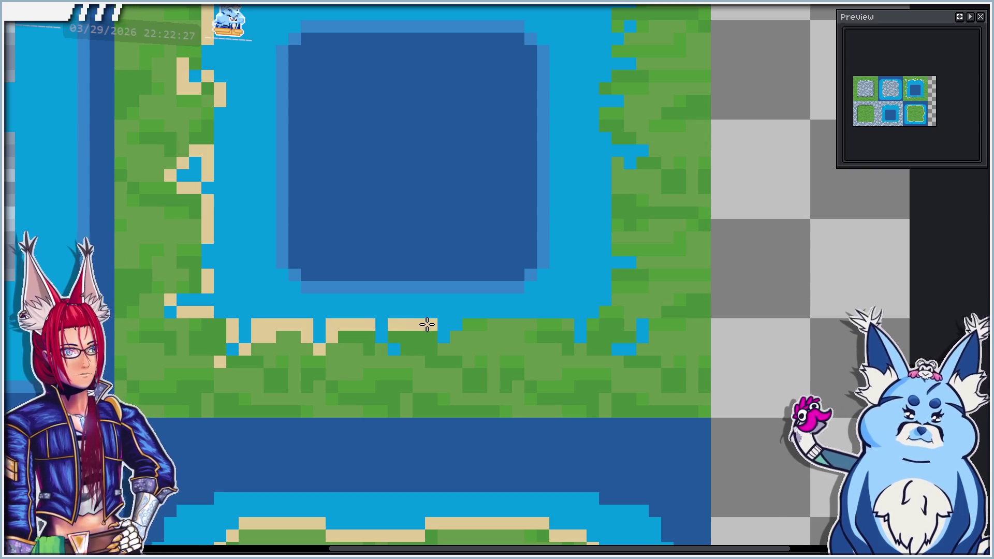
{"action": "left_click", "coordinate": [381, 349]}
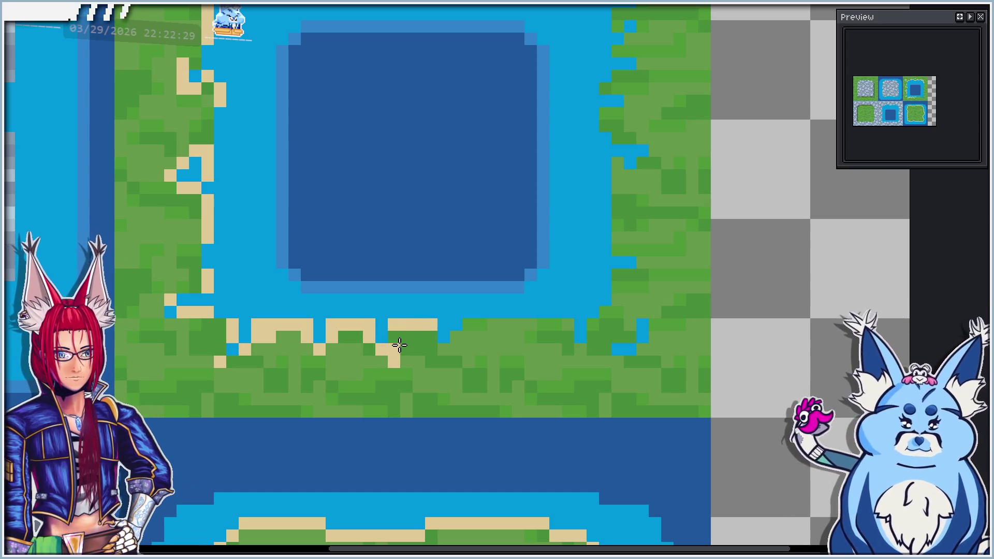
{"action": "scroll", "coordinate": [382, 271], "scroll_direction": "down", "scroll_amount": 4}
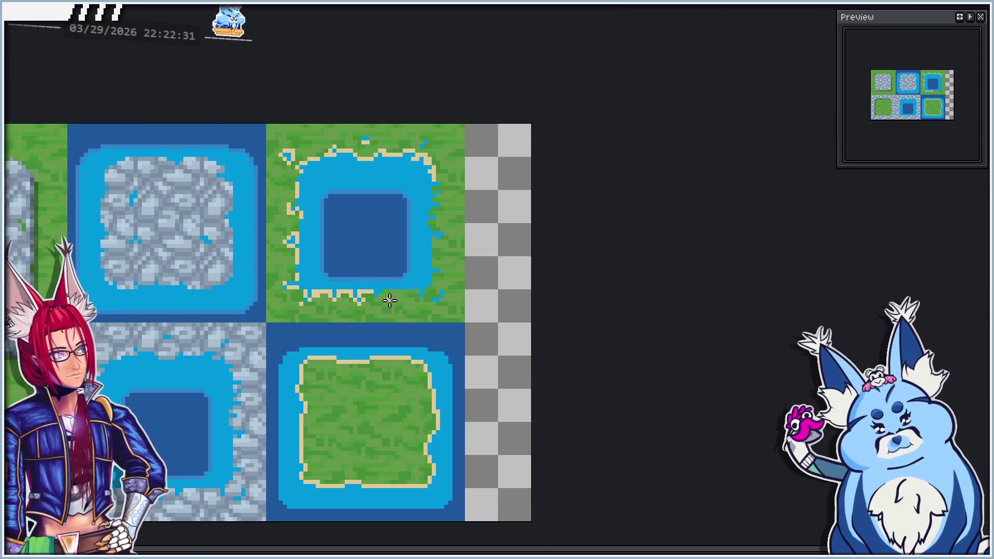
{"action": "scroll", "coordinate": [385, 302], "scroll_direction": "up", "scroll_amount": 1}
{"action": "scroll", "coordinate": [295, 284], "scroll_direction": "up", "scroll_amount": 2}
Turn a stray sand pixel back to water and extend the bottom shore's sand to the right
{"action": "right_click", "coordinate": [268, 288]}
{"action": "left_click", "coordinate": [255, 300]}
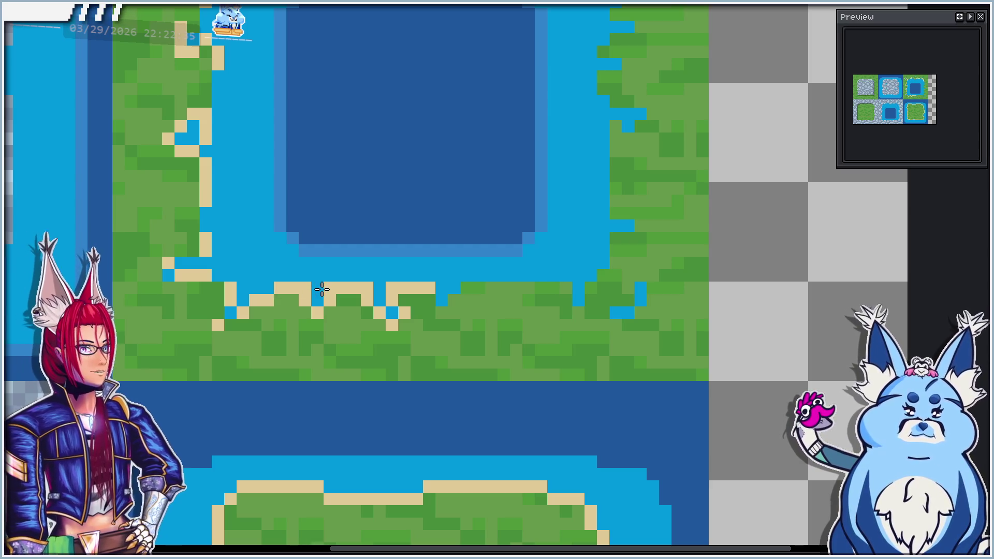
{"action": "scroll", "coordinate": [397, 270], "scroll_direction": "down", "scroll_amount": 2}
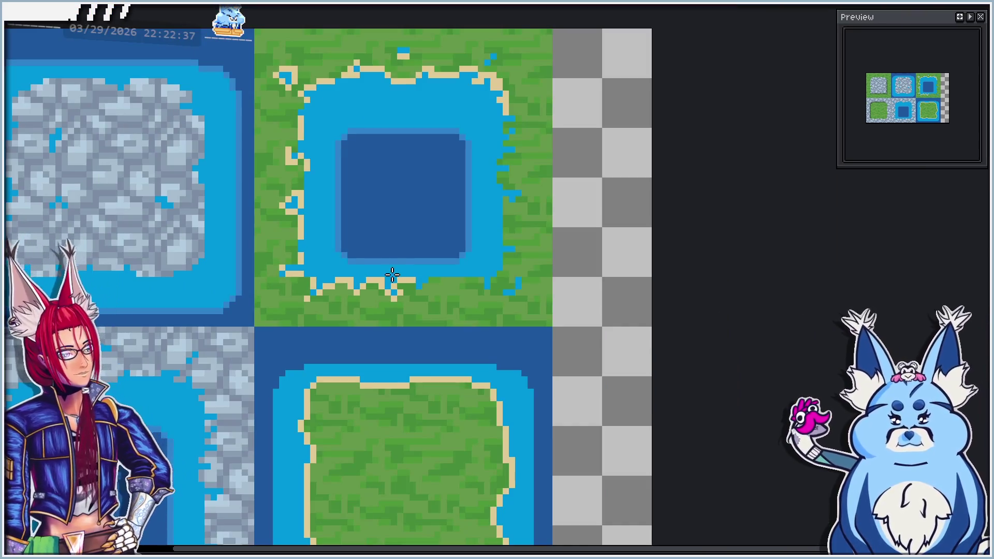
{"action": "scroll", "coordinate": [516, 302], "scroll_direction": "right", "scroll_amount": 1}
{"action": "scroll", "coordinate": [369, 280], "scroll_direction": "up", "scroll_amount": 1}
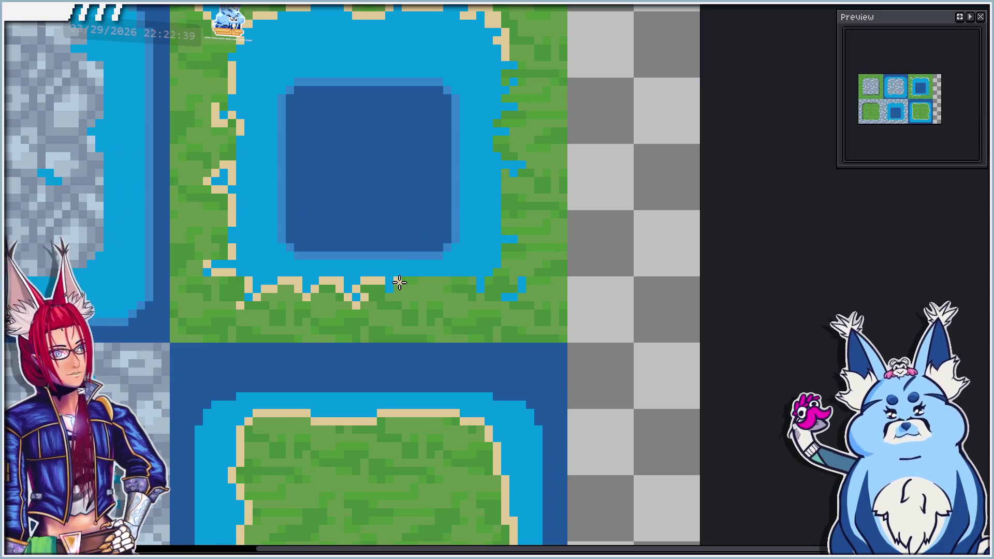
{"action": "left_click", "coordinate": [390, 296]}
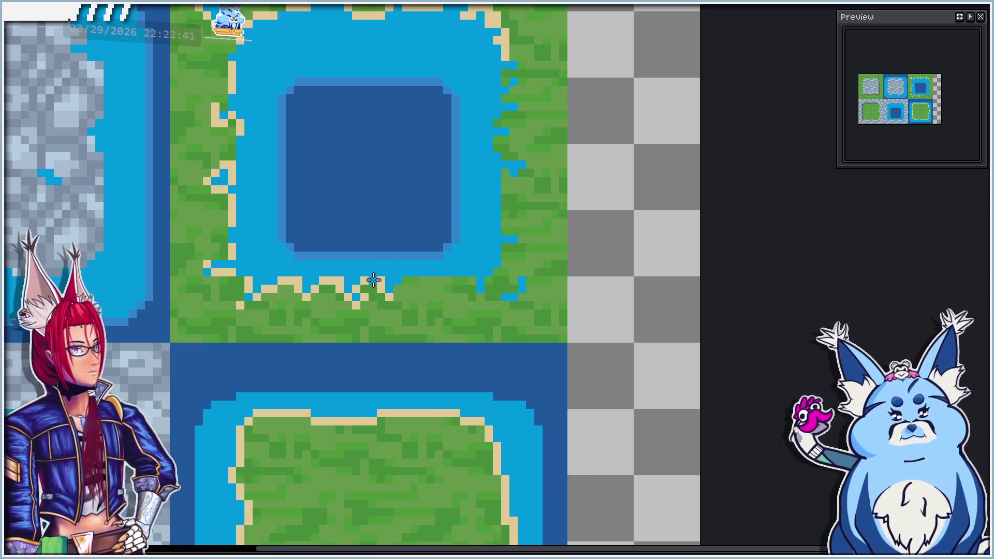
{"action": "left_click_drag", "start_coordinate": [403, 290], "coordinate": [432, 284]}
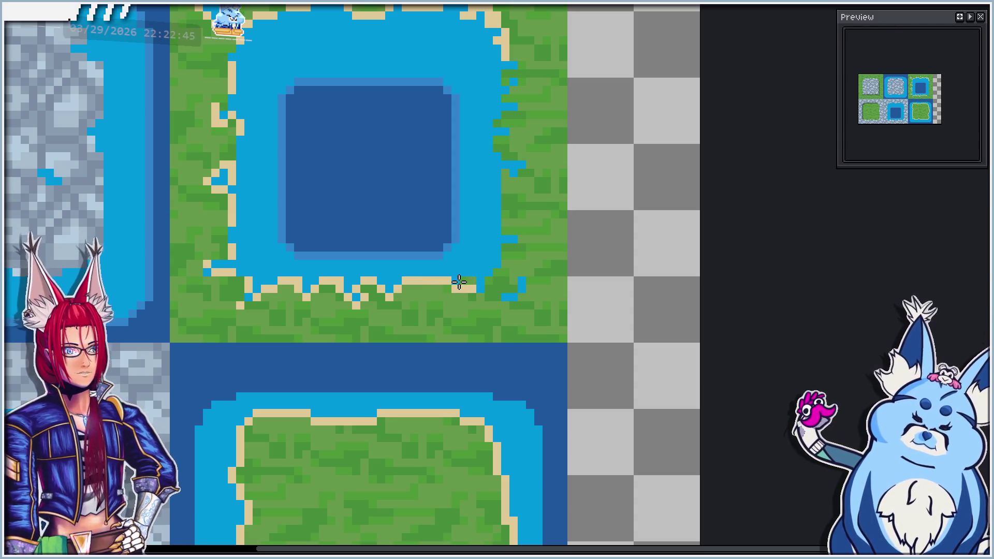
{"action": "scroll", "coordinate": [354, 269], "scroll_direction": "down", "scroll_amount": 2}
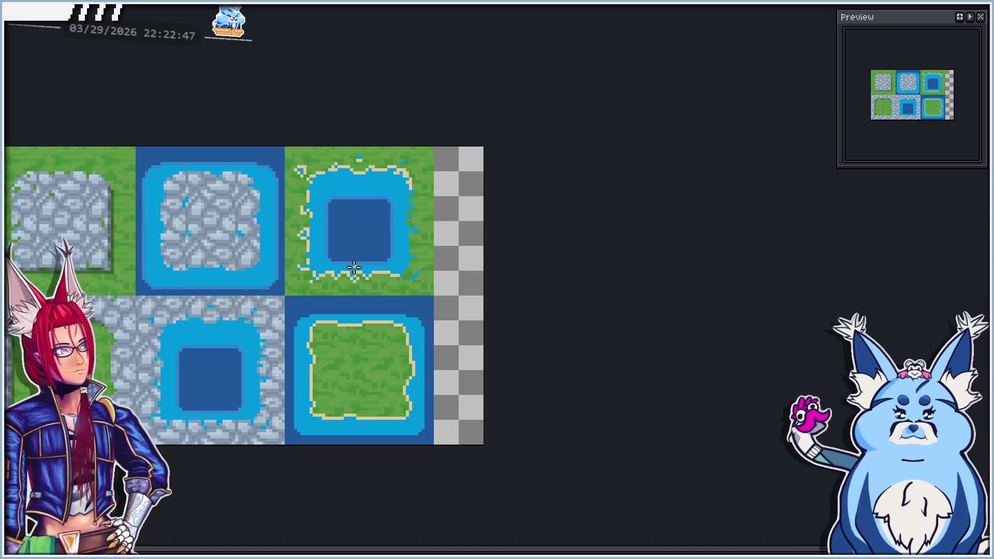
Paint stray sand on the lake's upper and lower-left shores over with green grass
{"action": "scroll", "coordinate": [303, 221], "scroll_direction": "up", "scroll_amount": 2}
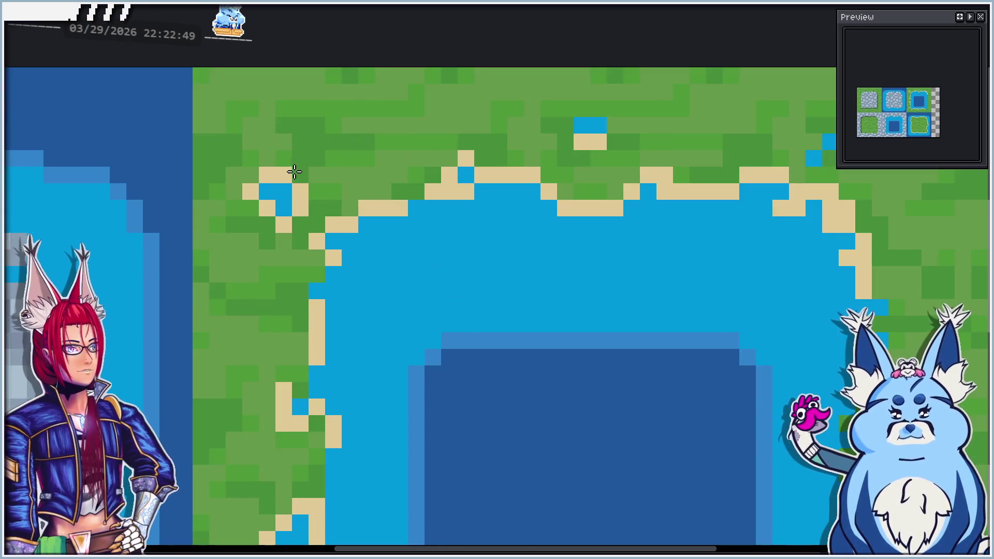
{"action": "mouse_move", "coordinate": [266, 178]}
{"action": "left_mouse_down"}
{"action": "mouse_move", "coordinate": [258, 200]}
{"action": "mouse_move", "coordinate": [298, 202]}
{"action": "mouse_move", "coordinate": [279, 195]}
{"action": "left_mouse_up"}
{"action": "scroll", "coordinate": [300, 200], "scroll_direction": "down", "scroll_amount": 3}
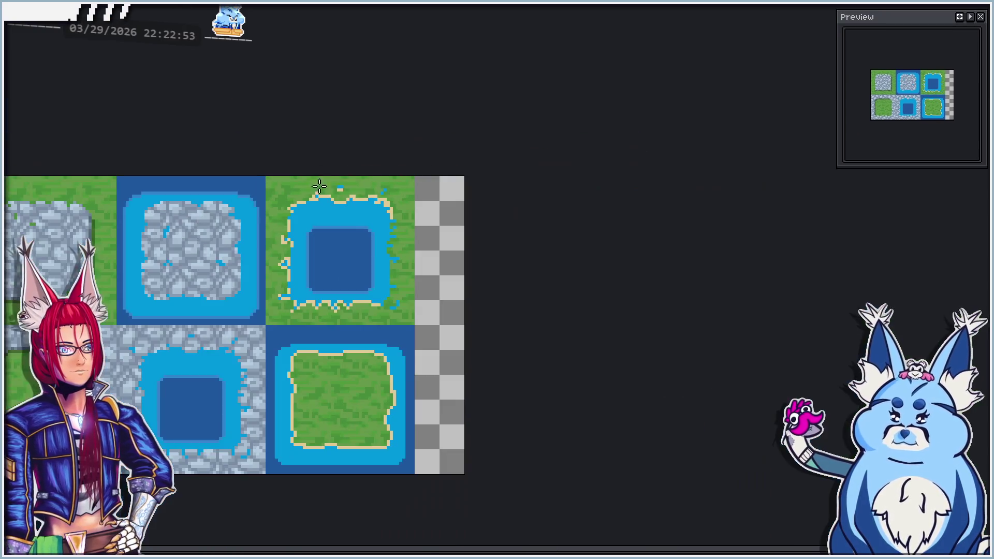
{"action": "scroll", "coordinate": [314, 188], "scroll_direction": "up", "scroll_amount": 2}
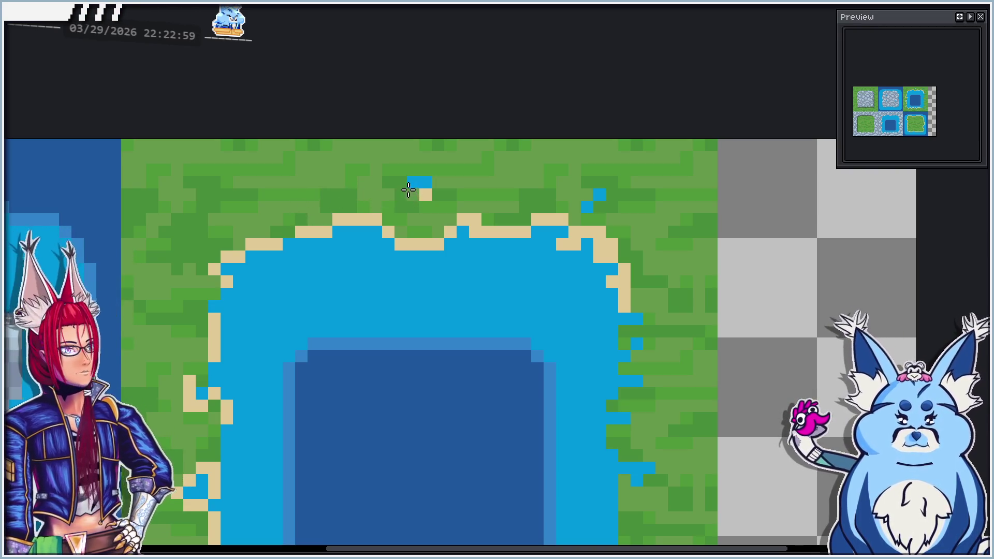
{"action": "scroll", "coordinate": [162, 300], "scroll_direction": "left", "scroll_amount": 5}
{"action": "scroll", "coordinate": [162, 300], "scroll_direction": "down", "scroll_amount": 2}
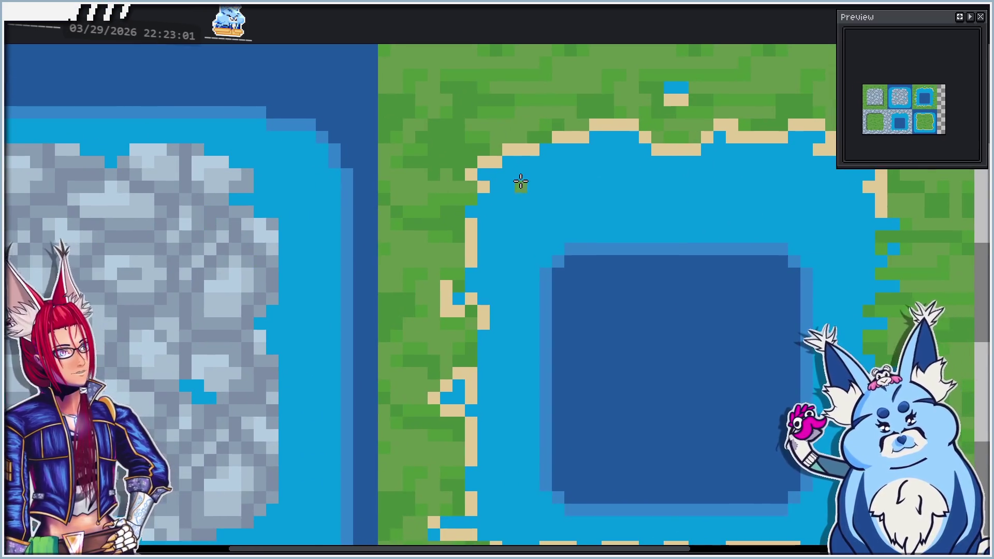
{"action": "scroll", "coordinate": [521, 182], "scroll_direction": "right", "scroll_amount": 4}
{"action": "scroll", "coordinate": [521, 182], "scroll_direction": "up", "scroll_amount": 2}
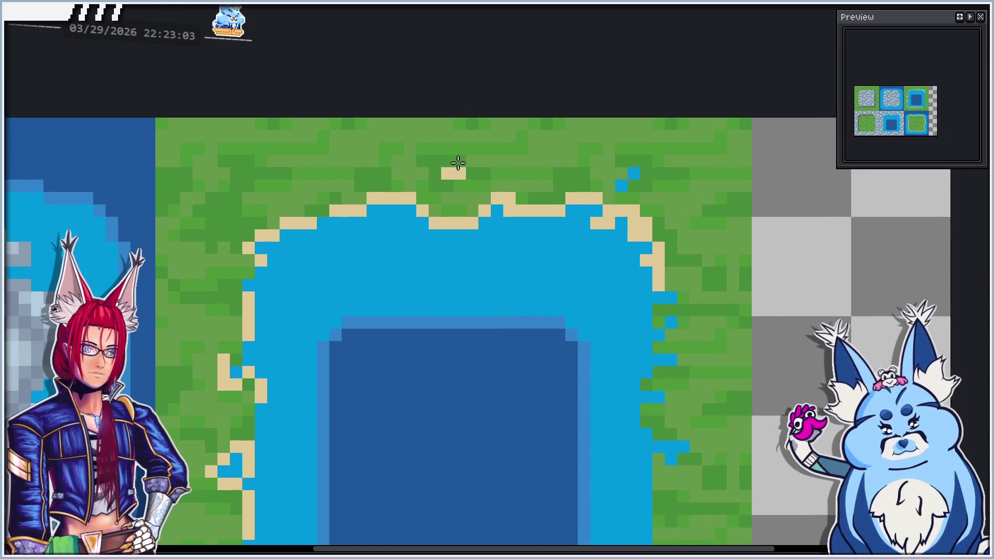
{"action": "scroll", "coordinate": [461, 170], "scroll_direction": "down", "scroll_amount": 3}
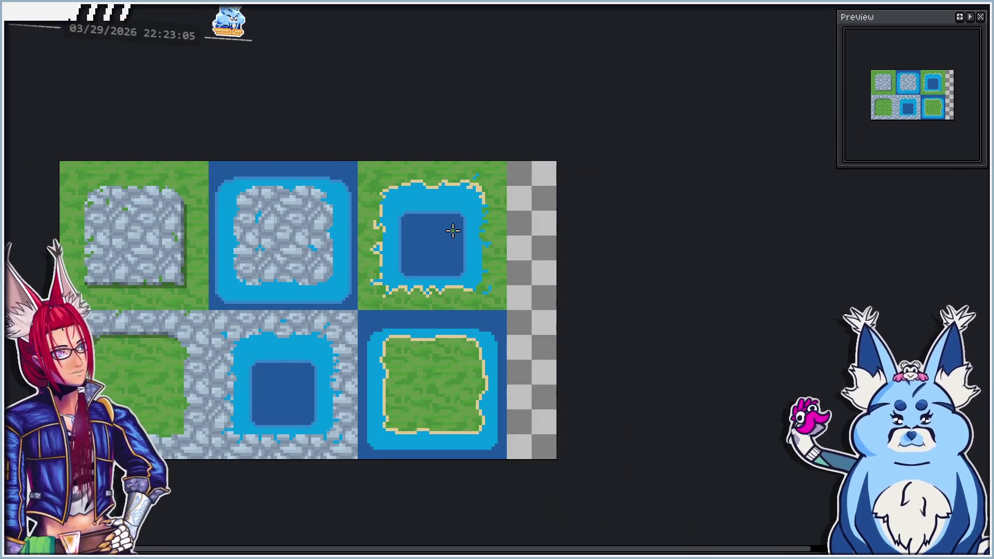
{"action": "scroll", "coordinate": [377, 281], "scroll_direction": "up", "scroll_amount": 3}
{"action": "mouse_move", "coordinate": [360, 265]}
{"action": "left_mouse_down"}
{"action": "mouse_move", "coordinate": [350, 289]}
{"action": "mouse_move", "coordinate": [386, 290]}
{"action": "mouse_move", "coordinate": [378, 265]}
{"action": "left_mouse_up"}
{"action": "scroll", "coordinate": [368, 278], "scroll_direction": "down", "scroll_amount": 3}
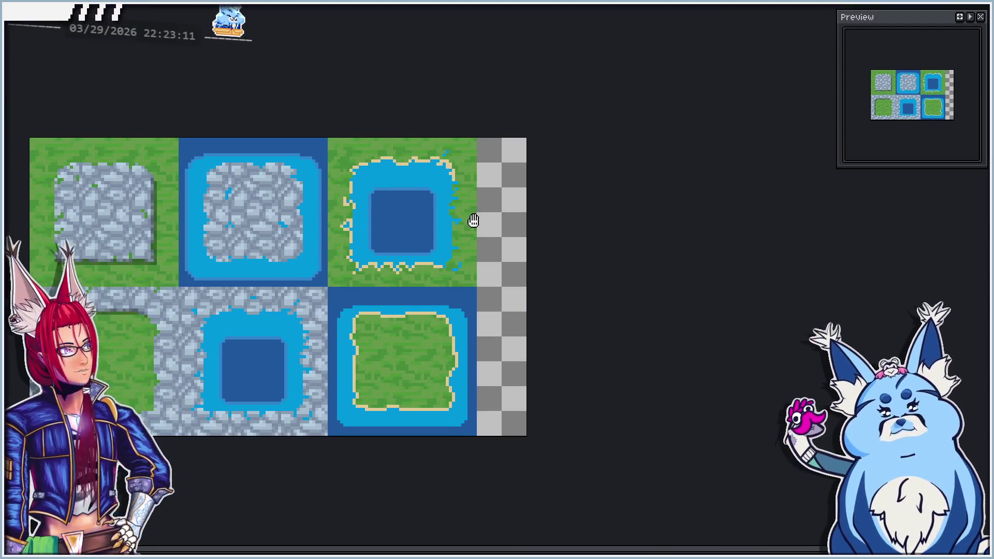
{"action": "scroll", "coordinate": [407, 327], "scroll_direction": "up", "scroll_amount": 3}
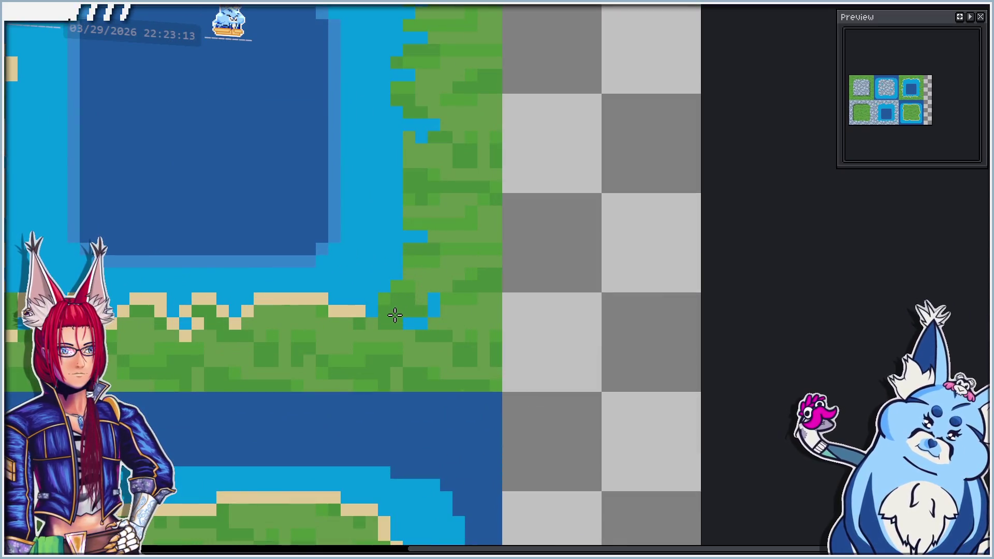
Turn a light-blue shore pixel to grass and draw a tan sand line up the right shore to the top
{"action": "left_click", "coordinate": [427, 242]}
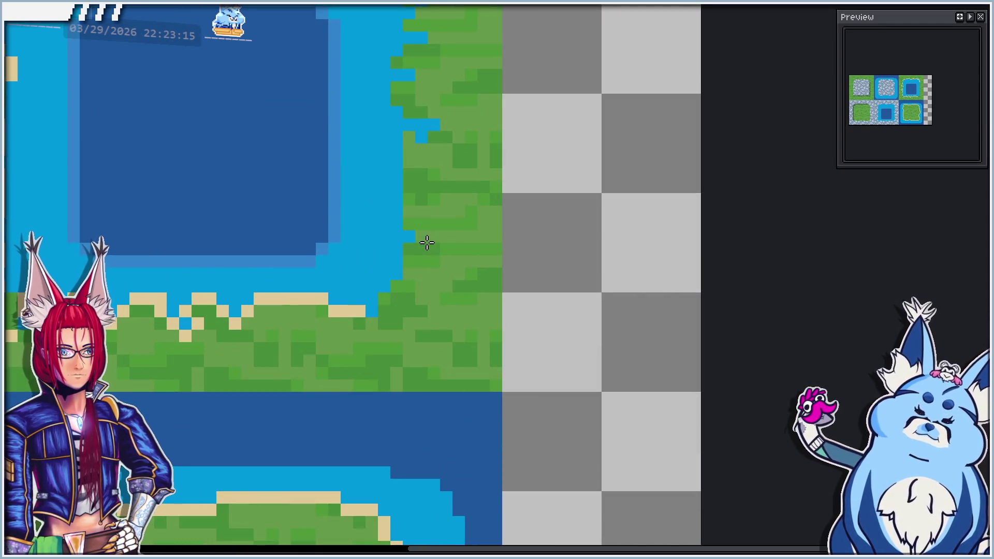
{"action": "left_click_drag", "start_coordinate": [417, 233], "coordinate": [426, 266]}
{"action": "left_click", "coordinate": [386, 360]}
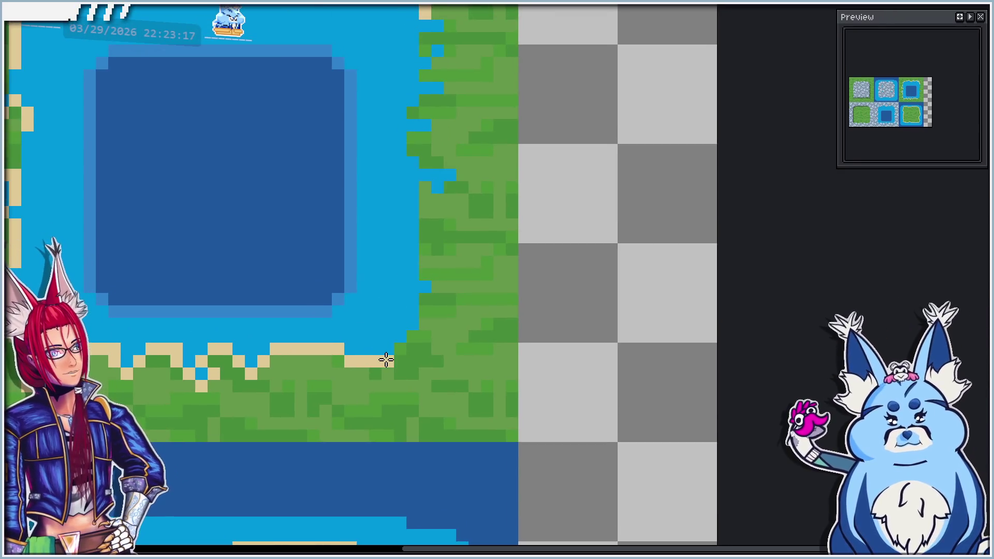
{"action": "left_click", "coordinate": [407, 349]}
{"action": "mouse_move", "coordinate": [407, 349]}
{"action": "left_mouse_down"}
{"action": "mouse_move", "coordinate": [426, 300]}
{"action": "mouse_move", "coordinate": [447, 286]}
{"action": "mouse_move", "coordinate": [424, 271]}
{"action": "mouse_move", "coordinate": [411, 211]}
{"action": "mouse_move", "coordinate": [461, 173]}
{"action": "mouse_move", "coordinate": [424, 146]}
{"action": "mouse_move", "coordinate": [426, 135]}
{"action": "left_mouse_up"}
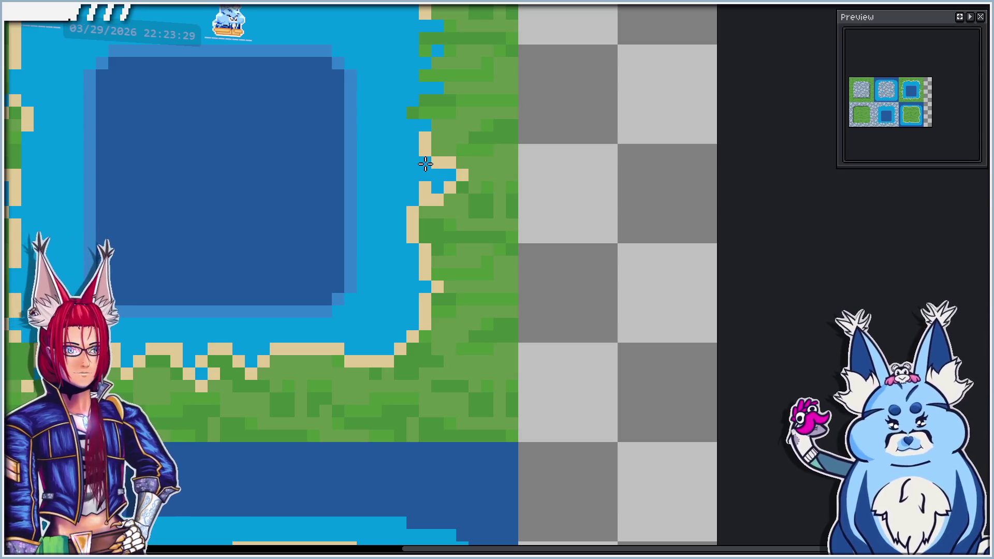
{"action": "mouse_move", "coordinate": [424, 135]}
{"action": "left_mouse_down"}
{"action": "mouse_move", "coordinate": [434, 127]}
{"action": "mouse_move", "coordinate": [425, 118]}
{"action": "left_mouse_up"}
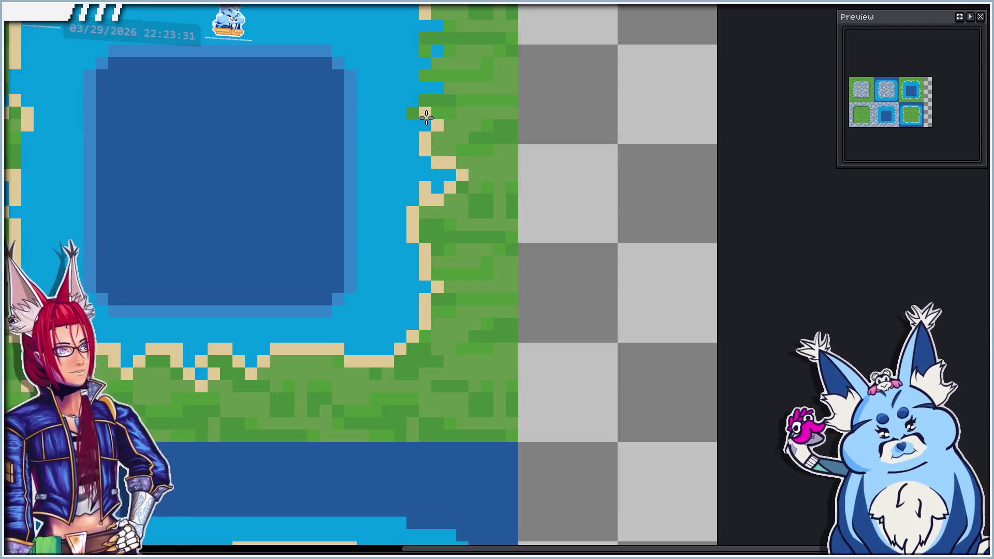
{"action": "left_click", "coordinate": [437, 87]}
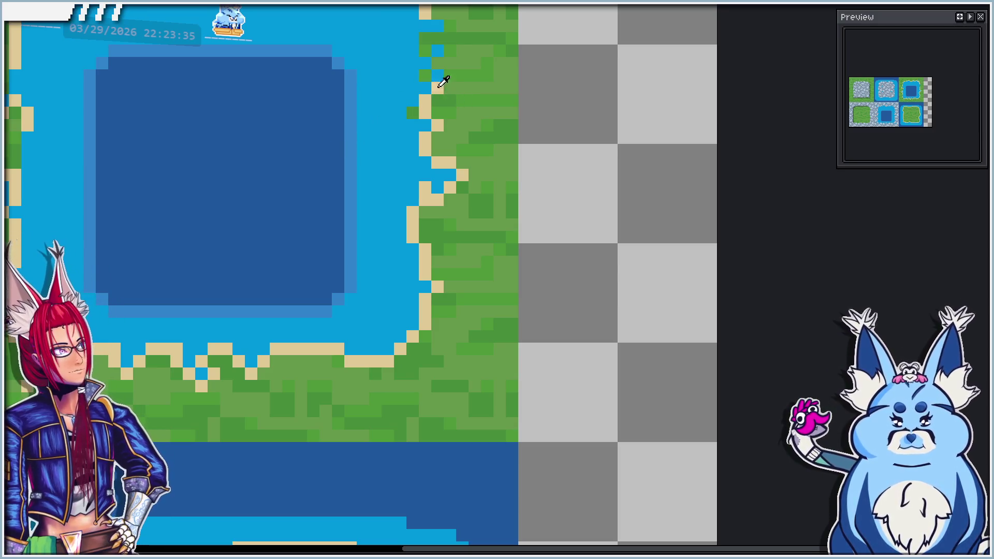
{"action": "left_click_drag", "start_coordinate": [438, 63], "coordinate": [437, 51]}
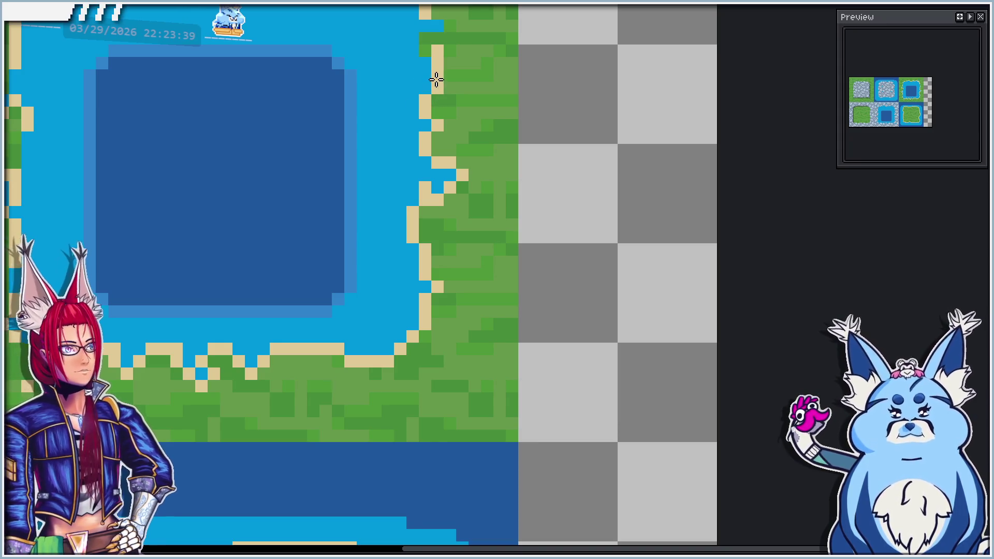
{"action": "scroll", "coordinate": [436, 80], "scroll_direction": "down", "scroll_amount": 3}
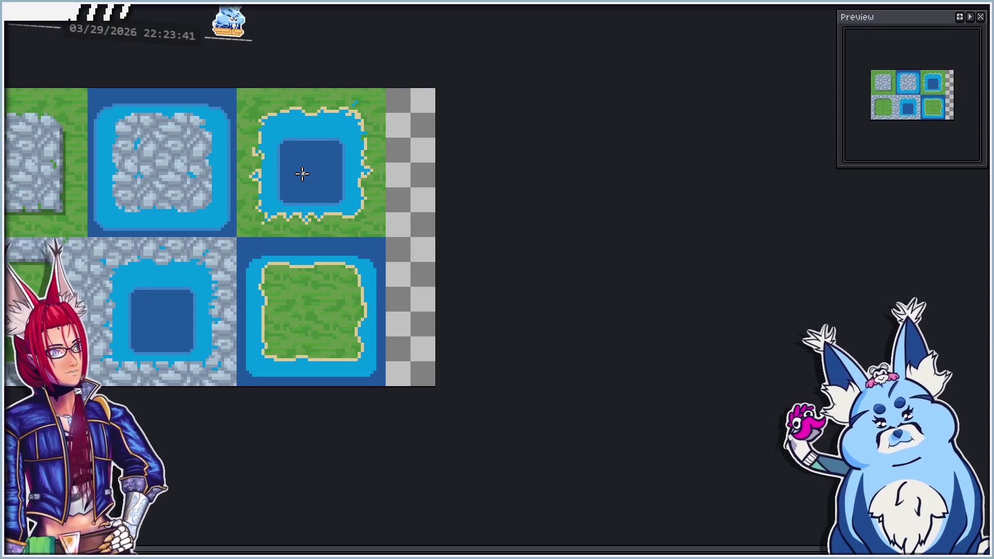
Rim the deep square's top, right, bottom and left edges with lighter blue
{"action": "scroll", "coordinate": [303, 174], "scroll_direction": "up", "scroll_amount": 1}
{"action": "mouse_move", "coordinate": [283, 243]}
{"action": "left_mouse_down"}
{"action": "mouse_move", "coordinate": [399, 231]}
{"action": "mouse_move", "coordinate": [345, 262]}
{"action": "left_mouse_up"}
{"action": "scroll", "coordinate": [497, 137], "scroll_direction": "up", "scroll_amount": 3}
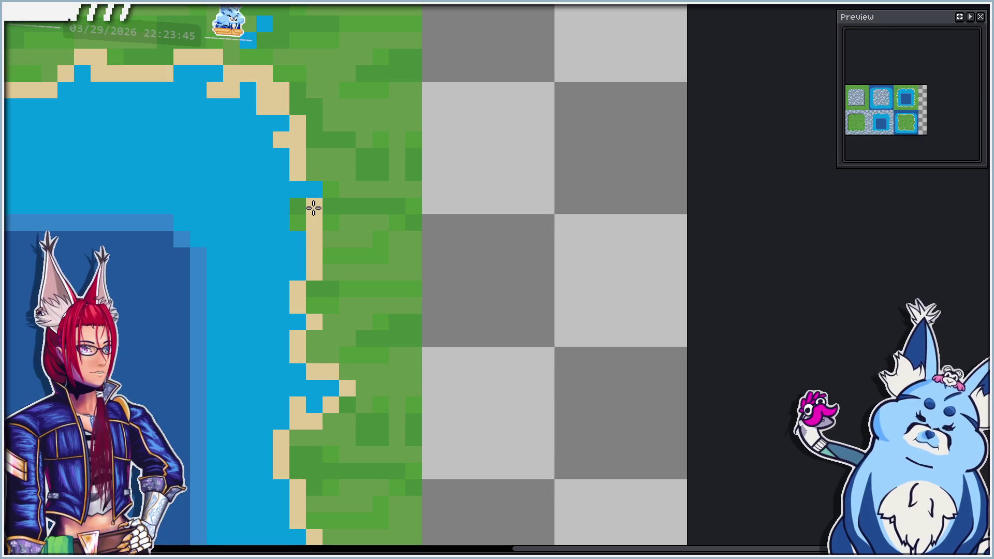
{"action": "scroll", "coordinate": [295, 212], "scroll_direction": "down", "scroll_amount": 3}
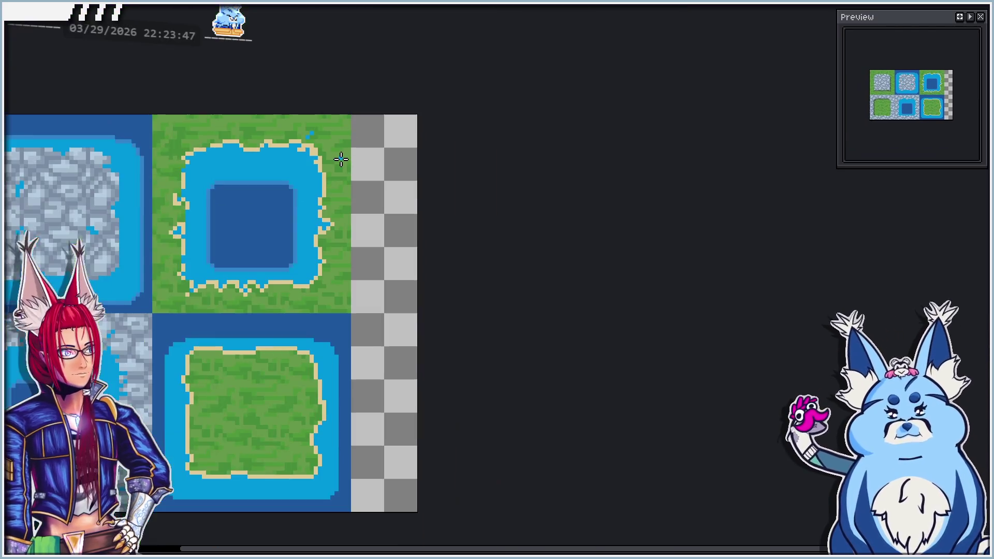
{"action": "scroll", "coordinate": [321, 168], "scroll_direction": "up", "scroll_amount": 3}
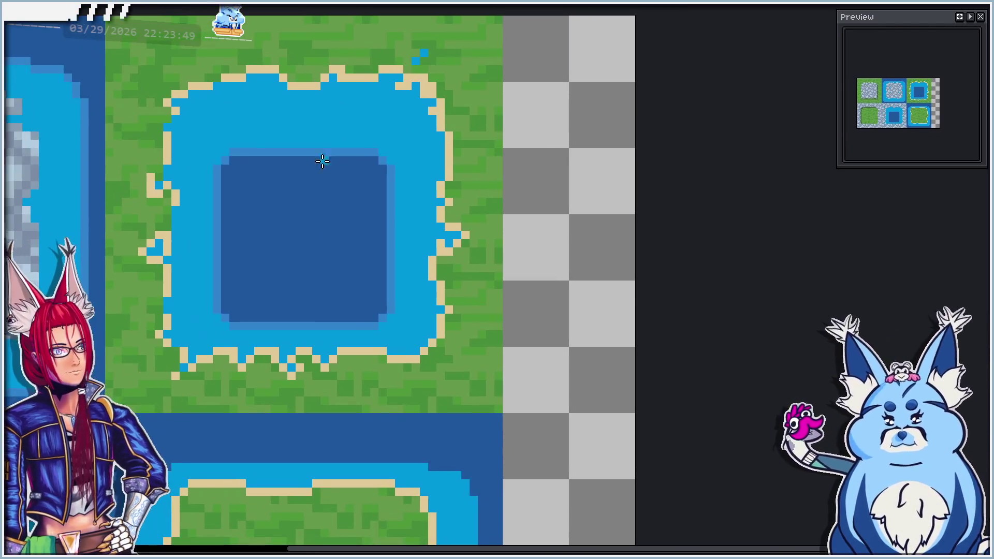
{"action": "scroll", "coordinate": [222, 215], "scroll_direction": "up", "scroll_amount": 2}
{"action": "scroll", "coordinate": [312, 187], "scroll_direction": "down", "scroll_amount": 2}
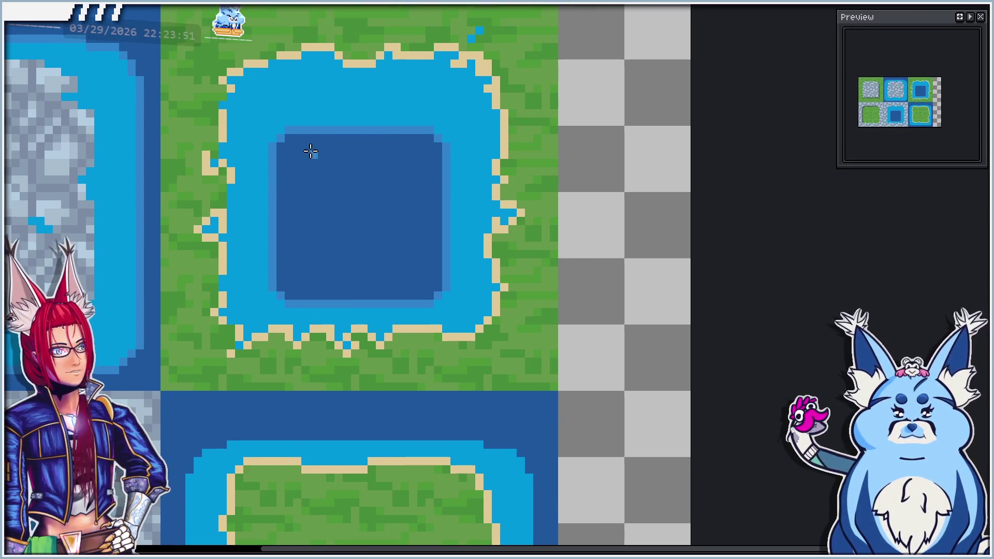
{"action": "left_click_drag", "start_coordinate": [312, 138], "coordinate": [368, 138]}
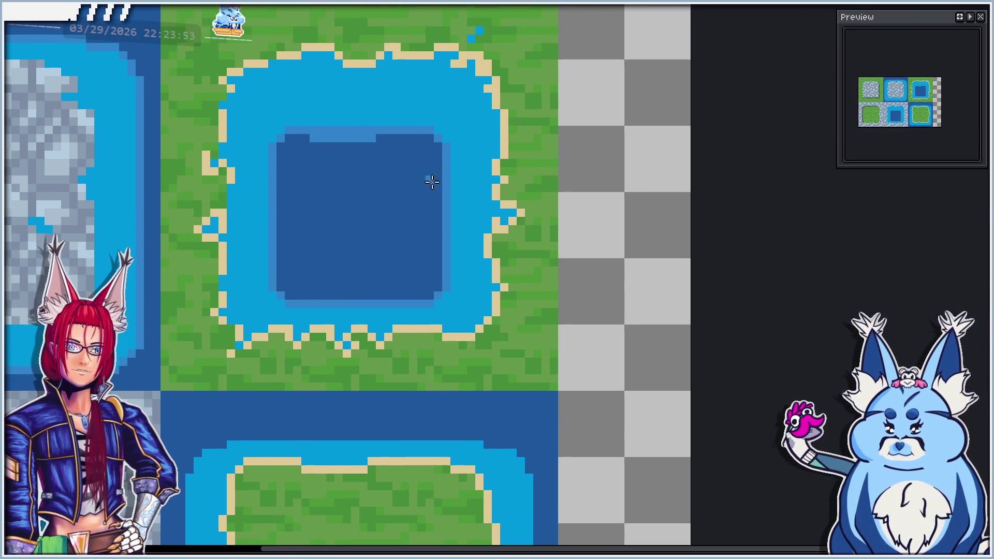
{"action": "left_click_drag", "start_coordinate": [435, 187], "coordinate": [437, 242]}
{"action": "left_click_drag", "start_coordinate": [304, 296], "coordinate": [422, 297]}
{"action": "mouse_move", "coordinate": [283, 192]}
{"action": "left_mouse_down"}
{"action": "mouse_move", "coordinate": [285, 241]}
{"action": "mouse_move", "coordinate": [334, 197]}
{"action": "left_mouse_up"}
Lighten the bottom-middle pool's left inner edge and lower-left inner corner pixel
{"action": "scroll", "coordinate": [337, 186], "scroll_direction": "down", "scroll_amount": 3}
{"action": "scroll", "coordinate": [370, 155], "scroll_direction": "up", "scroll_amount": 2}
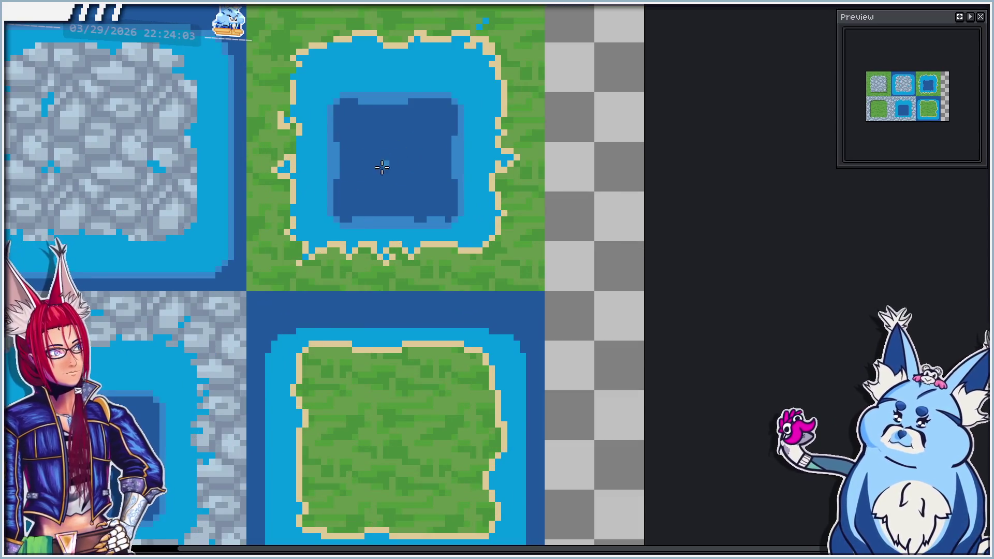
{"action": "left_click_drag", "start_coordinate": [251, 257], "coordinate": [408, 171]}
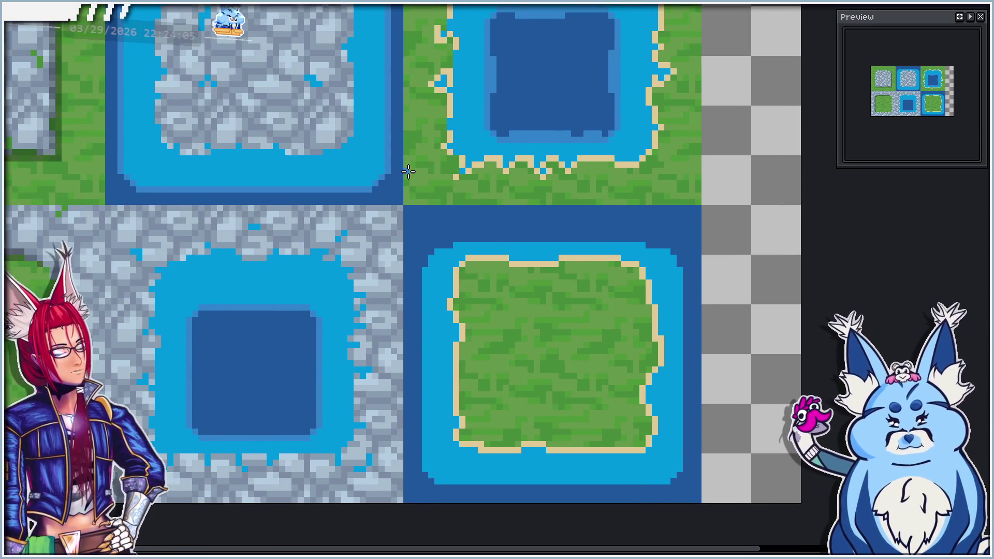
{"action": "left_click_drag", "start_coordinate": [333, 289], "coordinate": [352, 193]}
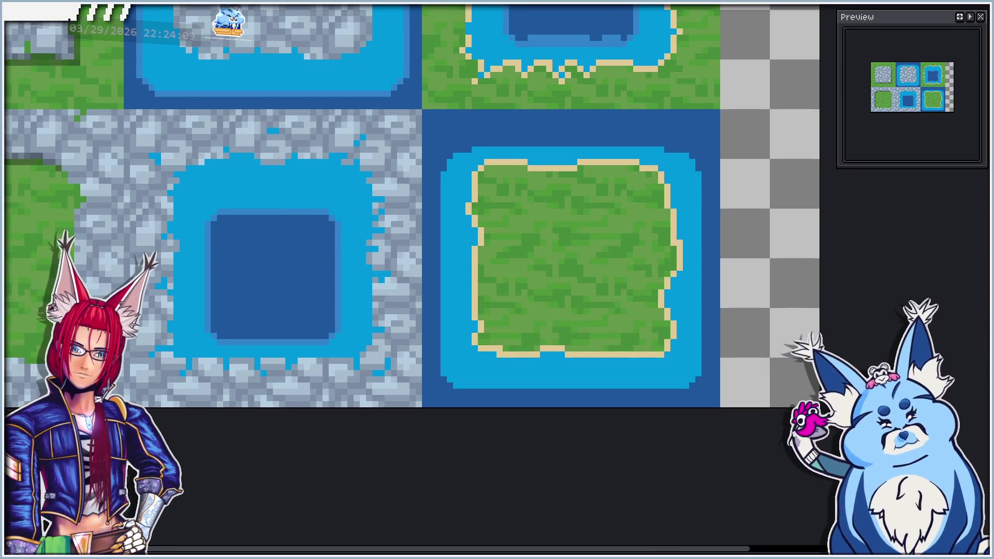
{"action": "scroll", "coordinate": [250, 215], "scroll_direction": "up", "scroll_amount": 2}
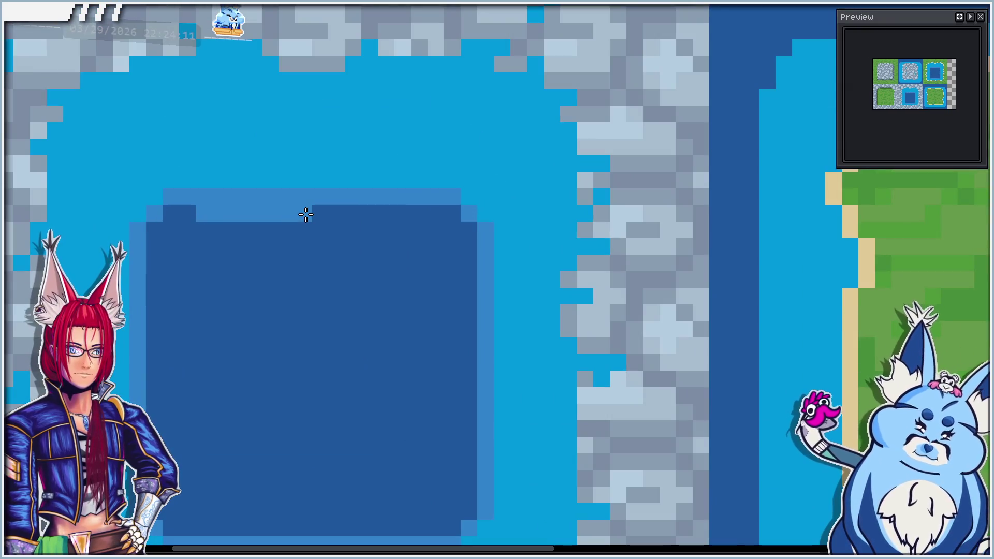
{"action": "mouse_move", "coordinate": [443, 402]}
{"action": "left_mouse_down"}
{"action": "mouse_move", "coordinate": [389, 264]}
{"action": "mouse_move", "coordinate": [417, 288]}
{"action": "mouse_move", "coordinate": [351, 390]}
{"action": "mouse_move", "coordinate": [235, 389]}
{"action": "left_mouse_up"}
{"action": "scroll", "coordinate": [396, 222], "scroll_direction": "down", "scroll_amount": 5}
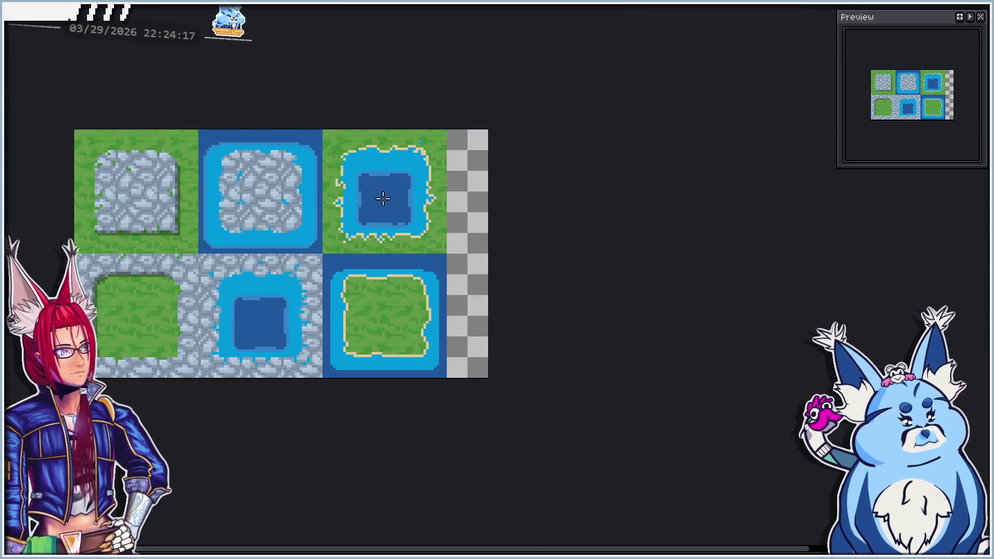
{"action": "scroll", "coordinate": [290, 328], "scroll_direction": "up", "scroll_amount": 4}
{"action": "left_click_drag", "start_coordinate": [162, 344], "coordinate": [281, 270]}
{"action": "scroll", "coordinate": [251, 251], "scroll_direction": "up", "scroll_amount": 2}
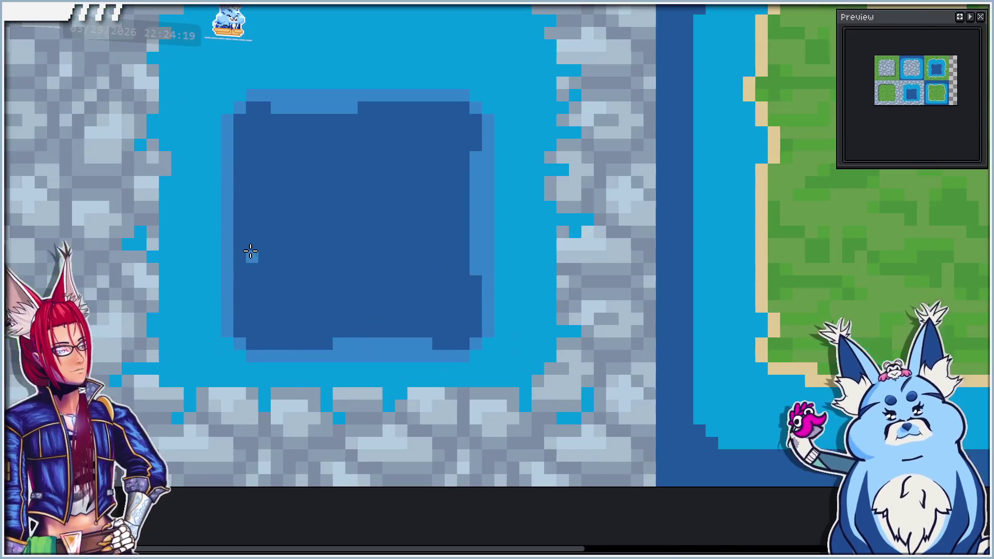
{"action": "left_click_drag", "start_coordinate": [243, 215], "coordinate": [238, 292]}
{"action": "left_click", "coordinate": [259, 343]}
Lighten the pool's upper-left corner and a top-edge pixel, and touch up its left edge
{"action": "left_click", "coordinate": [263, 108]}
{"action": "left_click", "coordinate": [362, 107]}
{"action": "scroll", "coordinate": [195, 259], "scroll_direction": "down", "scroll_amount": 3}
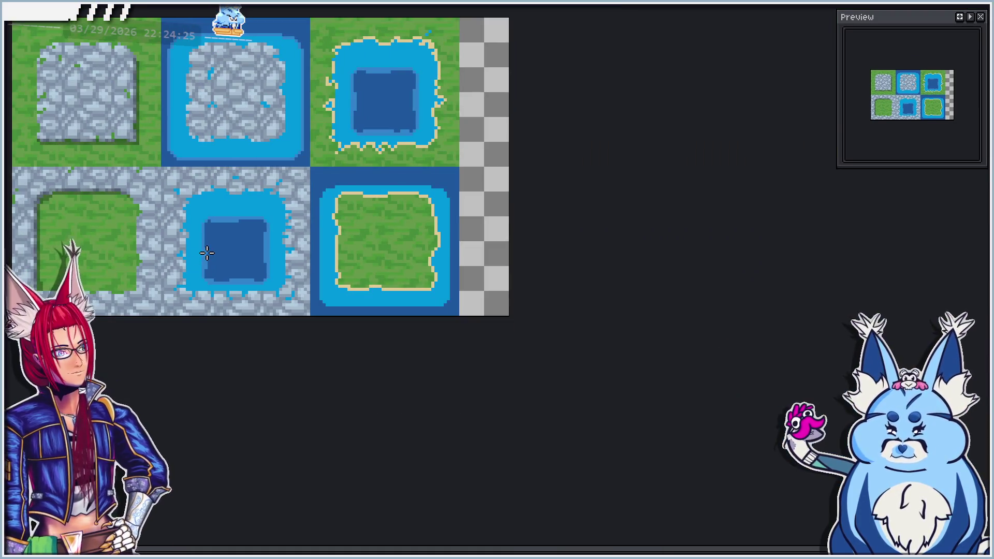
{"action": "scroll", "coordinate": [227, 217], "scroll_direction": "up", "scroll_amount": 3}
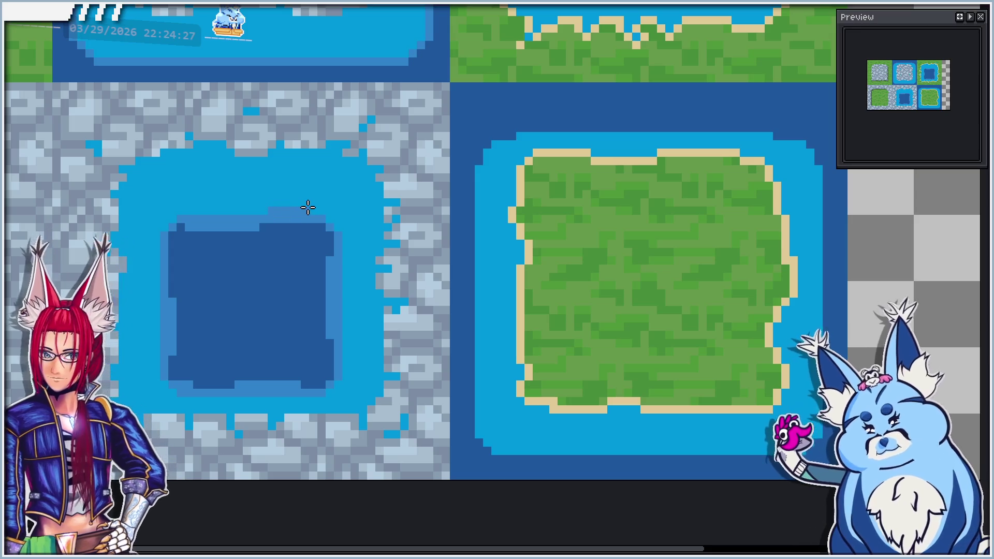
{"action": "left_click", "coordinate": [156, 278]}
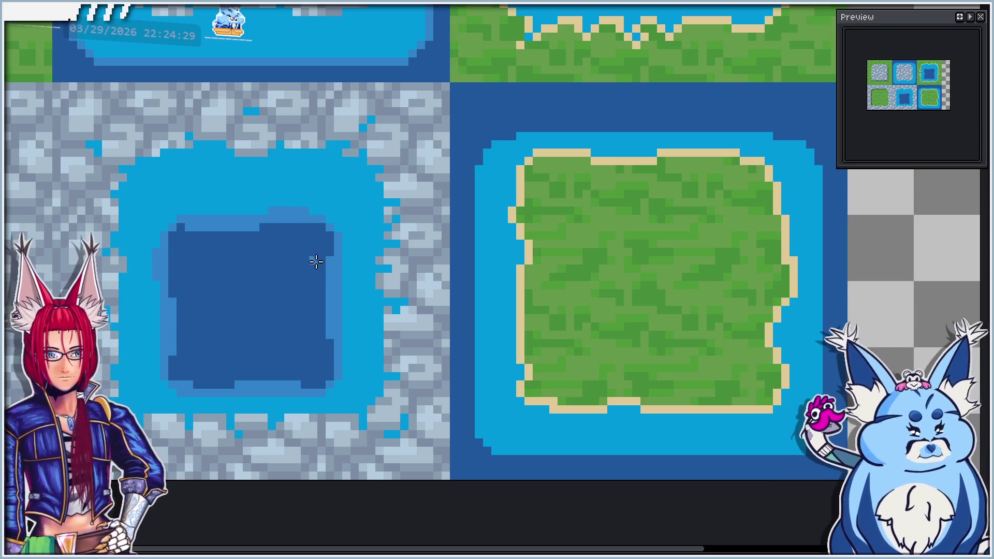
{"action": "scroll", "coordinate": [340, 354], "scroll_direction": "down", "scroll_amount": 3}
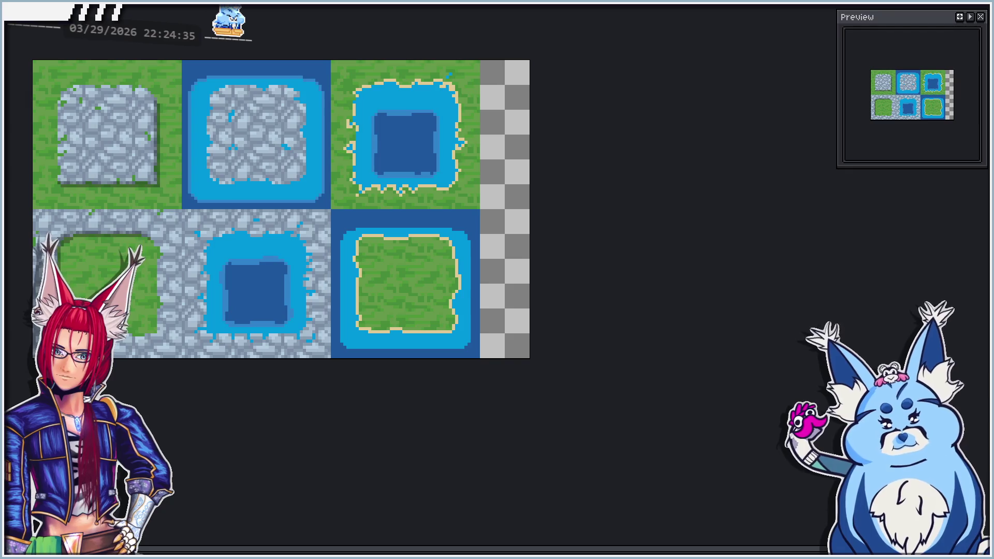
Add a few medium-blue pixels along the right edge of the top-right pond's deep pool
{"action": "scroll", "coordinate": [399, 113], "scroll_direction": "up", "scroll_amount": 3}
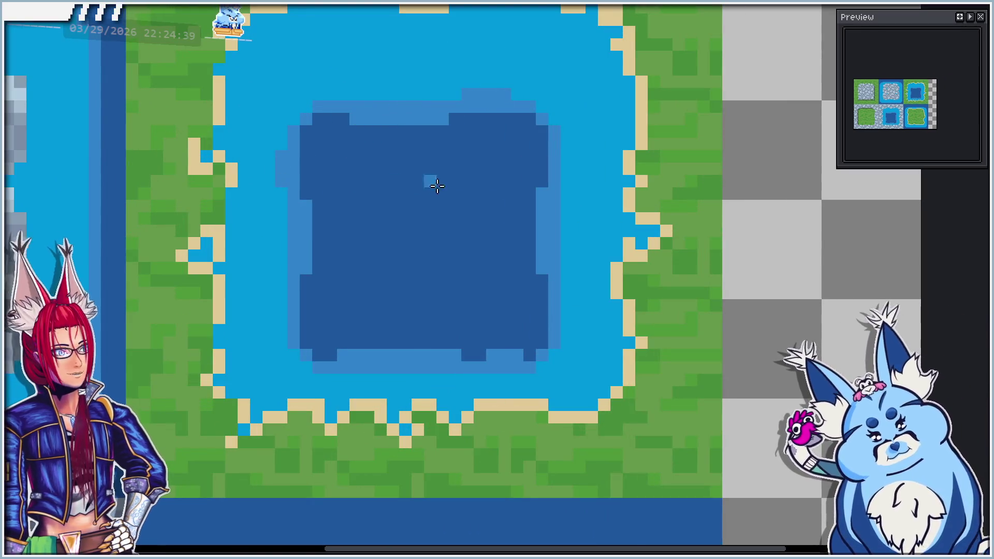
{"action": "left_click_drag", "start_coordinate": [568, 304], "coordinate": [578, 330]}
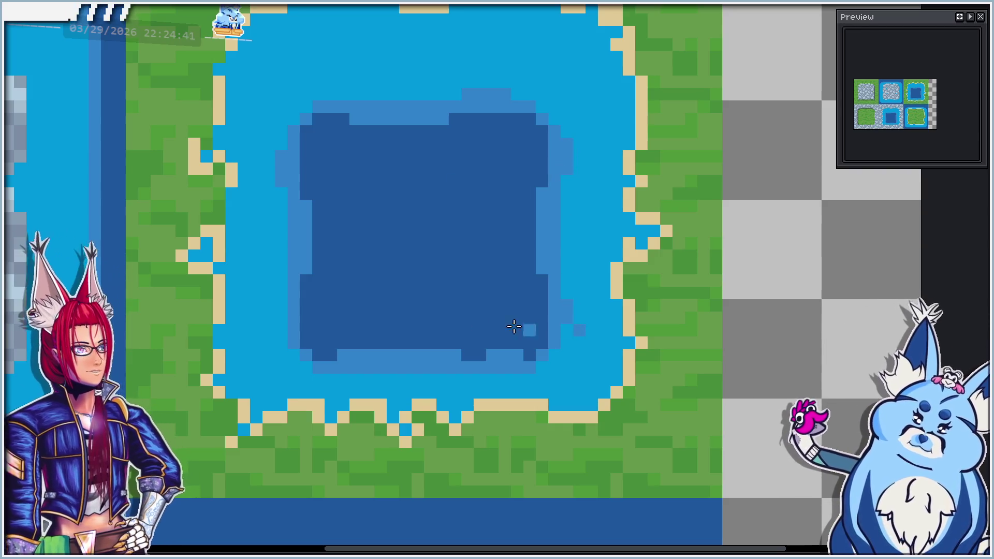
{"action": "scroll", "coordinate": [350, 214], "scroll_direction": "down", "scroll_amount": 5}
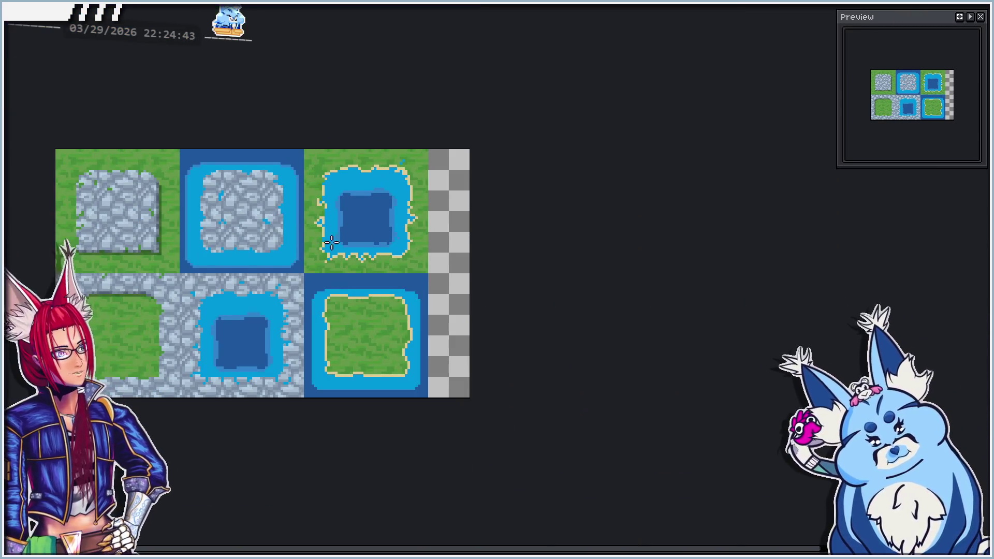
{"action": "left_click_drag", "start_coordinate": [332, 243], "coordinate": [376, 182]}
{"action": "scroll", "coordinate": [421, 228], "scroll_direction": "down", "scroll_amount": 2}
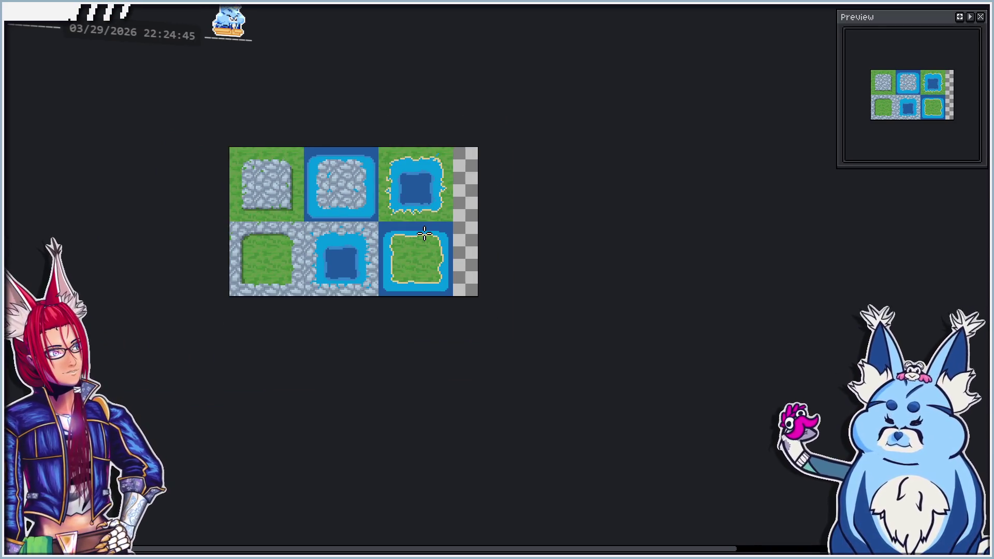
{"action": "scroll", "coordinate": [424, 288], "scroll_direction": "up", "scroll_amount": 2}
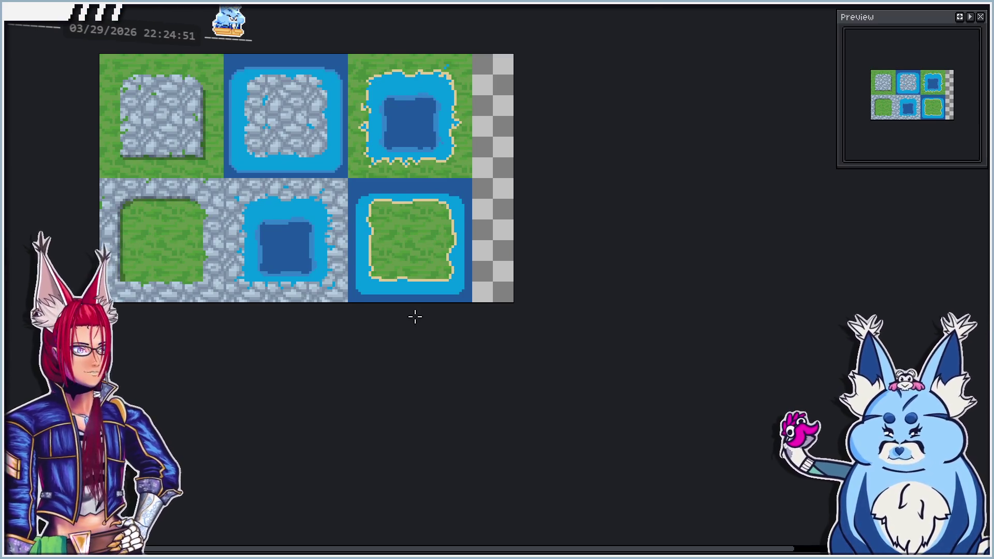
{"action": "scroll", "coordinate": [412, 302], "scroll_direction": "up", "scroll_amount": 2}
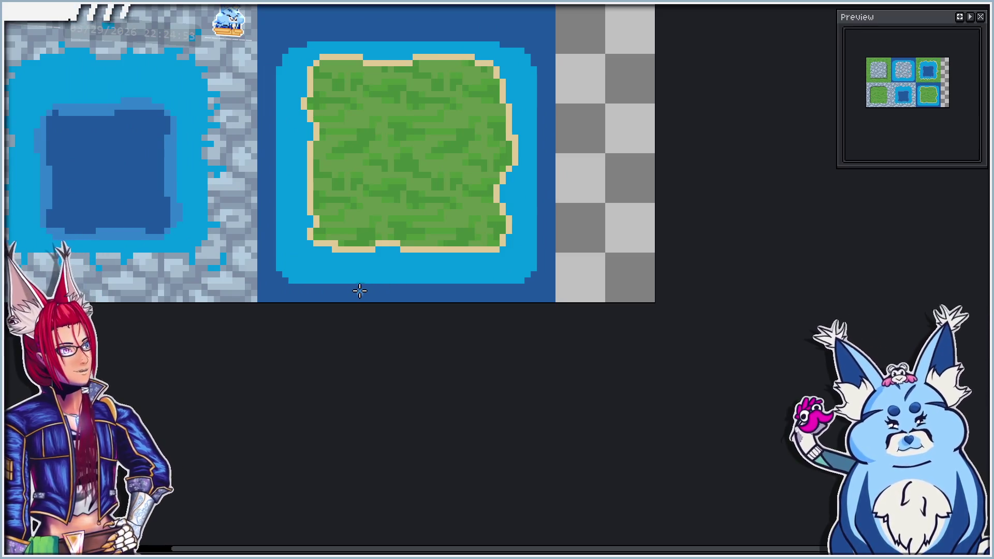
{"action": "scroll", "coordinate": [302, 264], "scroll_direction": "down", "scroll_amount": 2}
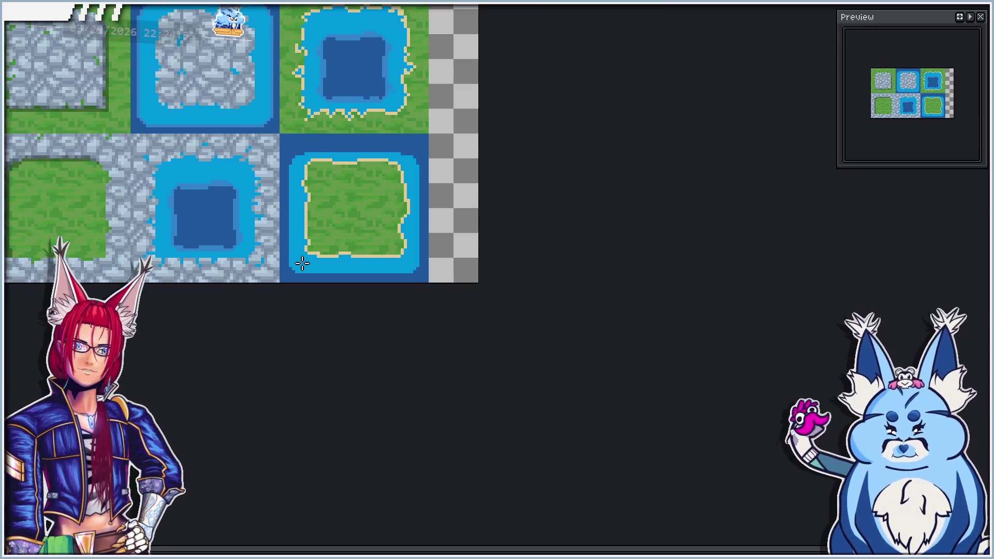
{"action": "scroll", "coordinate": [329, 277], "scroll_direction": "up", "scroll_amount": 2}
{"action": "scroll", "coordinate": [348, 282], "scroll_direction": "down", "scroll_amount": 1}
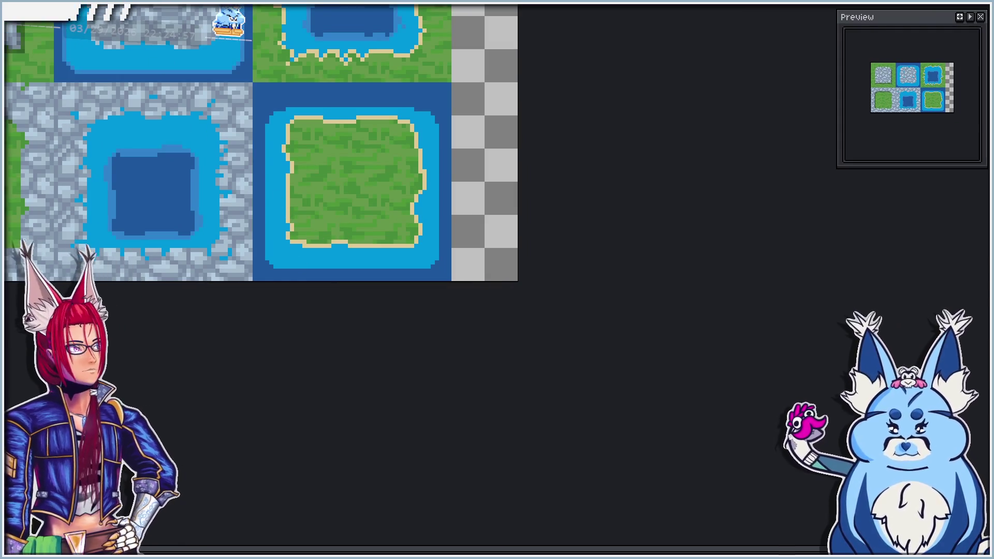
{"action": "scroll", "coordinate": [262, 279], "scroll_direction": "up", "scroll_amount": 3}
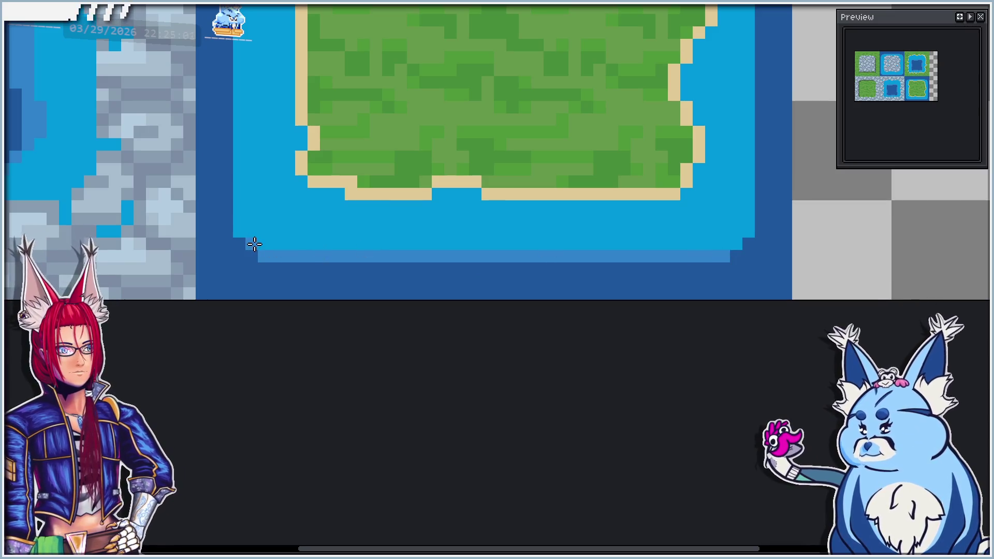
{"action": "scroll", "coordinate": [235, 228], "scroll_direction": "down", "scroll_amount": 3}
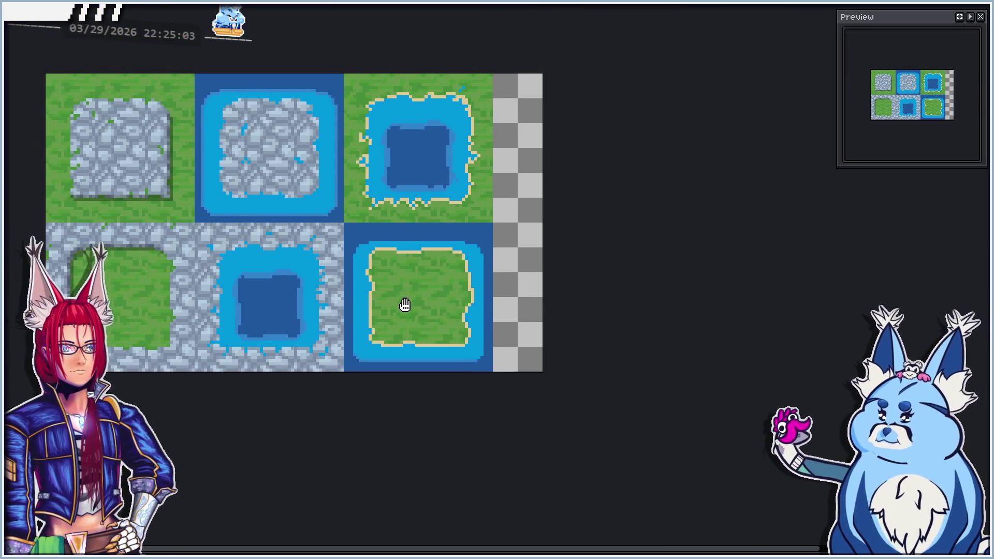
Paint lighter-blue strips along the bottom and left outer water edges of the island tile
{"action": "scroll", "coordinate": [392, 250], "scroll_direction": "up", "scroll_amount": 3}
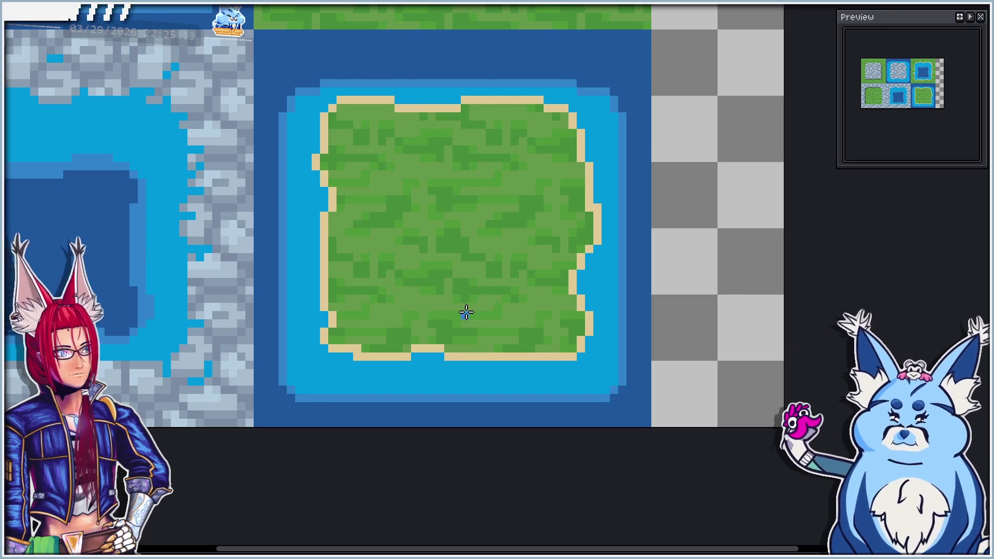
{"action": "scroll", "coordinate": [428, 215], "scroll_direction": "down", "scroll_amount": 1}
{"action": "scroll", "coordinate": [399, 304], "scroll_direction": "up", "scroll_amount": 3}
{"action": "left_click_drag", "start_coordinate": [401, 298], "coordinate": [545, 298]}
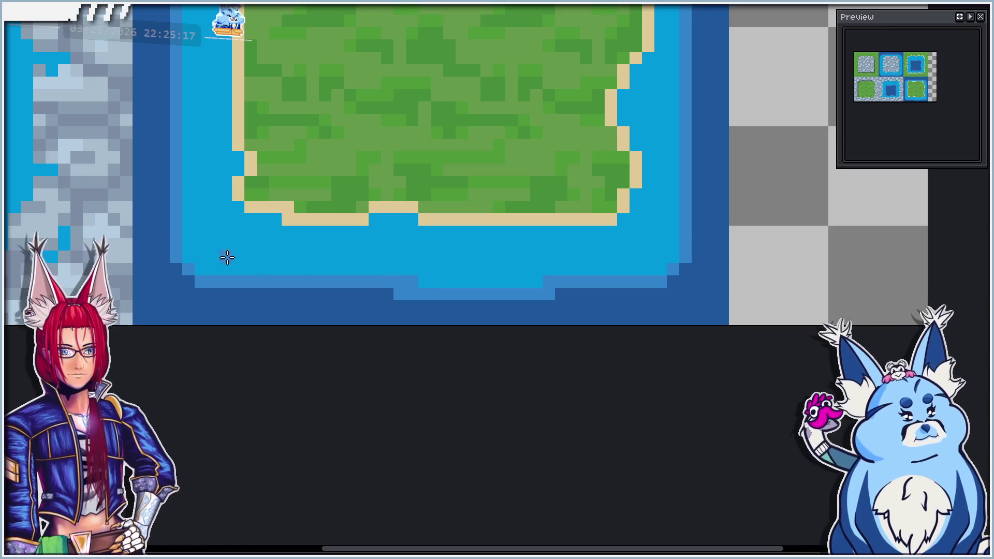
{"action": "left_click_drag", "start_coordinate": [167, 197], "coordinate": [163, 117]}
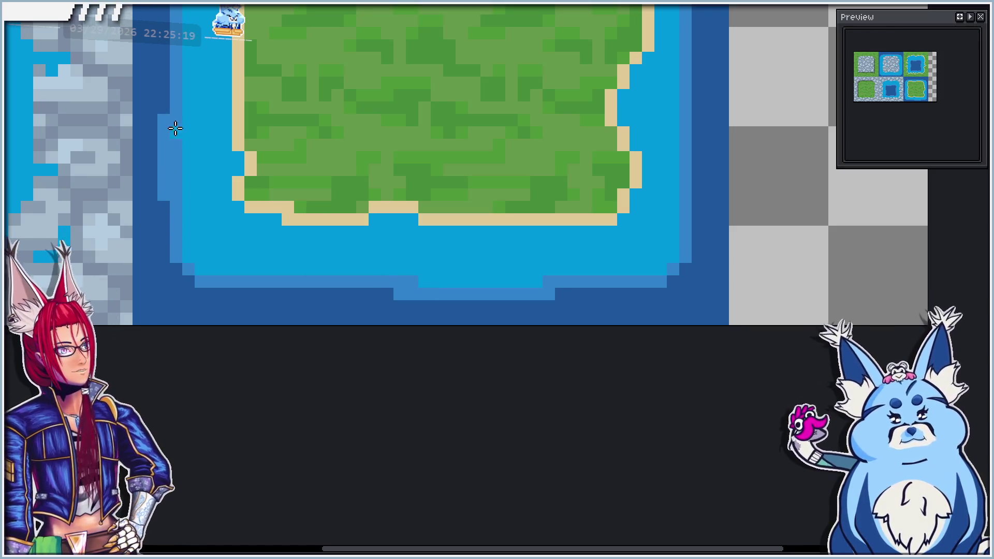
Lighten the top outer water edge of the island tile with two light-blue rows
{"action": "scroll", "coordinate": [166, 204], "scroll_direction": "down", "scroll_amount": 3}
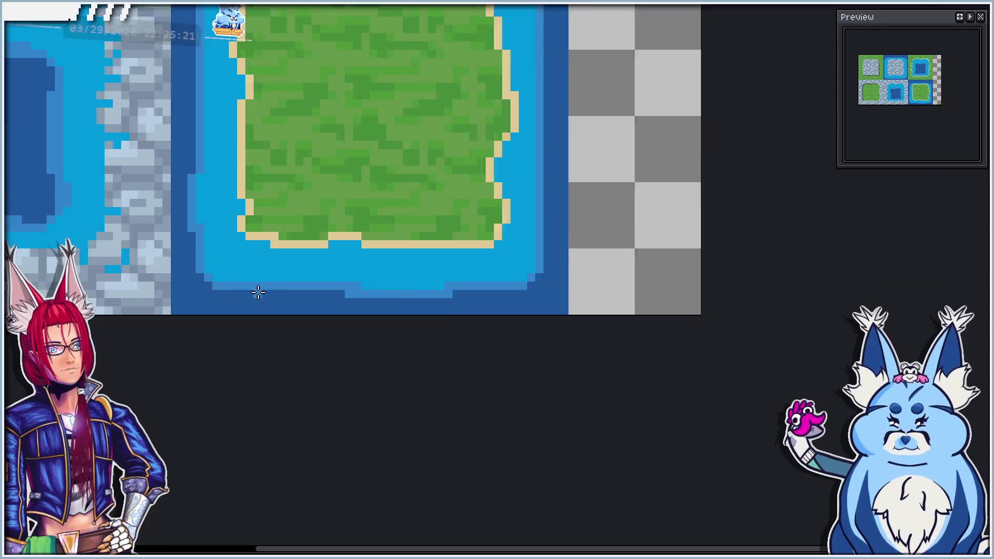
{"action": "scroll", "coordinate": [366, 249], "scroll_direction": "up", "scroll_amount": 3}
{"action": "left_click_drag", "start_coordinate": [318, 176], "coordinate": [406, 177]}
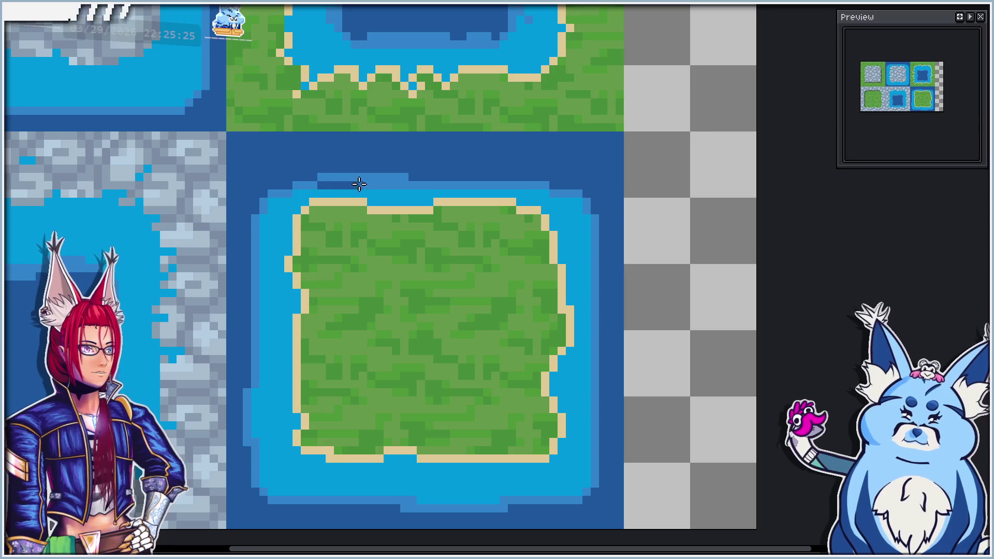
{"action": "left_click_drag", "start_coordinate": [322, 187], "coordinate": [399, 186]}
{"action": "mouse_move", "coordinate": [522, 179]}
{"action": "left_mouse_down"}
{"action": "mouse_move", "coordinate": [543, 178]}
{"action": "mouse_move", "coordinate": [485, 177]}
{"action": "left_mouse_up"}
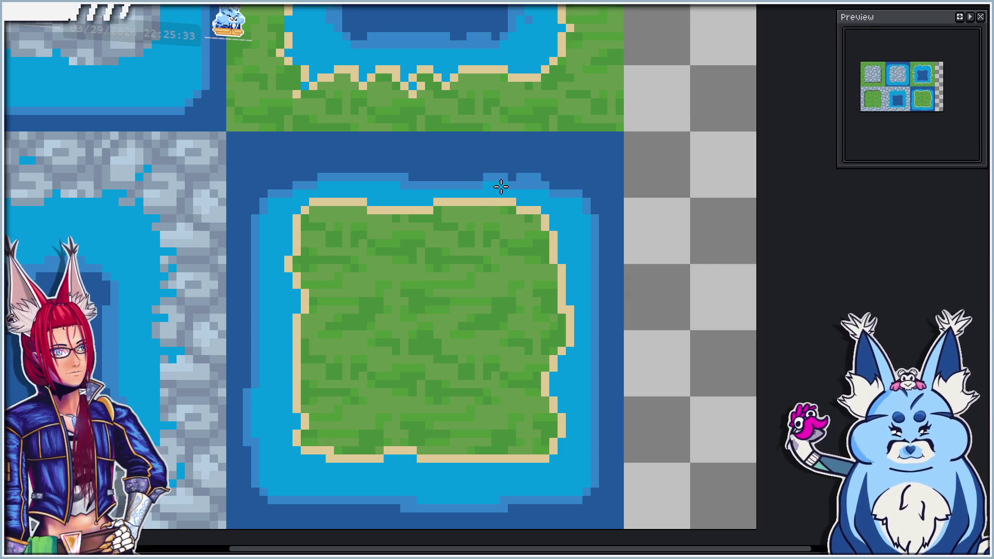
{"action": "scroll", "coordinate": [463, 176], "scroll_direction": "down", "scroll_amount": 3}
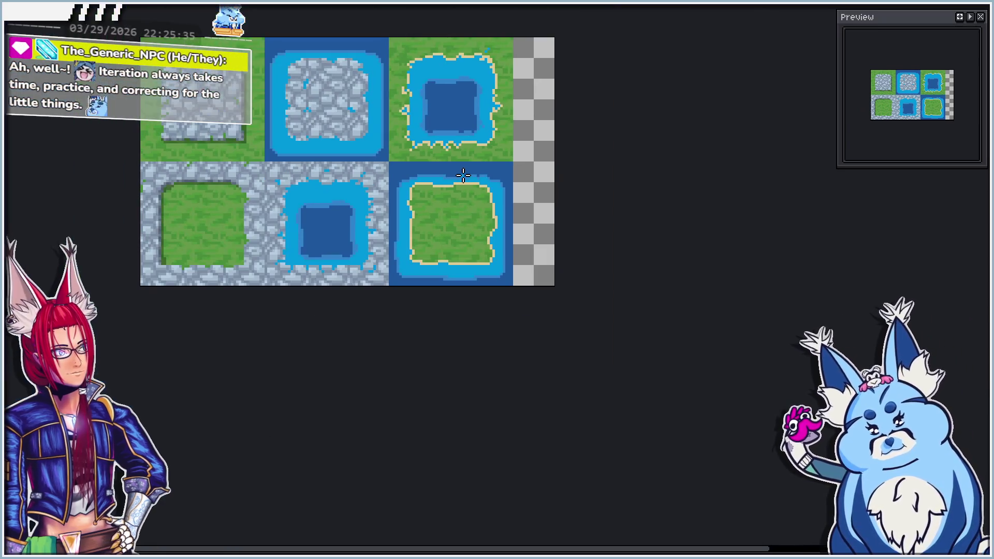
{"action": "scroll", "coordinate": [462, 175], "scroll_direction": "up", "scroll_amount": 2}
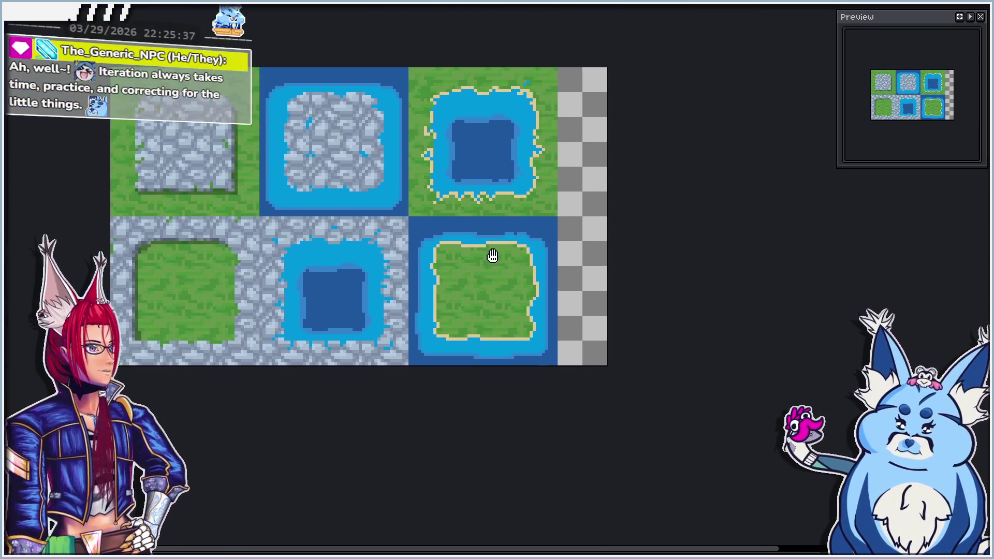
{"action": "key", "text": "ctrl+d"}
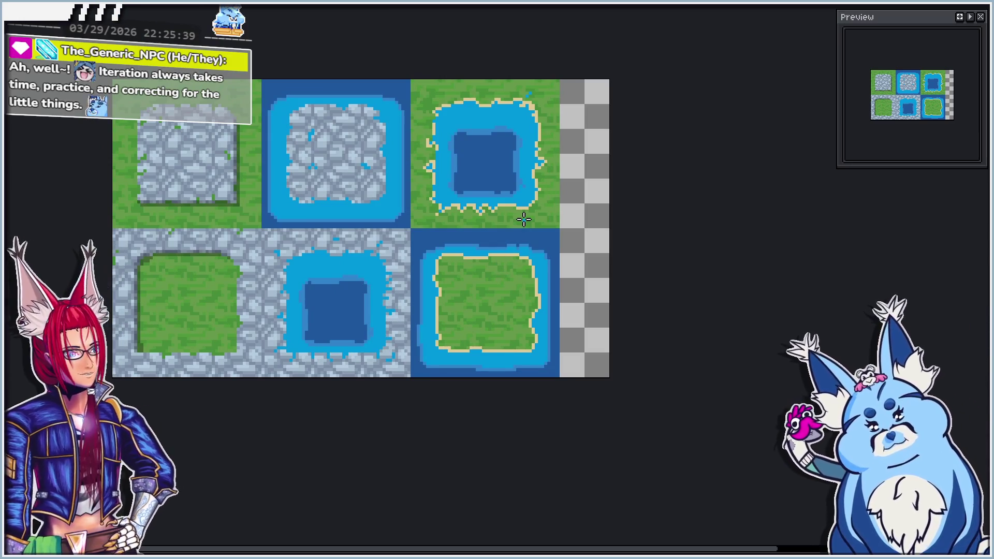
{"action": "scroll", "coordinate": [580, 187], "scroll_direction": "up", "scroll_amount": 1}
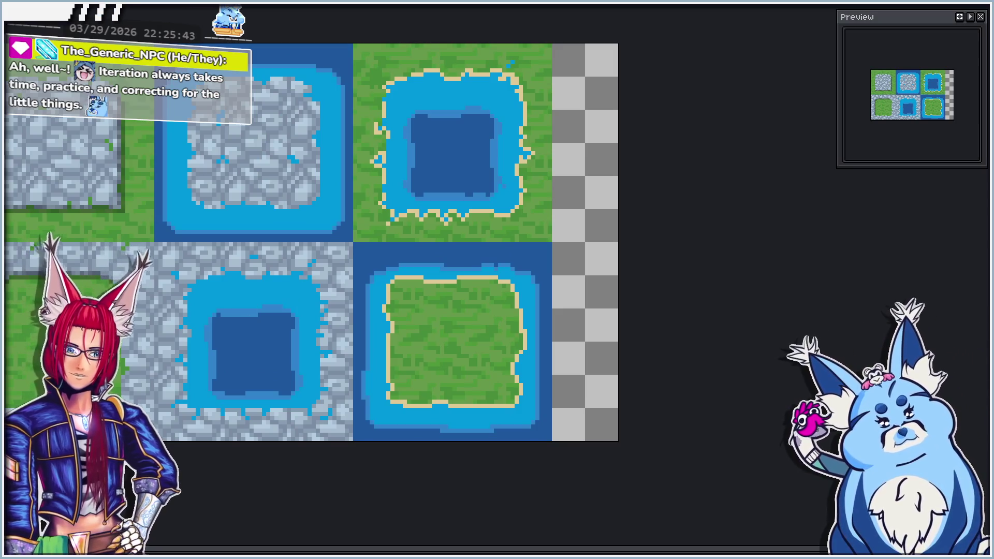
{"action": "mouse_move", "coordinate": [266, 328]}
{"action": "left_mouse_down"}
{"action": "mouse_move", "coordinate": [414, 308]}
{"action": "mouse_move", "coordinate": [422, 373]}
{"action": "mouse_move", "coordinate": [380, 344]}
{"action": "left_mouse_up"}
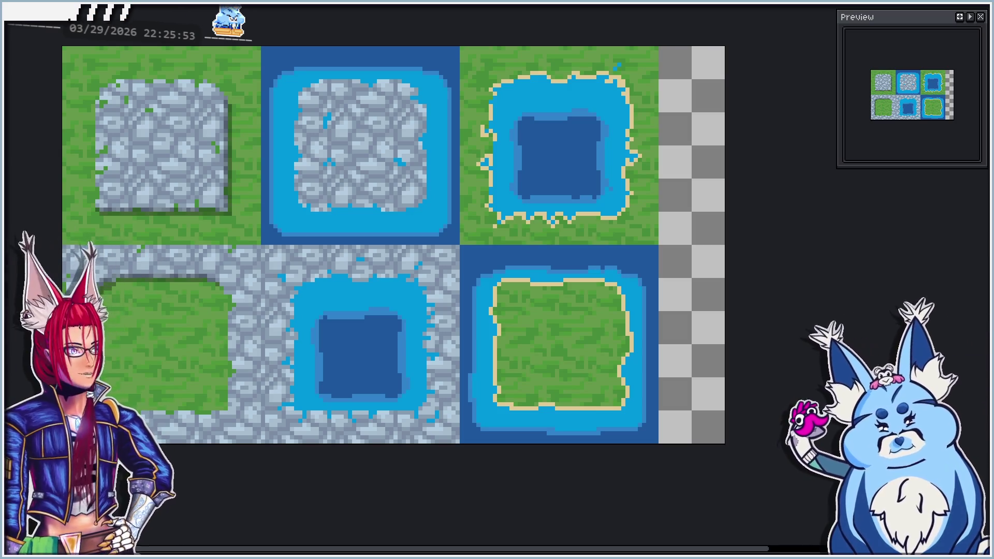
Open Layer Properties with Shift+P and name the layer 'Details'
{"action": "key", "text": "shift+p"}
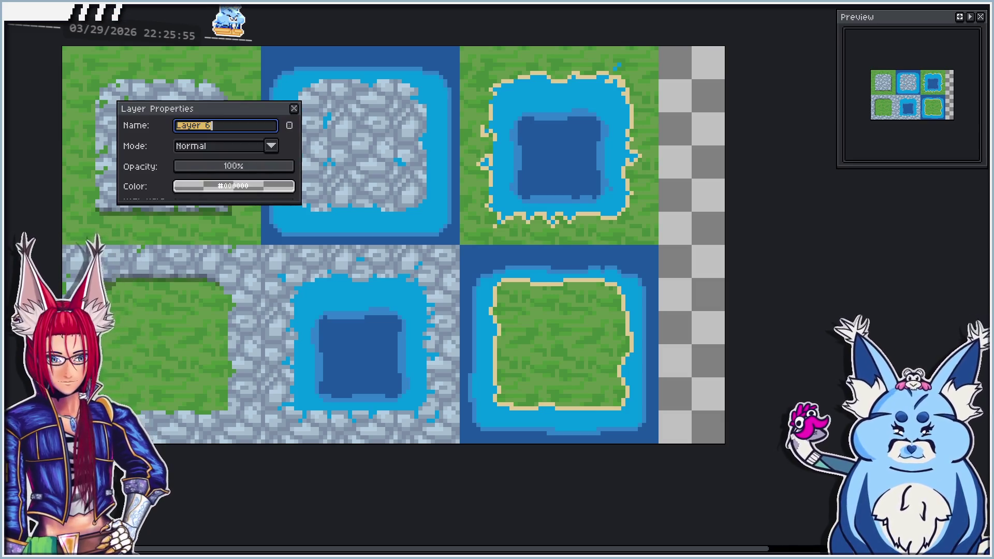
{"action": "type", "text": "Deta"}
{"action": "key", "text": "Return"}
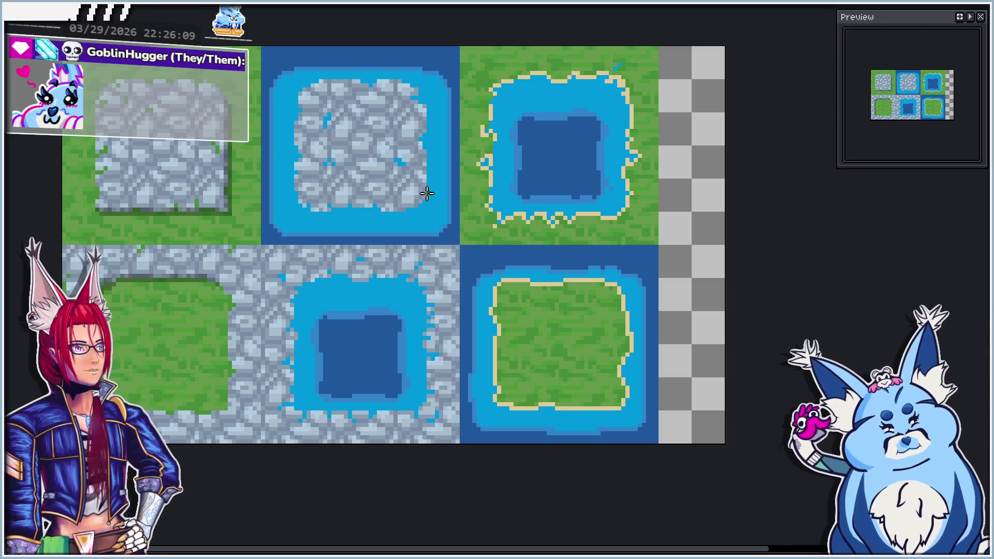
Draw a thick dark-green stem curving upward in the empty area beside the tileset
{"action": "scroll", "coordinate": [537, 125], "scroll_direction": "up", "scroll_amount": 4}
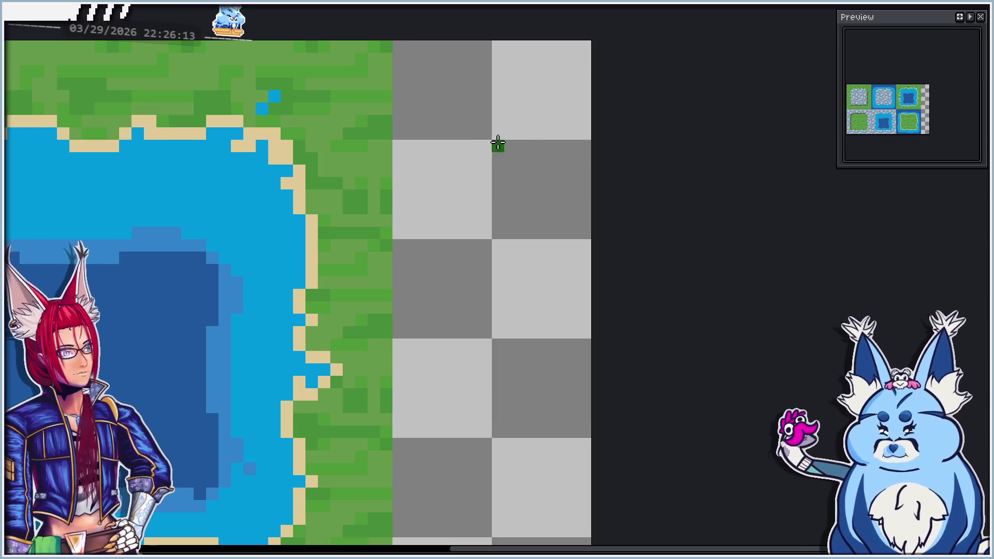
{"action": "left_click_drag", "start_coordinate": [468, 203], "coordinate": [439, 169]}
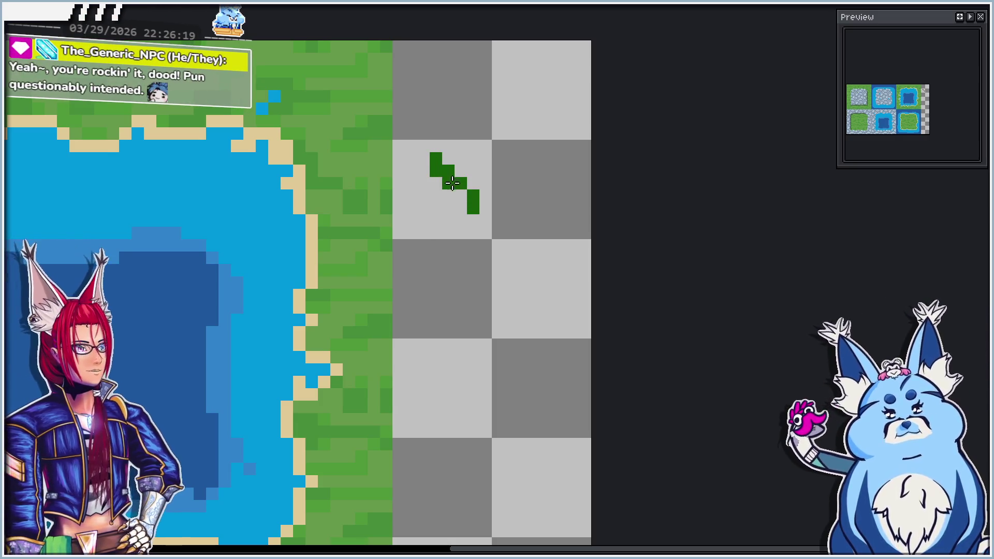
{"action": "left_click", "coordinate": [461, 196]}
{"action": "left_click_drag", "start_coordinate": [467, 203], "coordinate": [438, 186]}
{"action": "left_click", "coordinate": [489, 209]}
{"action": "left_click_drag", "start_coordinate": [490, 209], "coordinate": [498, 93]}
{"action": "left_click", "coordinate": [510, 84]}
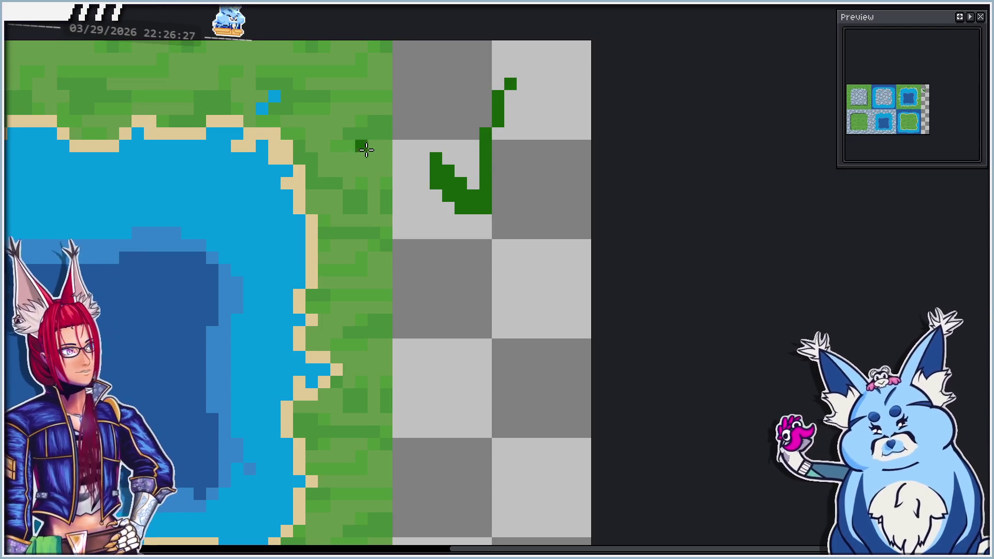
Eyedrop the shoreline sand colour and paint a tan flower centre atop the stem
{"action": "left_click", "coordinate": [298, 193], "text": "alt"}
{"action": "mouse_move", "coordinate": [503, 82]}
{"action": "left_mouse_down"}
{"action": "mouse_move", "coordinate": [484, 82]}
{"action": "mouse_move", "coordinate": [508, 62]}
{"action": "mouse_move", "coordinate": [532, 78]}
{"action": "mouse_move", "coordinate": [526, 96]}
{"action": "mouse_move", "coordinate": [500, 97]}
{"action": "left_mouse_up"}
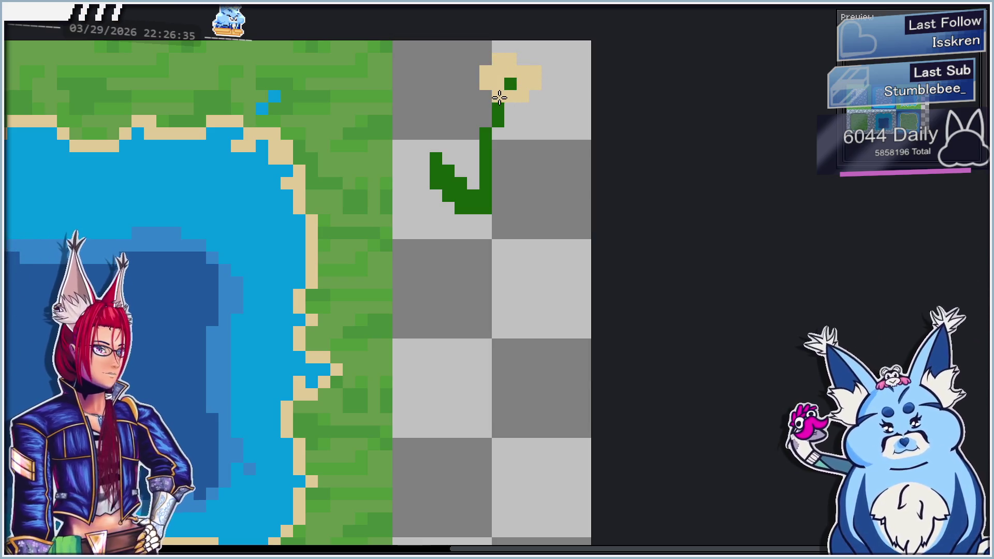
{"action": "left_click", "coordinate": [512, 108]}
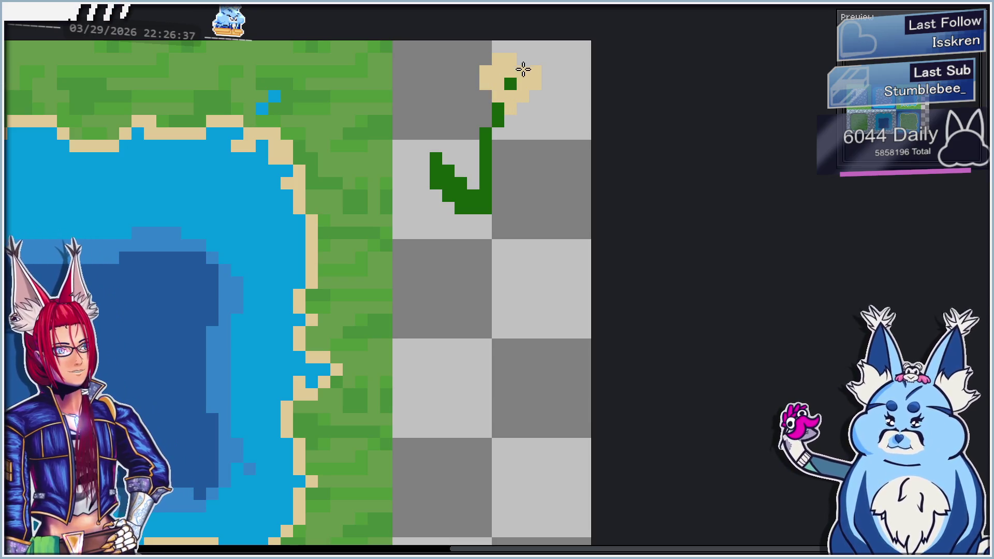
{"action": "scroll", "coordinate": [506, 122], "scroll_direction": "down", "scroll_amount": 3}
{"action": "scroll", "coordinate": [500, 136], "scroll_direction": "up", "scroll_amount": 3}
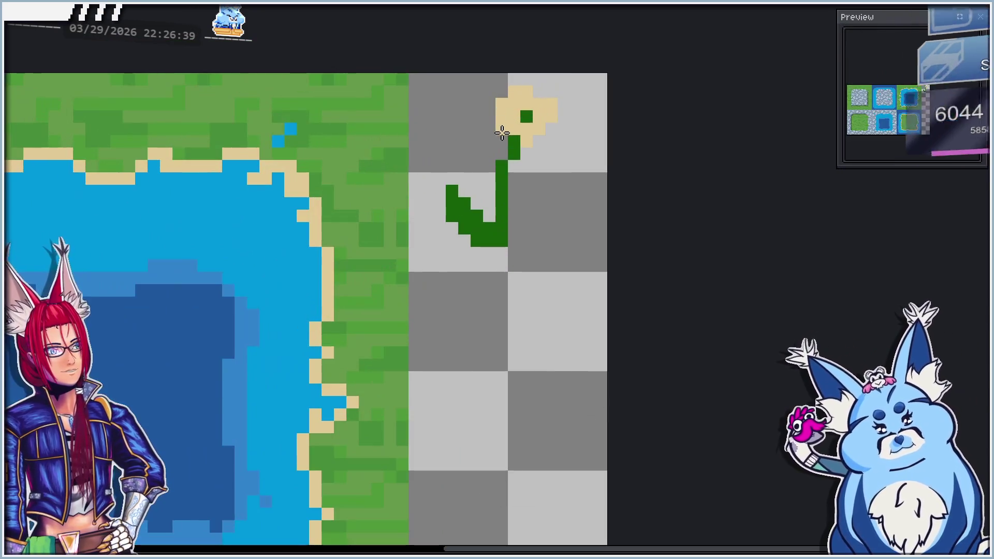
{"action": "left_click", "coordinate": [514, 141]}
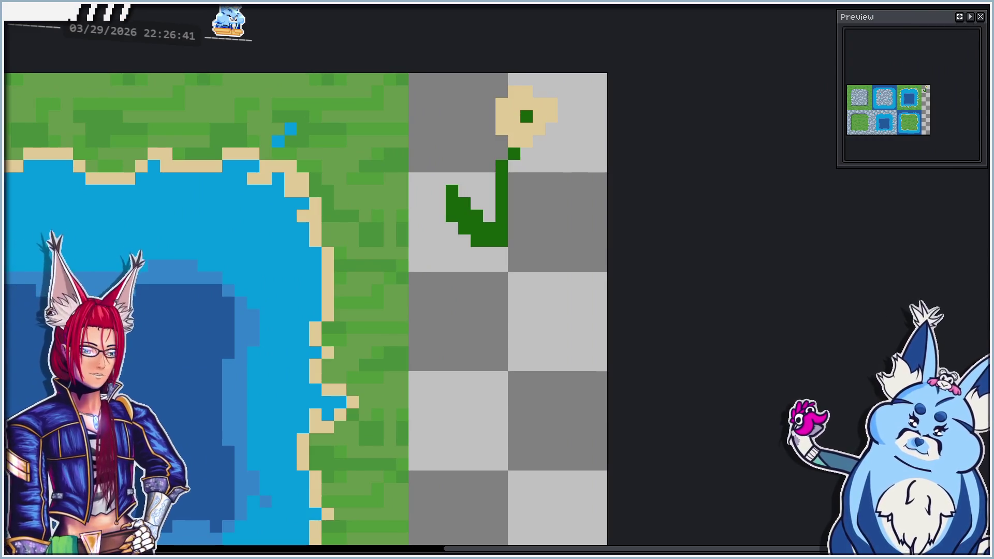
Outline the flower head with orange petals around the tan centre
{"action": "mouse_move", "coordinate": [507, 106]}
{"action": "left_mouse_down"}
{"action": "mouse_move", "coordinate": [501, 129]}
{"action": "mouse_move", "coordinate": [526, 141]}
{"action": "left_mouse_up"}
{"action": "left_click", "coordinate": [538, 129]}
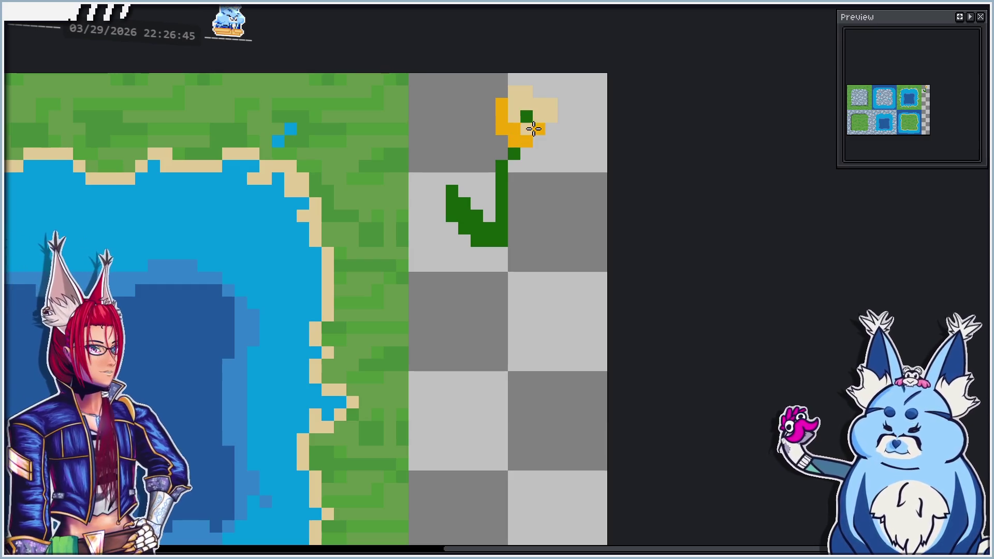
{"action": "left_click_drag", "start_coordinate": [526, 91], "coordinate": [514, 92]}
{"action": "left_click", "coordinate": [548, 104]}
{"action": "left_click", "coordinate": [552, 116]}
{"action": "left_click", "coordinate": [526, 117]}
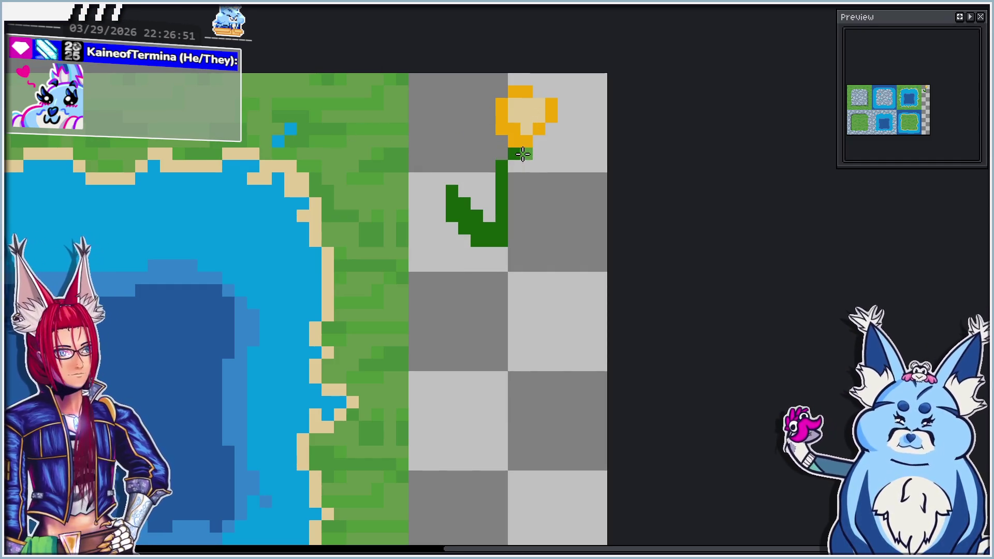
Lighten the lower part of the flower's leaf
{"action": "left_click", "coordinate": [464, 203]}
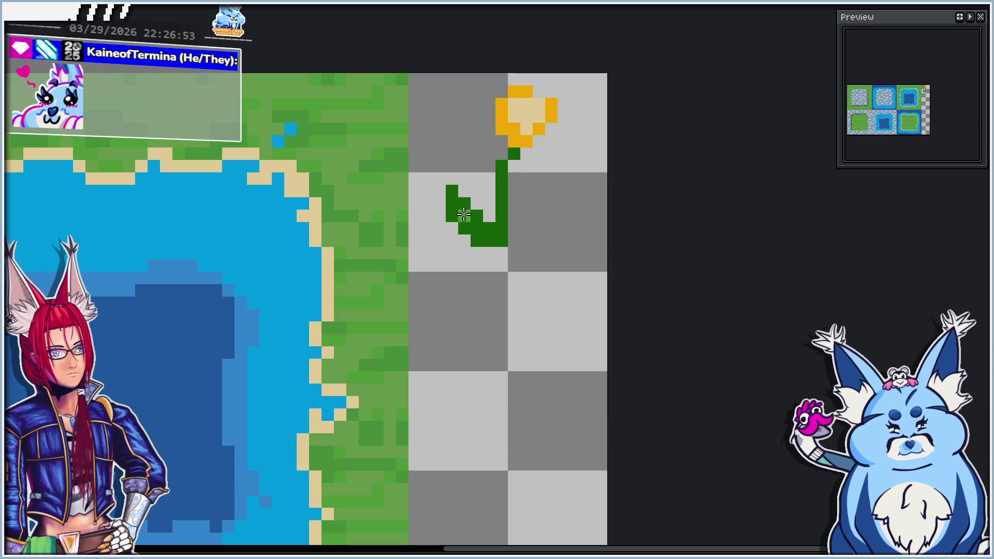
{"action": "left_click_drag", "start_coordinate": [464, 215], "coordinate": [475, 222]}
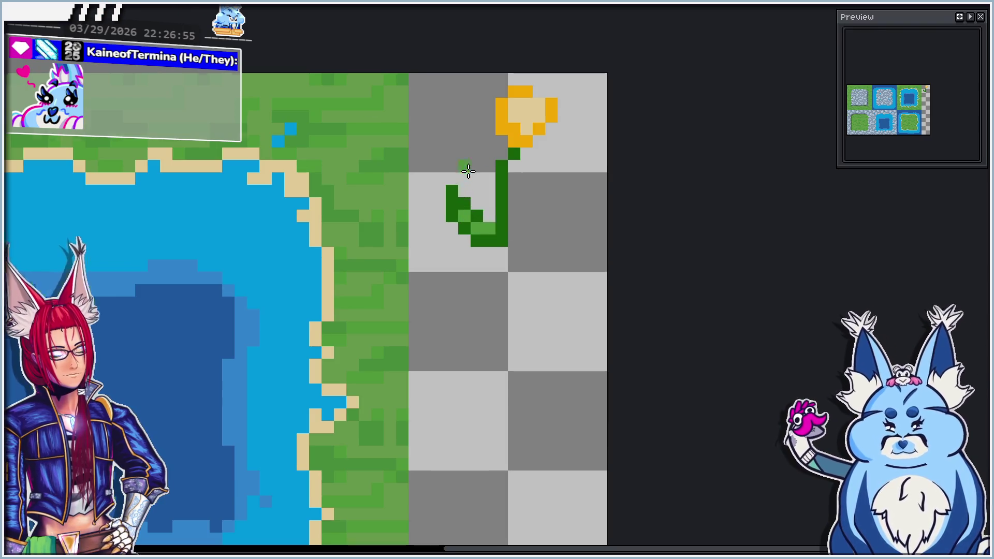
{"action": "scroll", "coordinate": [471, 171], "scroll_direction": "down", "scroll_amount": 5}
{"action": "scroll", "coordinate": [487, 172], "scroll_direction": "up", "scroll_amount": 2}
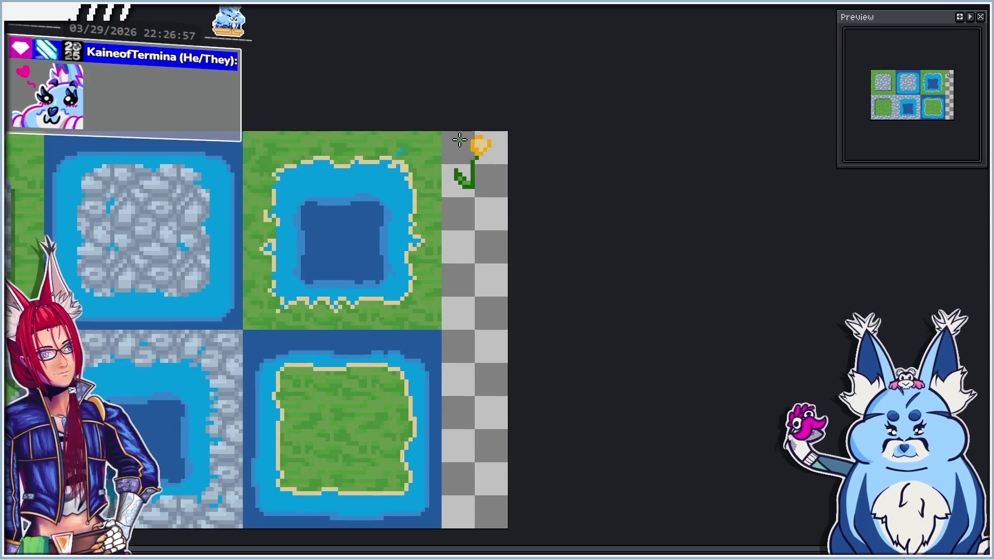
Select the flower head and nudge it down one pixel
{"action": "mouse_move", "coordinate": [455, 115]}
{"action": "left_mouse_down"}
{"action": "mouse_move", "coordinate": [516, 125]}
{"action": "mouse_move", "coordinate": [531, 167]}
{"action": "mouse_move", "coordinate": [512, 164]}
{"action": "left_mouse_up"}
{"action": "scroll", "coordinate": [513, 156], "scroll_direction": "up", "scroll_amount": 3}
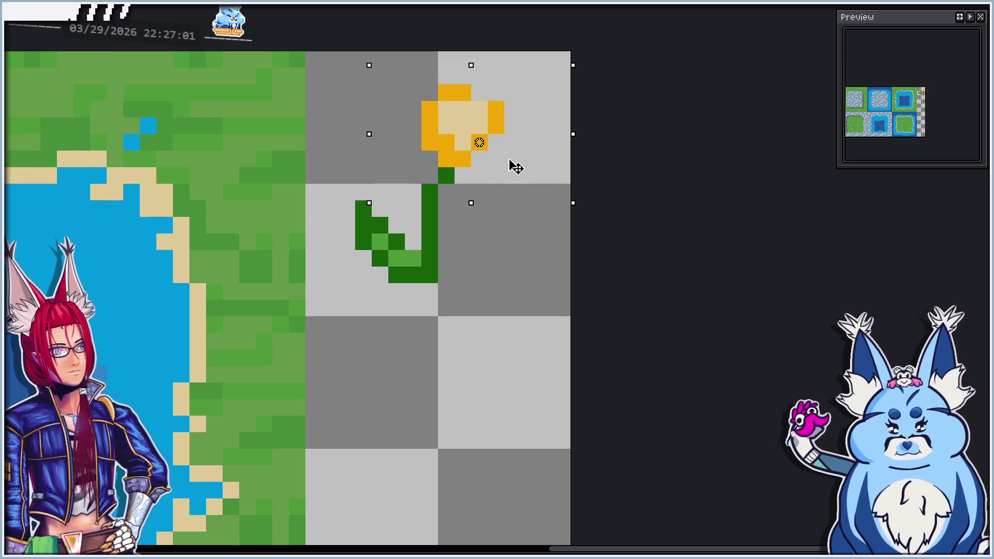
{"action": "scroll", "coordinate": [459, 193], "scroll_direction": "down", "scroll_amount": 1}
{"action": "scroll", "coordinate": [435, 280], "scroll_direction": "down", "scroll_amount": 1}
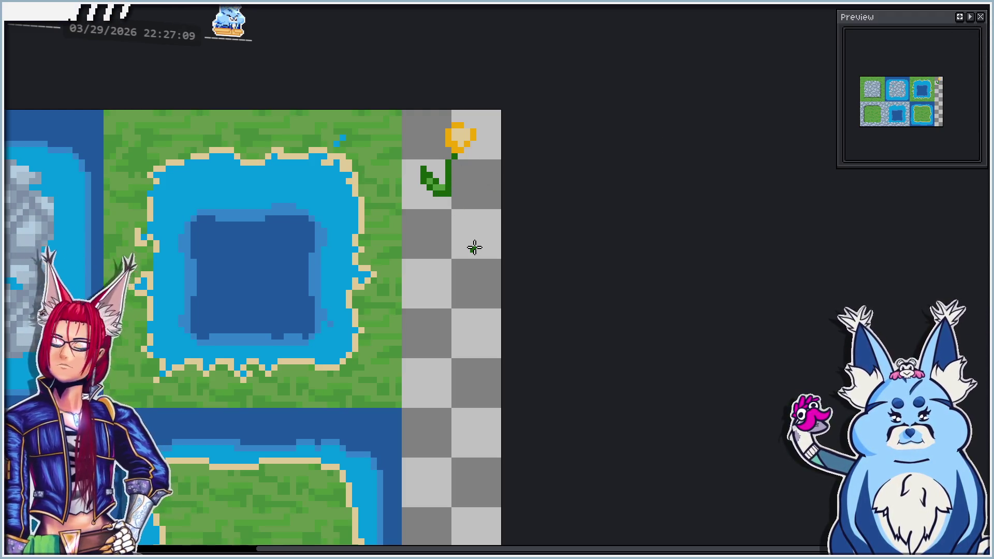
Draw a short vertical green stem below the flower for a second plant
{"action": "scroll", "coordinate": [468, 274], "scroll_direction": "up", "scroll_amount": 1}
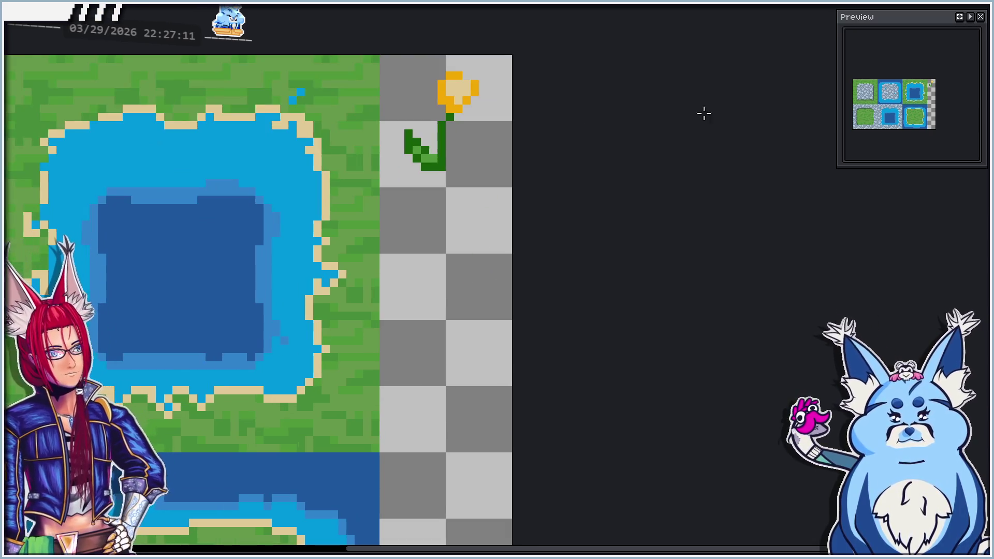
{"action": "scroll", "coordinate": [419, 257], "scroll_direction": "up", "scroll_amount": 1}
{"action": "scroll", "coordinate": [465, 269], "scroll_direction": "right", "scroll_amount": 2}
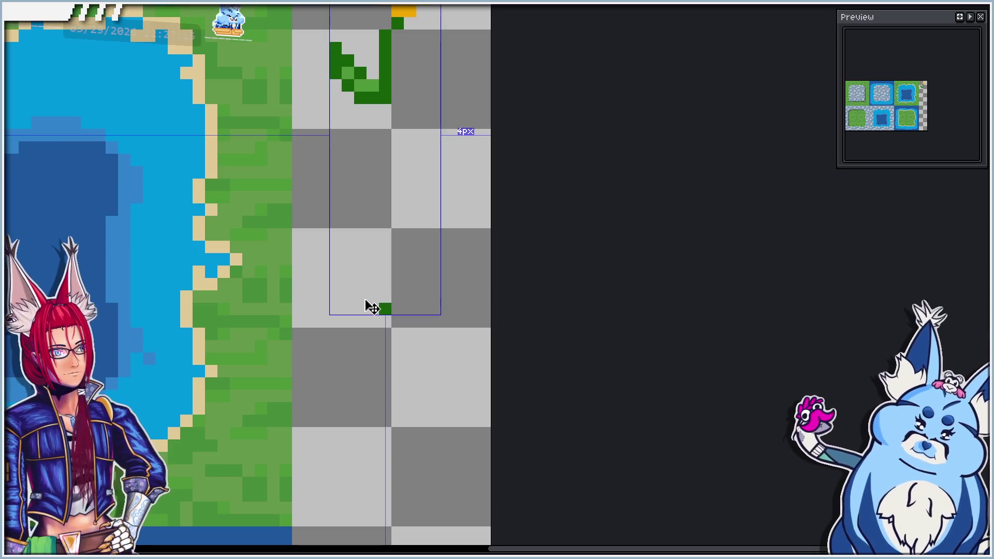
{"action": "left_click_drag", "start_coordinate": [457, 308], "coordinate": [458, 268]}
Paint a solid tan top on the small flower's stem
{"action": "scroll", "coordinate": [413, 176], "scroll_direction": "down", "scroll_amount": 1}
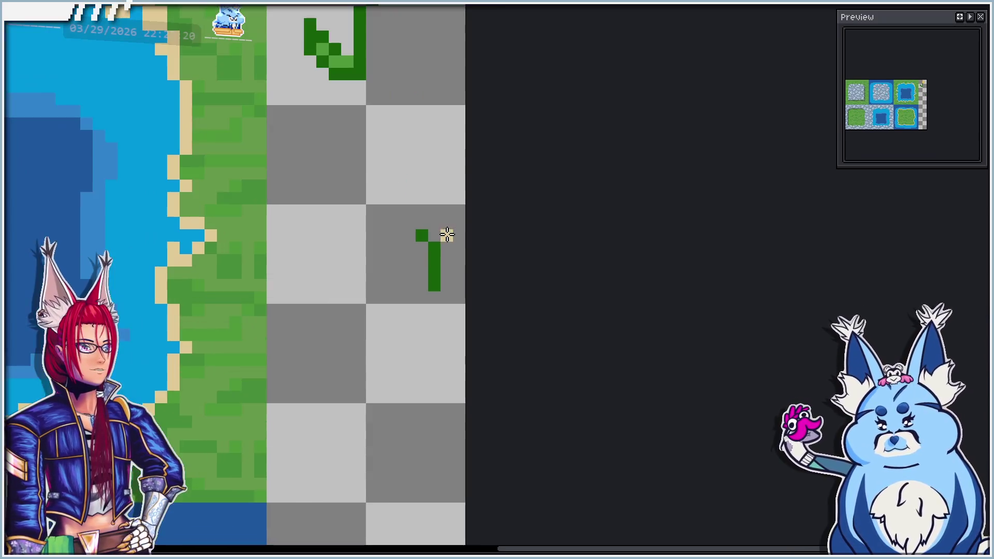
{"action": "scroll", "coordinate": [435, 236], "scroll_direction": "up", "scroll_amount": 1}
{"action": "mouse_move", "coordinate": [422, 243]}
{"action": "left_mouse_down"}
{"action": "mouse_move", "coordinate": [432, 243]}
{"action": "mouse_move", "coordinate": [429, 221]}
{"action": "mouse_move", "coordinate": [417, 237]}
{"action": "left_mouse_up"}
{"action": "scroll", "coordinate": [418, 237], "scroll_direction": "down", "scroll_amount": 2}
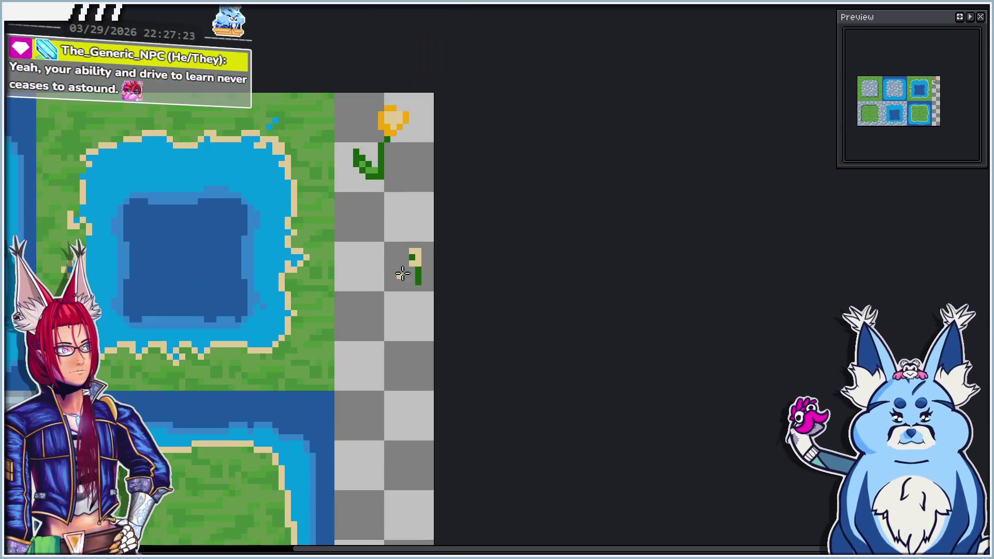
{"action": "scroll", "coordinate": [386, 192], "scroll_direction": "up", "scroll_amount": 1}
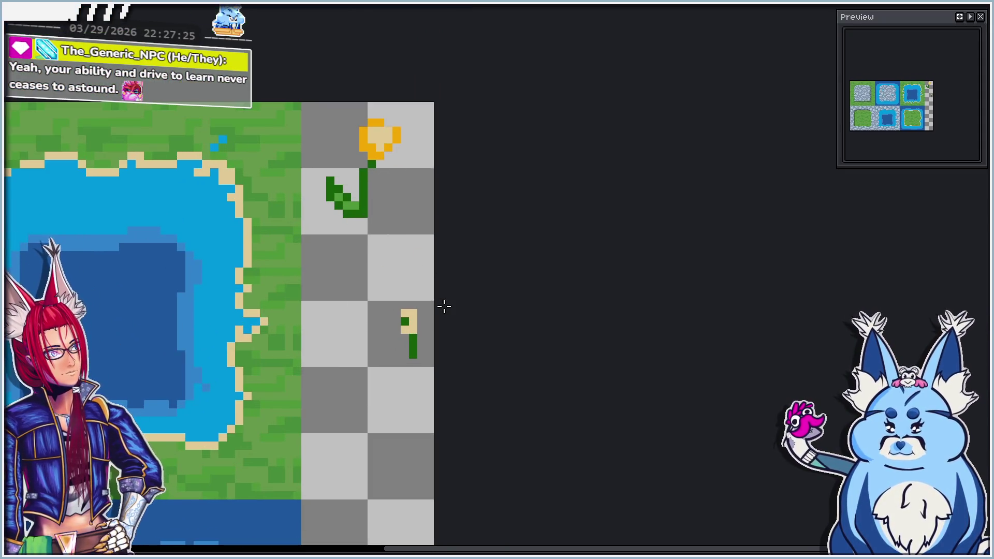
{"action": "scroll", "coordinate": [409, 351], "scroll_direction": "up", "scroll_amount": 1}
{"action": "left_click", "coordinate": [403, 307]}
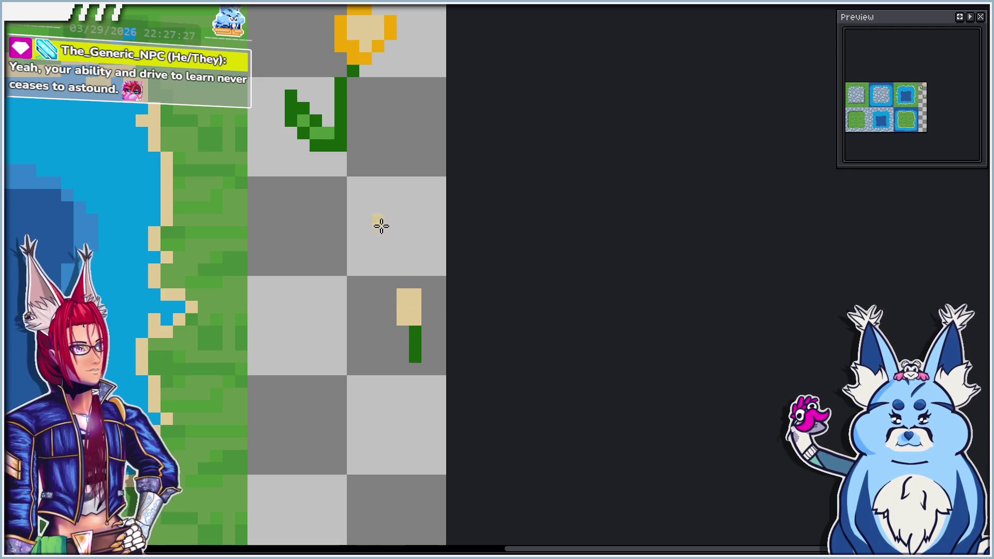
Eyedrop the first flower's orange and add orange petals around the small tan top
{"action": "left_click", "coordinate": [365, 58], "text": "alt"}
{"action": "mouse_move", "coordinate": [403, 319]}
{"action": "left_mouse_down"}
{"action": "mouse_move", "coordinate": [416, 320]}
{"action": "mouse_move", "coordinate": [428, 294]}
{"action": "left_mouse_up"}
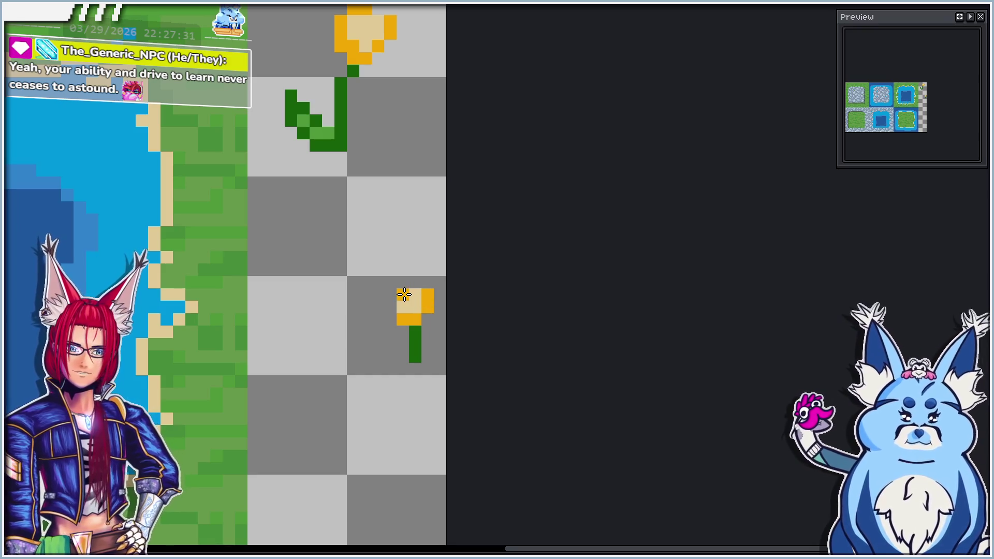
{"action": "left_click", "coordinate": [403, 294]}
{"action": "left_click", "coordinate": [415, 282]}
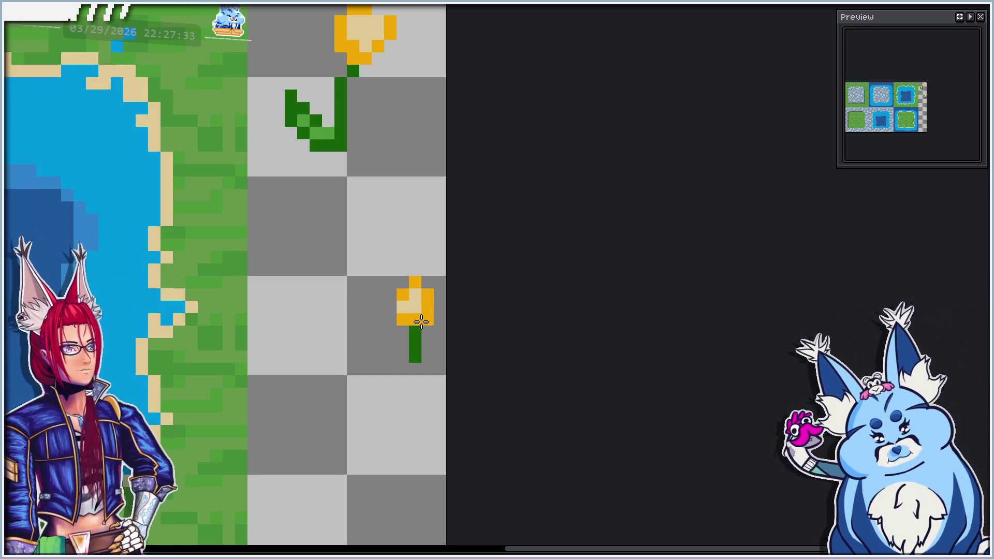
Select the lower stem with the Rectangular Marquee and shift it one pixel left
{"action": "key", "text": "m"}
{"action": "left_click_drag", "start_coordinate": [372, 250], "coordinate": [447, 326]}
{"action": "left_click_drag", "start_coordinate": [371, 402], "coordinate": [437, 335]}
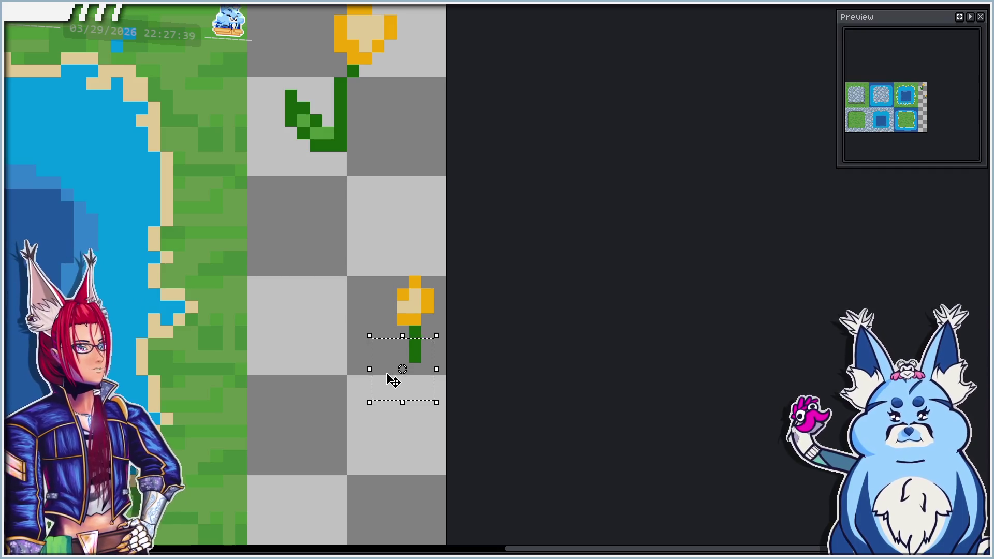
{"action": "left_click_drag", "start_coordinate": [390, 381], "coordinate": [383, 377]}
{"action": "left_click", "coordinate": [501, 335]}
{"action": "scroll", "coordinate": [419, 346], "scroll_direction": "down", "scroll_amount": 2}
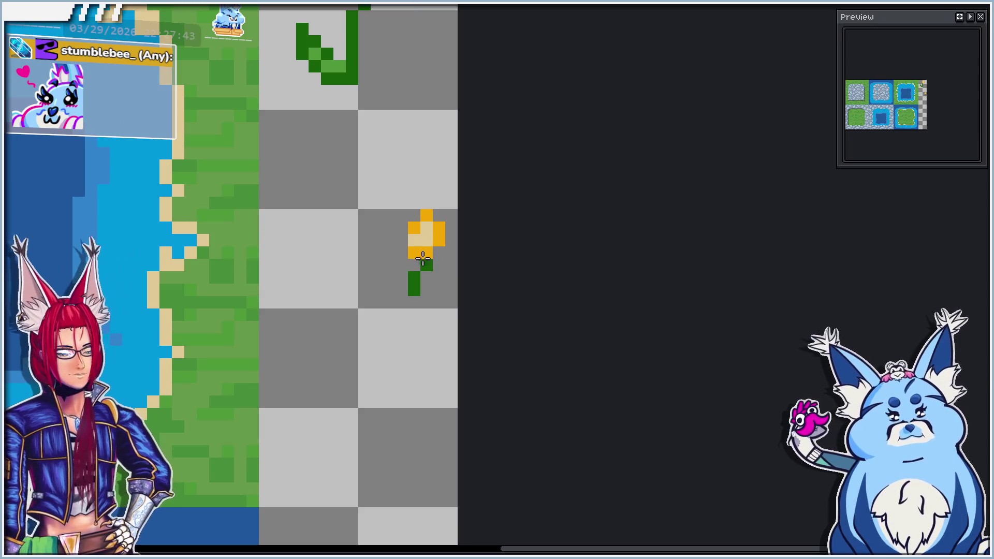
Draw a short green sprout below the second flower and top it with orange petals
{"action": "left_click_drag", "start_coordinate": [384, 340], "coordinate": [382, 267]}
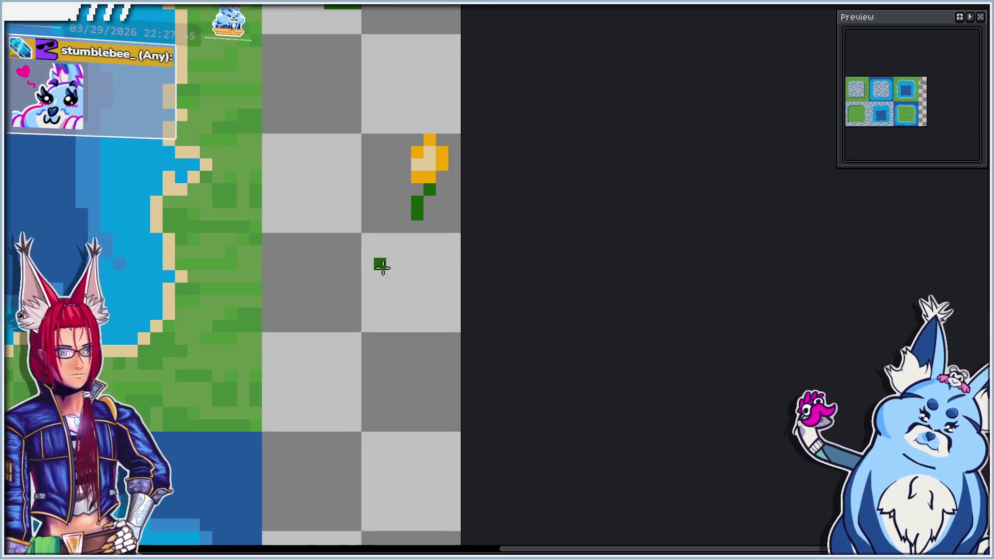
{"action": "mouse_move", "coordinate": [348, 361]}
{"action": "left_mouse_down"}
{"action": "mouse_move", "coordinate": [340, 327]}
{"action": "mouse_move", "coordinate": [323, 324]}
{"action": "mouse_move", "coordinate": [327, 332]}
{"action": "left_mouse_up"}
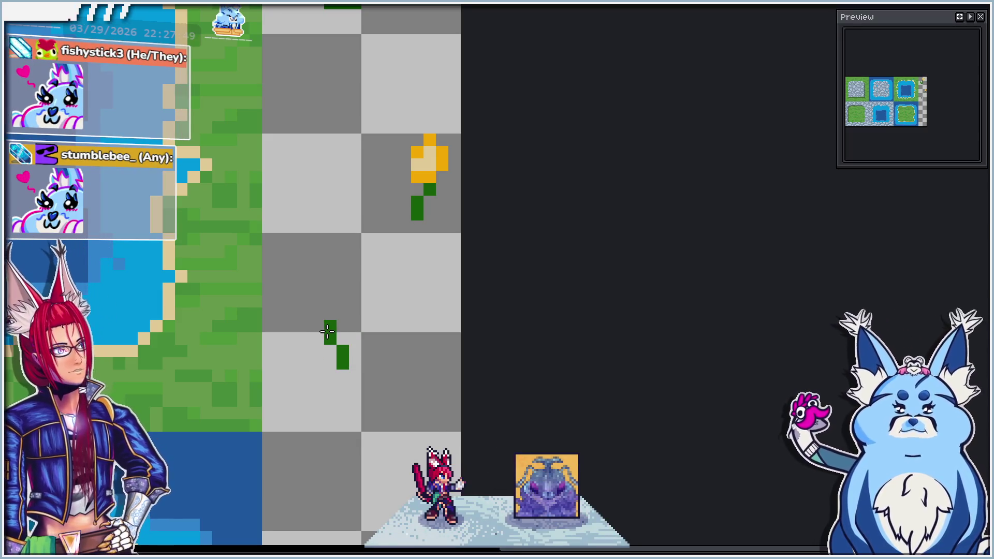
{"action": "left_click", "coordinate": [417, 176], "text": "alt"}
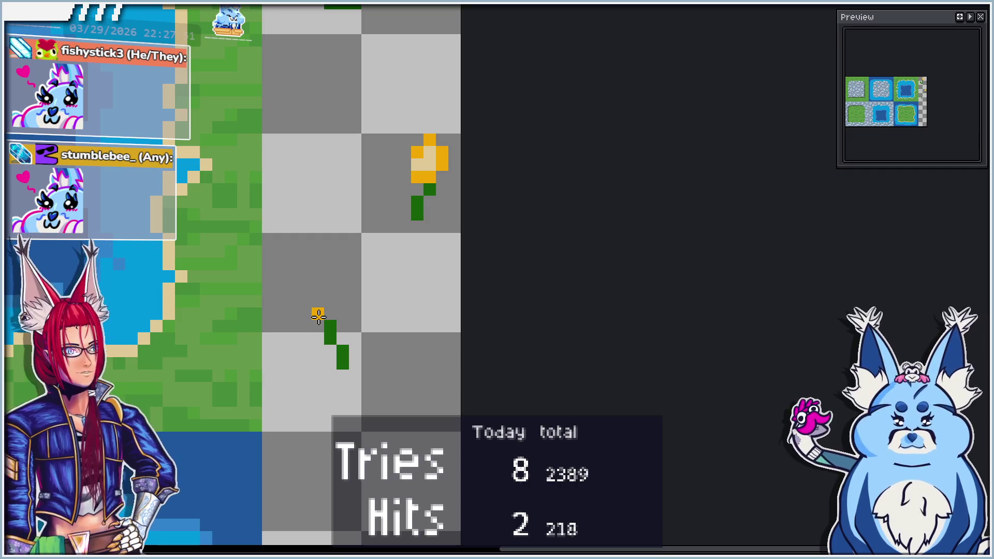
{"action": "mouse_move", "coordinate": [318, 316]}
{"action": "left_mouse_down"}
{"action": "mouse_move", "coordinate": [318, 325]}
{"action": "mouse_move", "coordinate": [337, 326]}
{"action": "mouse_move", "coordinate": [343, 314]}
{"action": "mouse_move", "coordinate": [328, 315]}
{"action": "left_mouse_up"}
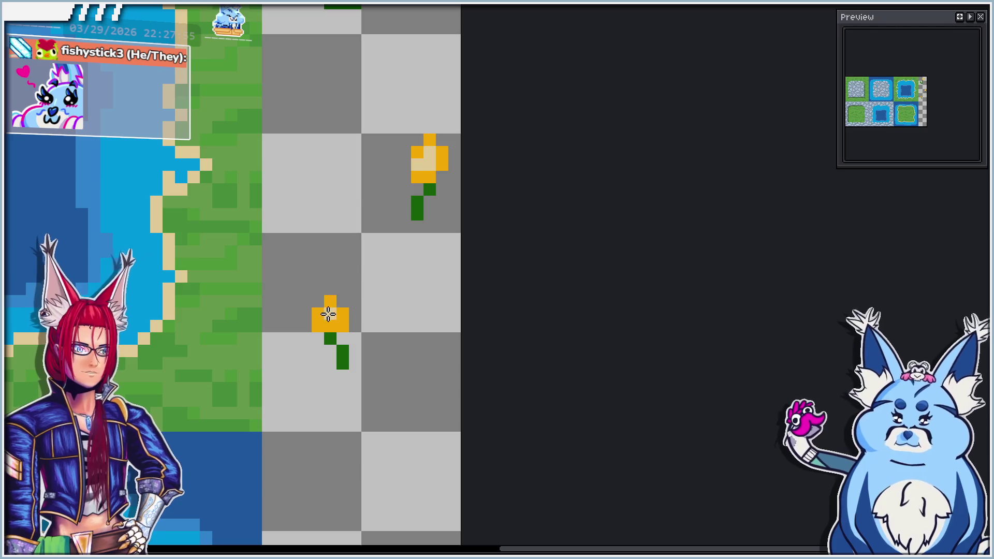
{"action": "scroll", "coordinate": [329, 314], "scroll_direction": "down", "scroll_amount": 5}
{"action": "scroll", "coordinate": [388, 237], "scroll_direction": "up", "scroll_amount": 3}
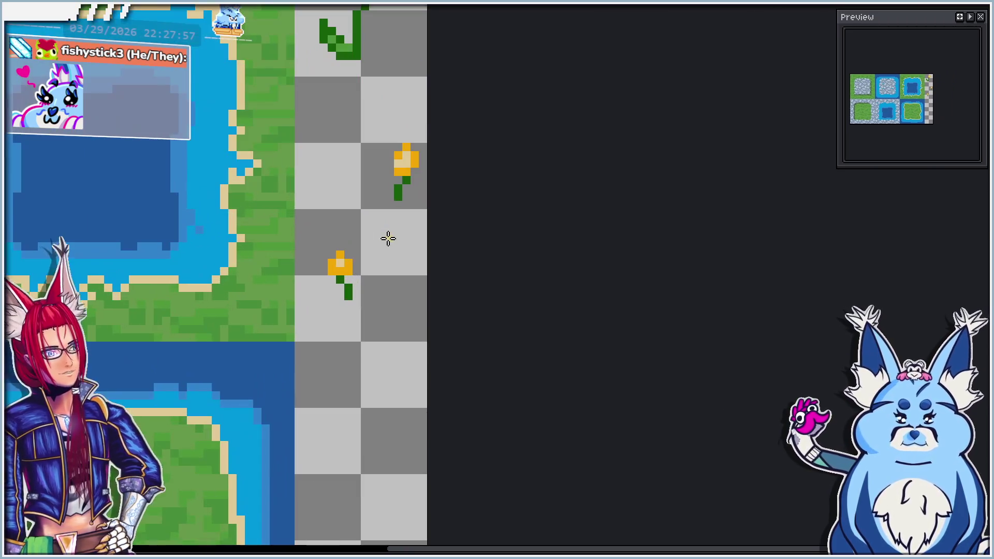
{"action": "scroll", "coordinate": [409, 316], "scroll_direction": "down", "scroll_amount": 3}
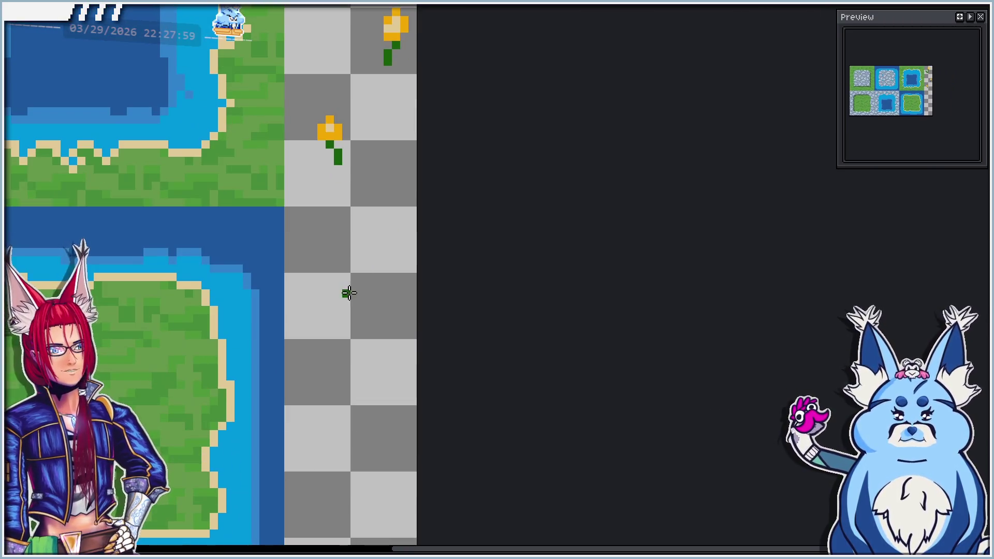
Draw a fourth small flower: a short green stem topped with two orange petal pixels
{"action": "scroll", "coordinate": [352, 312], "scroll_direction": "down", "scroll_amount": 3}
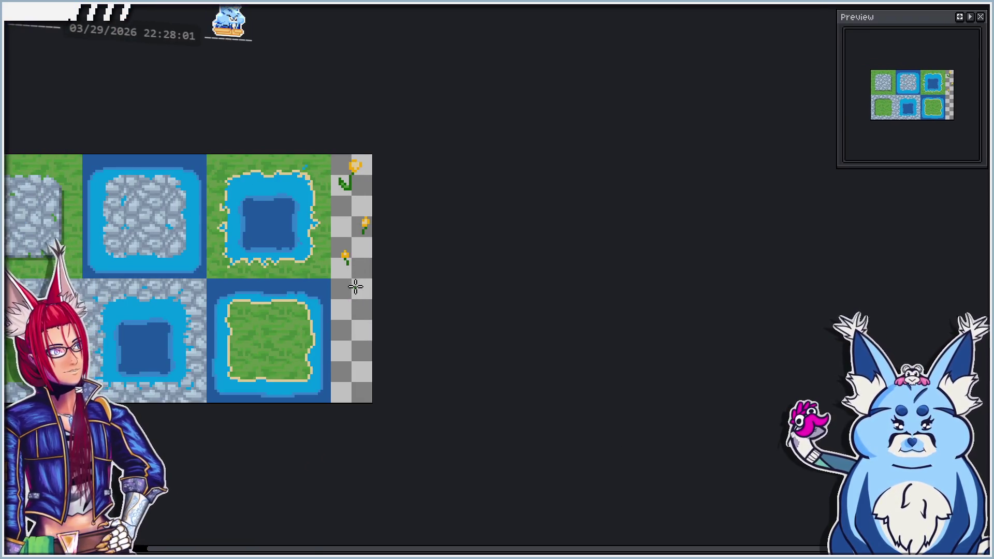
{"action": "scroll", "coordinate": [355, 285], "scroll_direction": "up", "scroll_amount": 2}
{"action": "scroll", "coordinate": [350, 282], "scroll_direction": "up", "scroll_amount": 1}
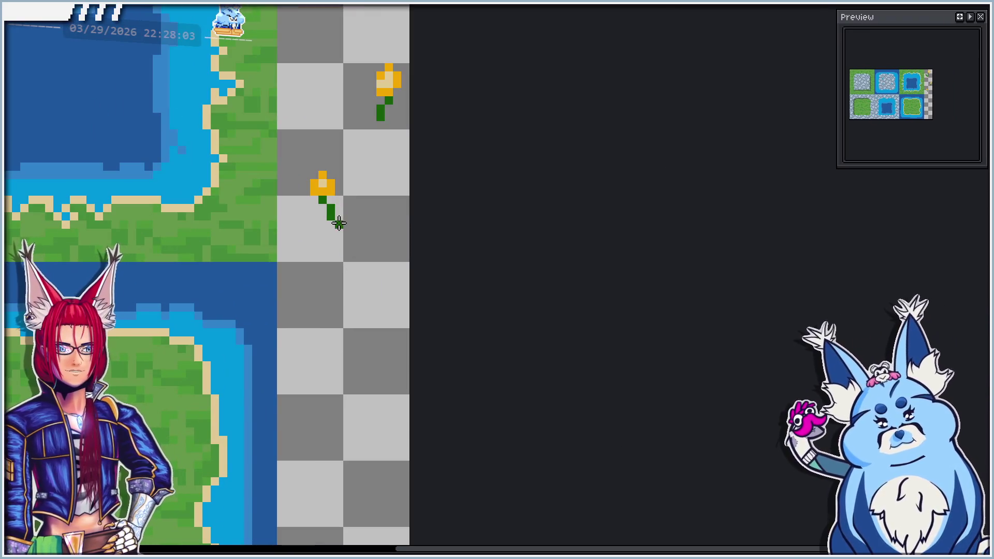
{"action": "left_click_drag", "start_coordinate": [370, 352], "coordinate": [366, 324]}
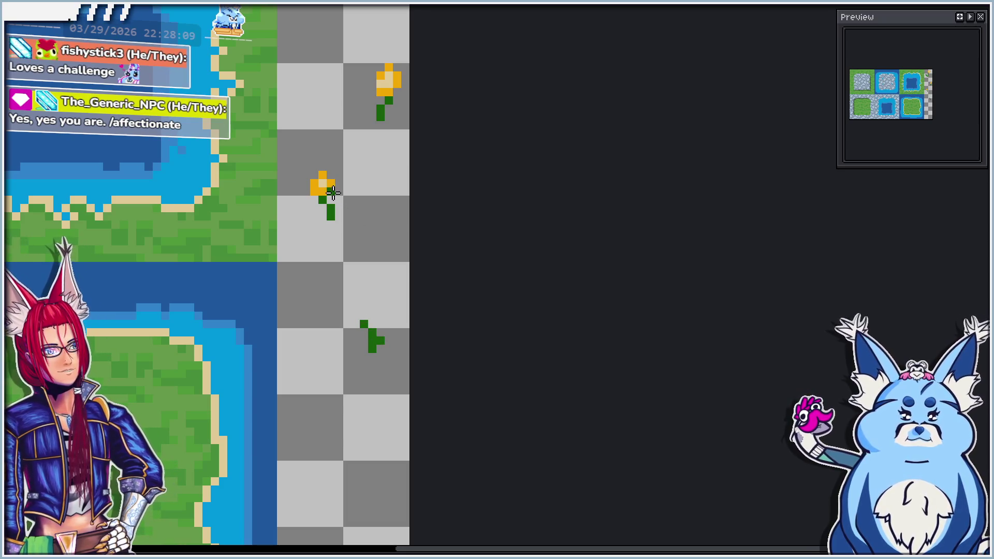
{"action": "left_click", "coordinate": [372, 323]}
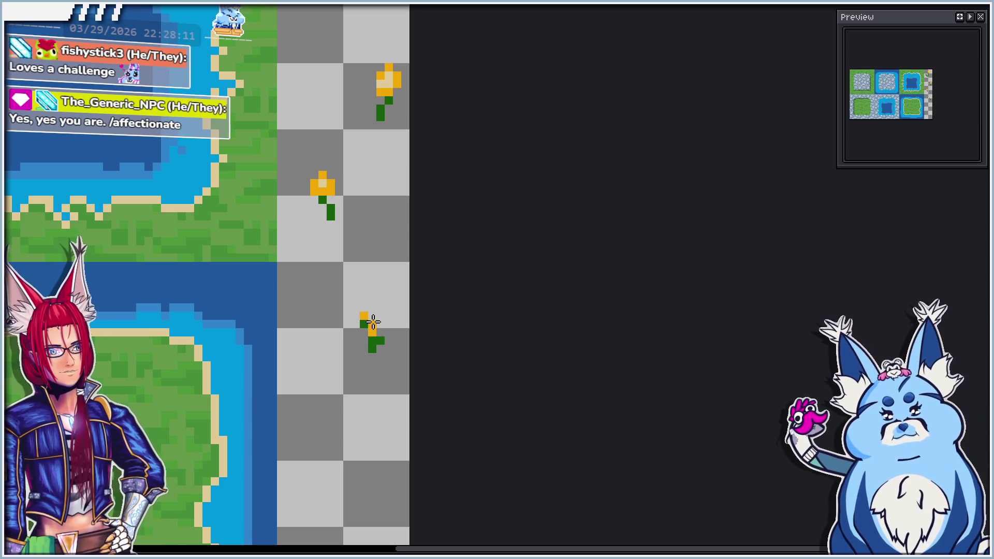
{"action": "left_click", "coordinate": [365, 322]}
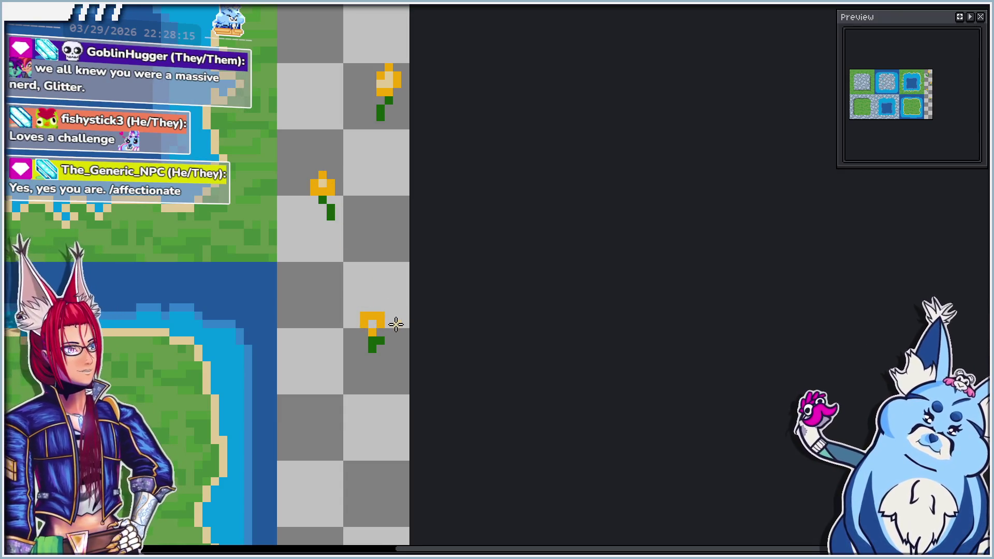
{"action": "scroll", "coordinate": [384, 297], "scroll_direction": "down", "scroll_amount": 3}
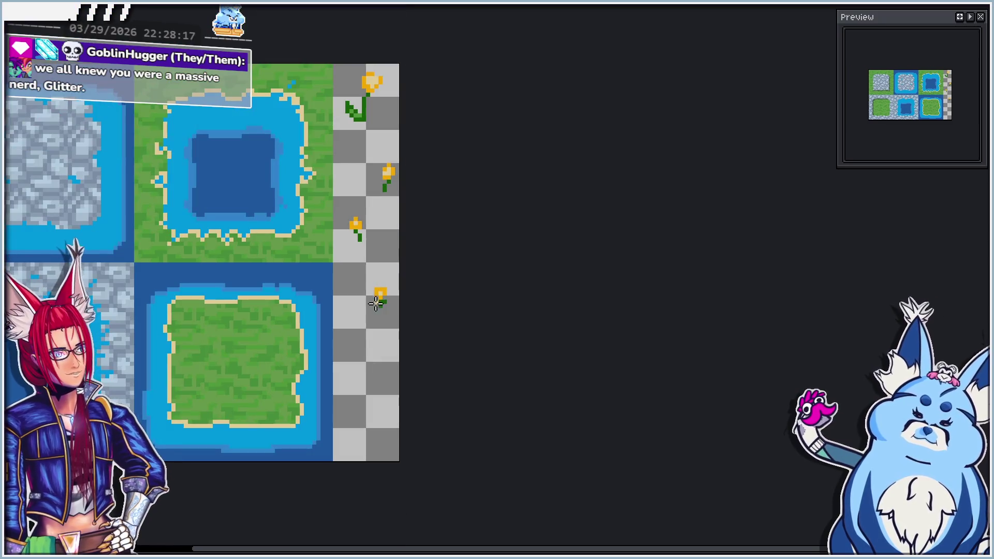
{"action": "scroll", "coordinate": [375, 306], "scroll_direction": "up", "scroll_amount": 5}
{"action": "scroll", "coordinate": [380, 310], "scroll_direction": "down", "scroll_amount": 1}
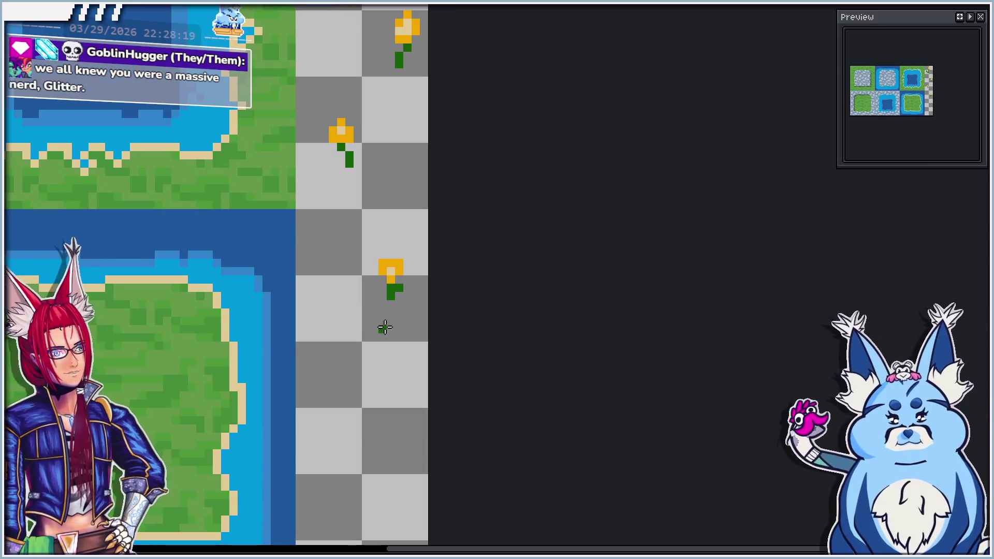
Pan down and draw a dark-green grass tuft and short sprig below the four flowers
{"action": "left_click_drag", "start_coordinate": [383, 330], "coordinate": [393, 234]}
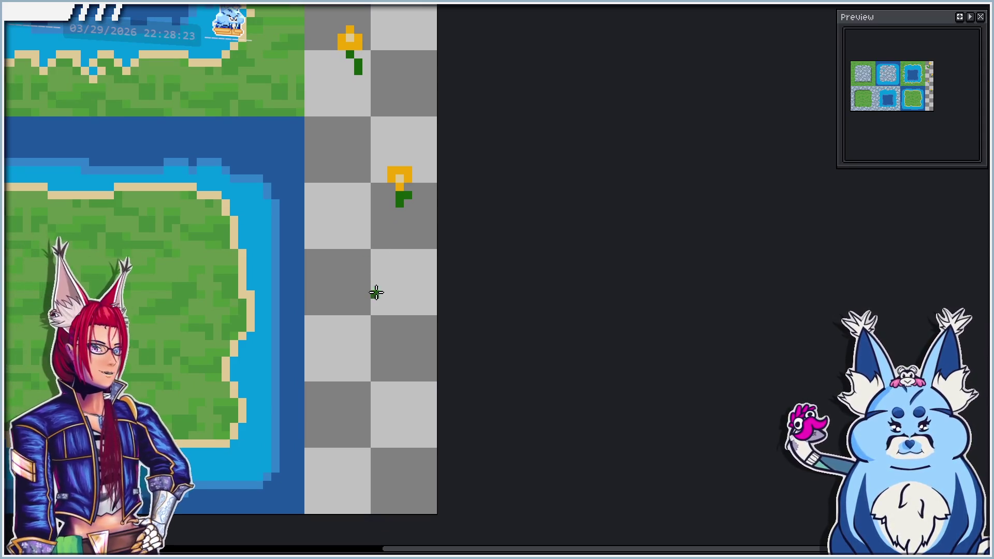
{"action": "left_click_drag", "start_coordinate": [357, 302], "coordinate": [366, 242]}
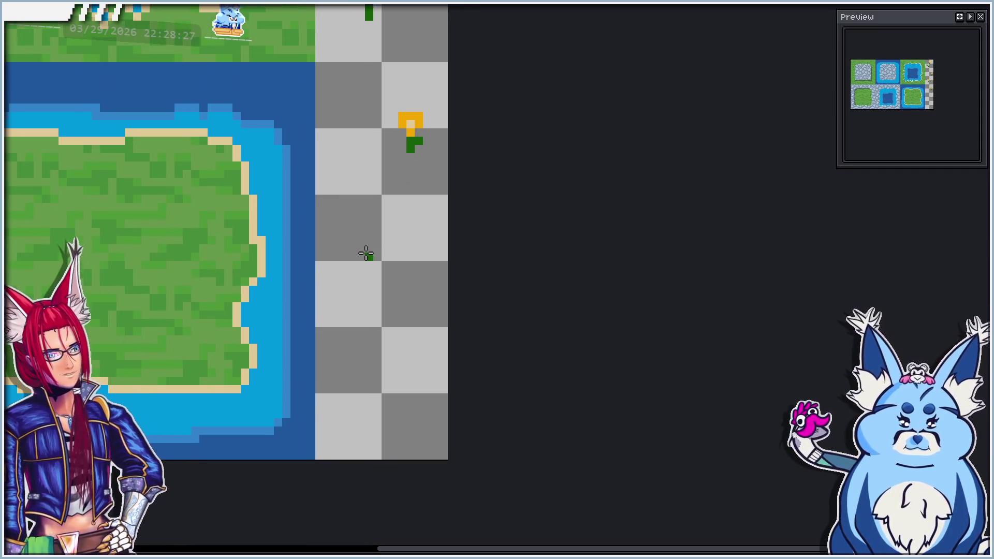
{"action": "left_click", "coordinate": [340, 248]}
{"action": "left_click", "coordinate": [328, 240]}
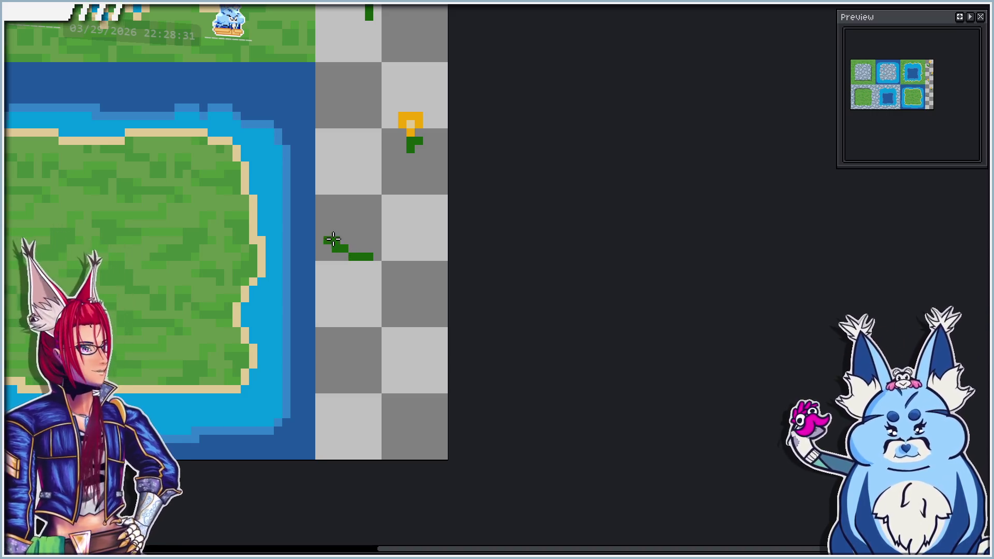
{"action": "left_click_drag", "start_coordinate": [356, 242], "coordinate": [374, 251]}
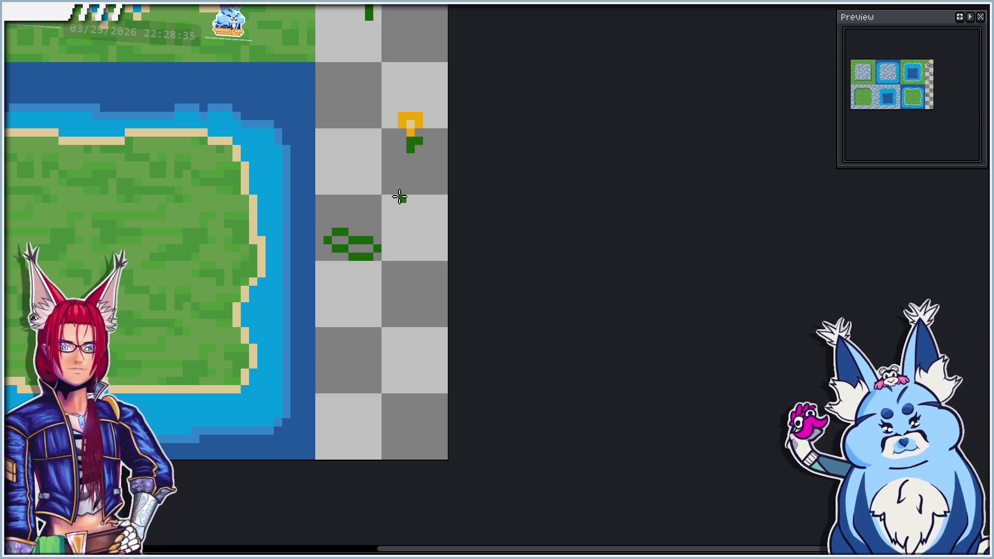
{"action": "left_click_drag", "start_coordinate": [401, 288], "coordinate": [419, 282]}
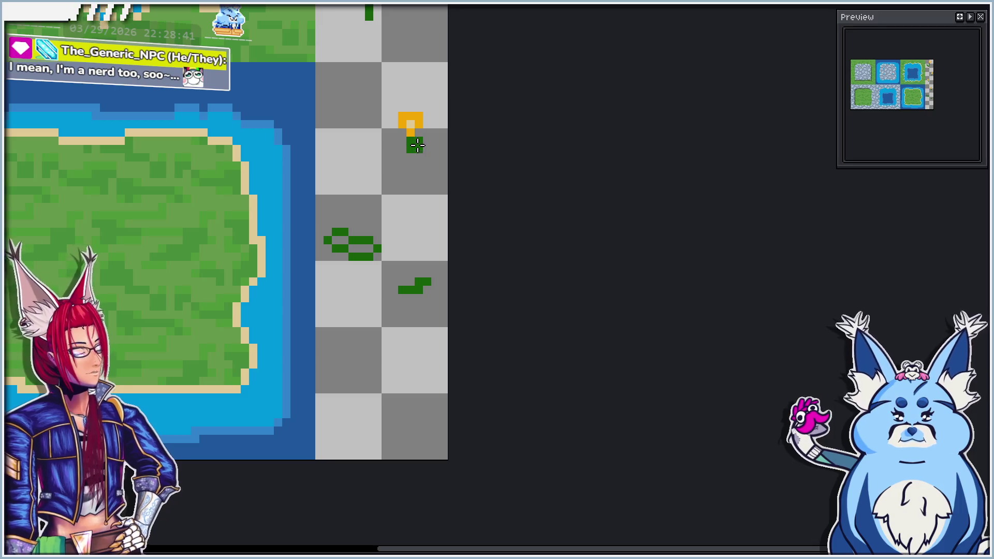
{"action": "scroll", "coordinate": [354, 249], "scroll_direction": "up", "scroll_amount": 3}
{"action": "mouse_move", "coordinate": [337, 231]}
{"action": "left_mouse_down"}
{"action": "mouse_move", "coordinate": [328, 229]}
{"action": "mouse_move", "coordinate": [345, 249]}
{"action": "left_mouse_up"}
{"action": "scroll", "coordinate": [396, 221], "scroll_direction": "down", "scroll_amount": 5}
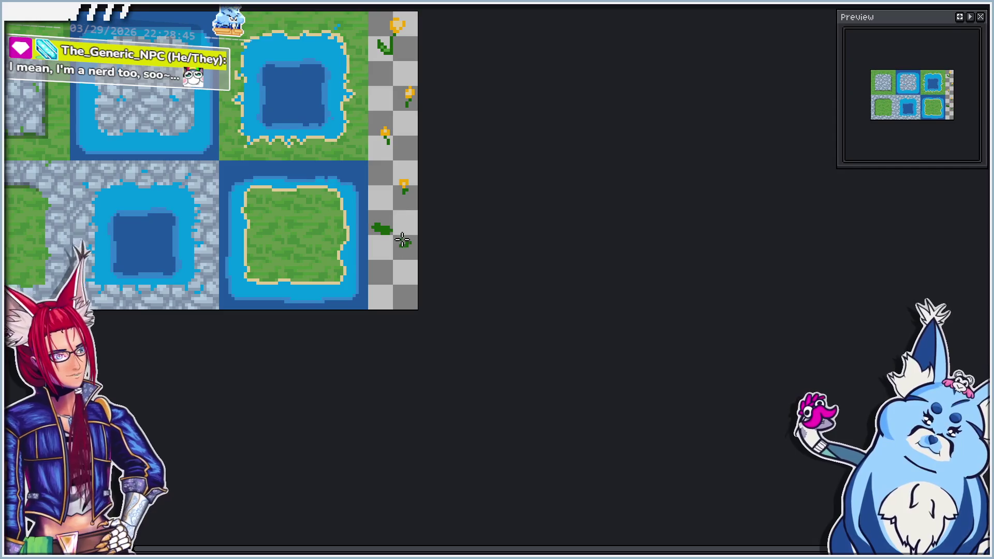
Paint lighter-green highlight pixels across the middle of the dark-green grass tuft
{"action": "scroll", "coordinate": [387, 291], "scroll_direction": "down", "scroll_amount": 2}
{"action": "scroll", "coordinate": [388, 271], "scroll_direction": "up", "scroll_amount": 2}
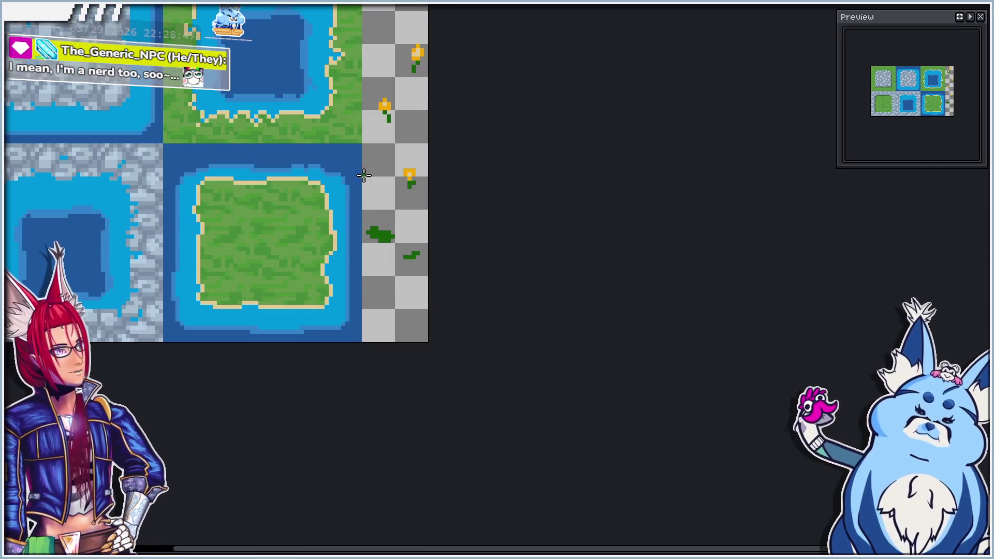
{"action": "scroll", "coordinate": [364, 176], "scroll_direction": "up", "scroll_amount": 3}
{"action": "scroll", "coordinate": [363, 111], "scroll_direction": "down", "scroll_amount": 1}
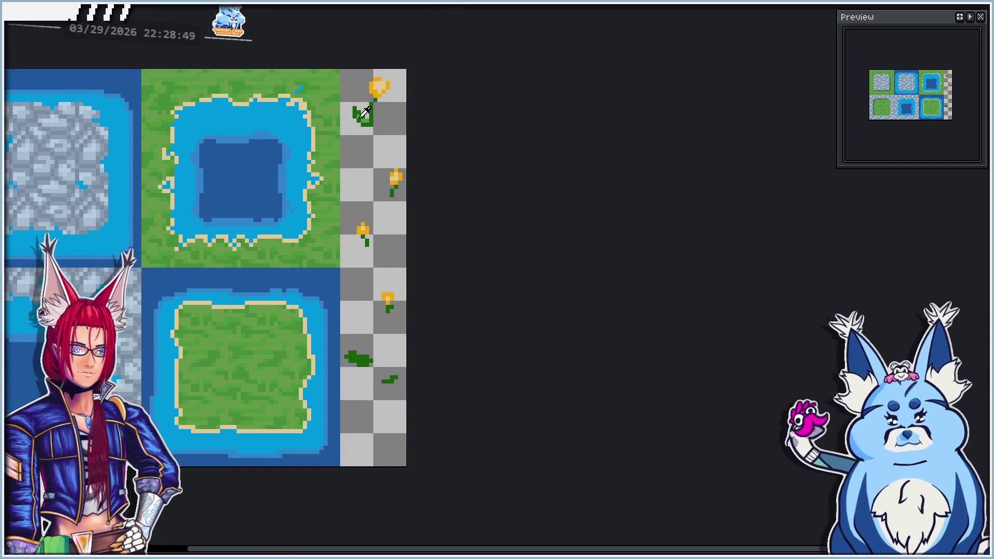
{"action": "scroll", "coordinate": [407, 315], "scroll_direction": "down", "scroll_amount": 2}
{"action": "scroll", "coordinate": [333, 262], "scroll_direction": "up", "scroll_amount": 3}
{"action": "left_click_drag", "start_coordinate": [334, 253], "coordinate": [383, 262]}
{"action": "left_click", "coordinate": [337, 241]}
{"action": "scroll", "coordinate": [329, 222], "scroll_direction": "down", "scroll_amount": 5}
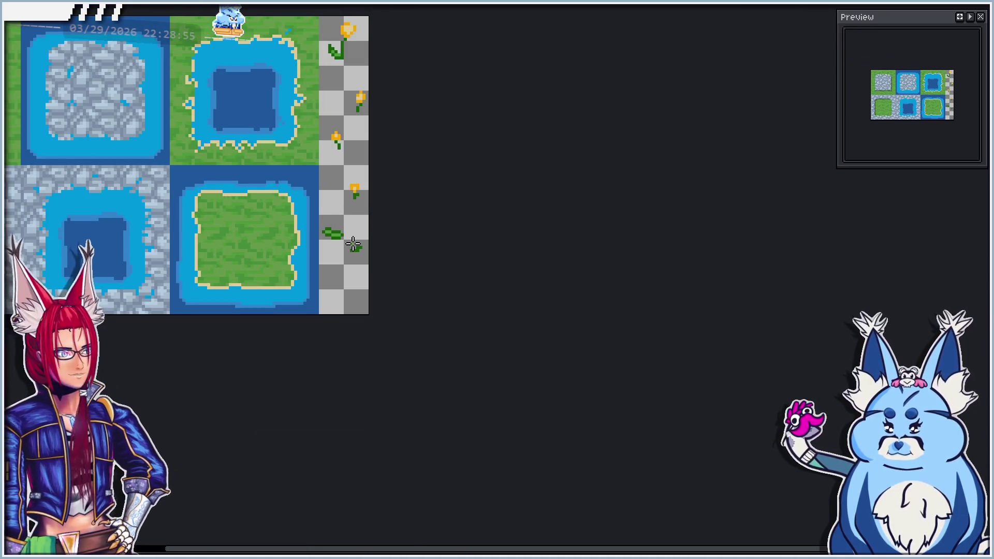
{"action": "scroll", "coordinate": [333, 224], "scroll_direction": "up", "scroll_amount": 3}
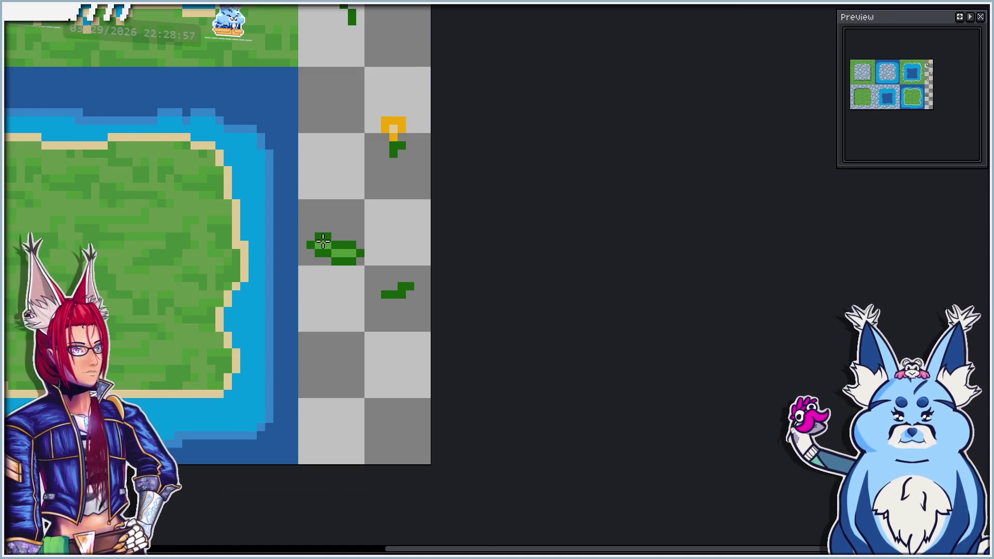
{"action": "scroll", "coordinate": [322, 240], "scroll_direction": "up", "scroll_amount": 1}
{"action": "scroll", "coordinate": [406, 251], "scroll_direction": "down", "scroll_amount": 3}
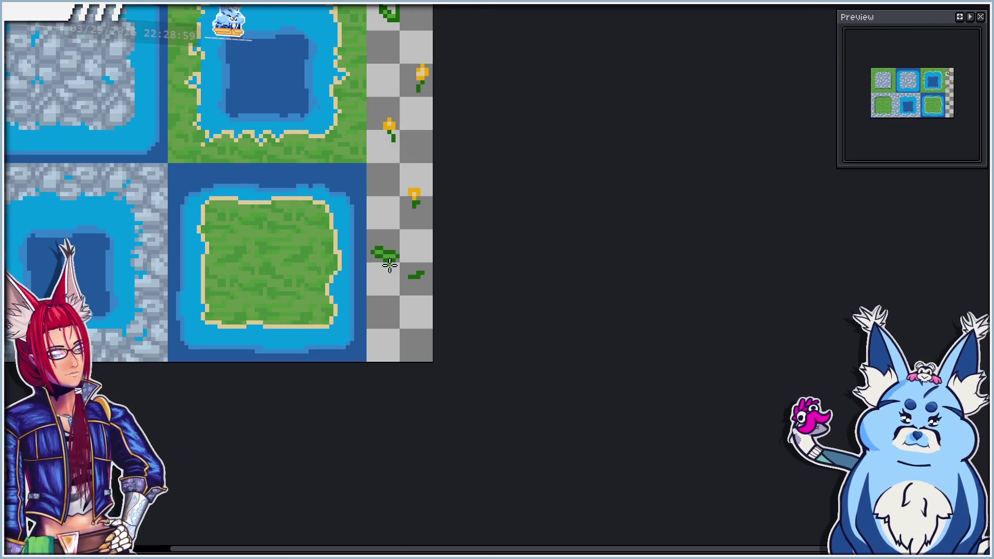
{"action": "scroll", "coordinate": [390, 265], "scroll_direction": "up", "scroll_amount": 2}
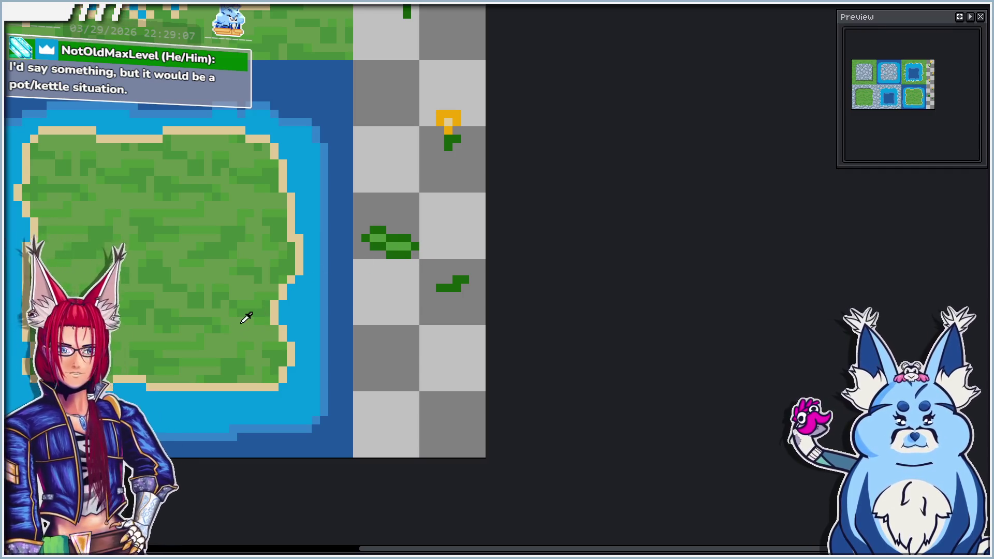
{"action": "scroll", "coordinate": [368, 241], "scroll_direction": "up", "scroll_amount": 2}
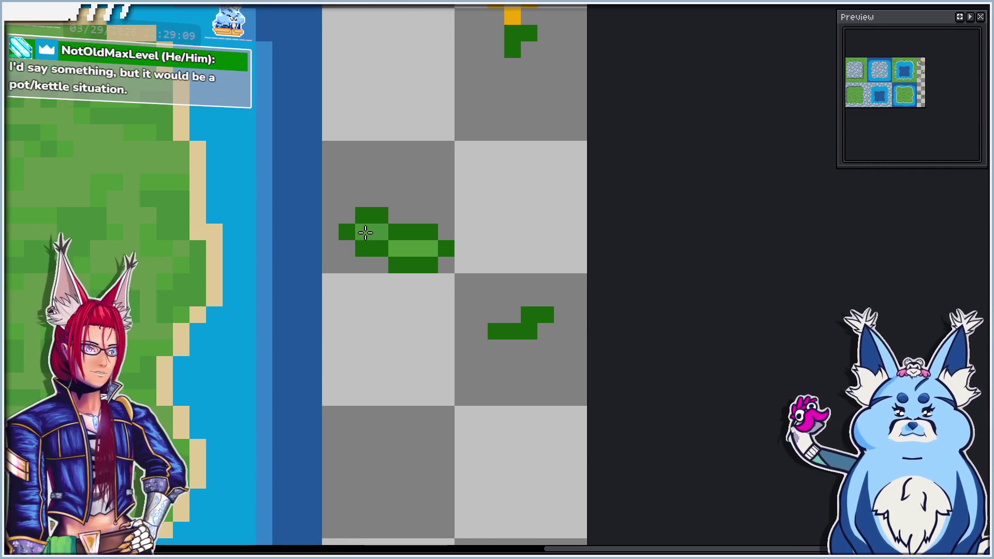
{"action": "scroll", "coordinate": [430, 259], "scroll_direction": "down", "scroll_amount": 4}
{"action": "scroll", "coordinate": [430, 290], "scroll_direction": "down", "scroll_amount": 1}
{"action": "scroll", "coordinate": [437, 314], "scroll_direction": "up", "scroll_amount": 3}
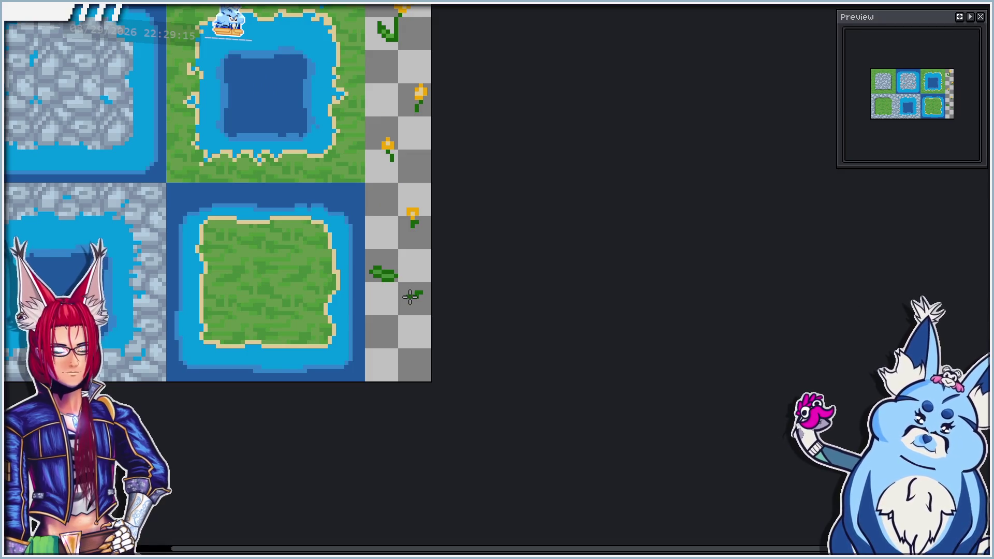
Draw two short vertical green grass blades in the lower checker cells below the tuft
{"action": "scroll", "coordinate": [399, 352], "scroll_direction": "up", "scroll_amount": 2}
{"action": "left_click_drag", "start_coordinate": [417, 343], "coordinate": [418, 312]}
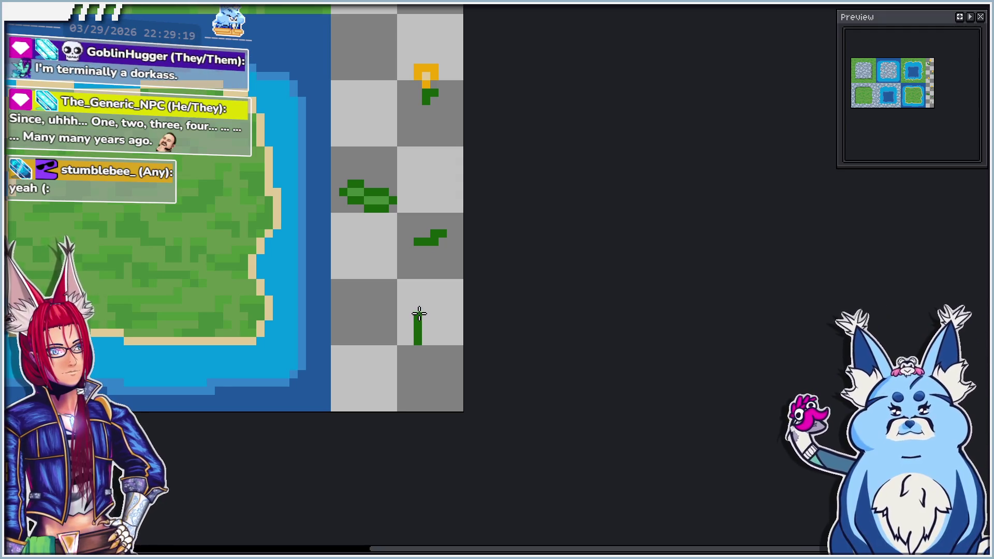
{"action": "left_click_drag", "start_coordinate": [374, 360], "coordinate": [366, 331]}
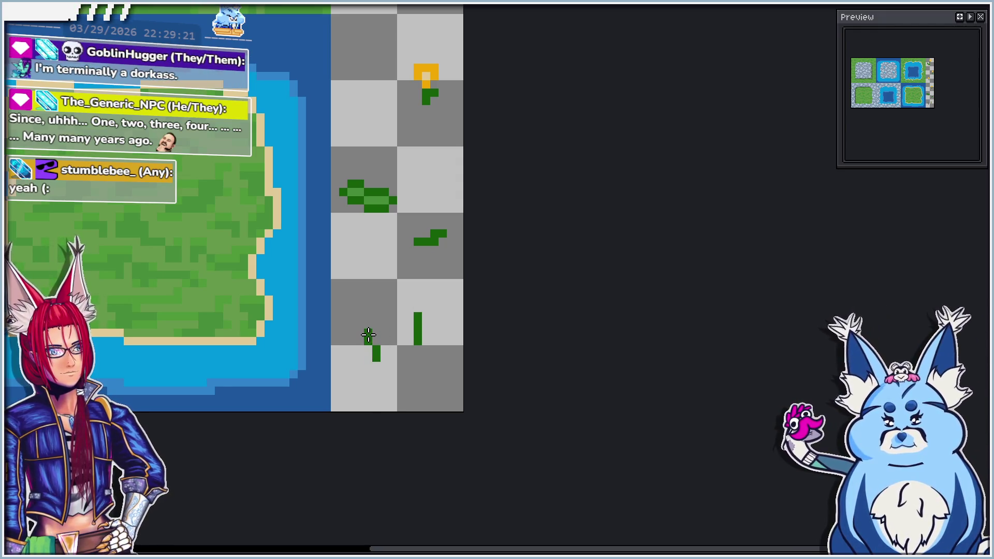
Zoom out and centre the whole six-tile tileset in the view
{"action": "scroll", "coordinate": [380, 290], "scroll_direction": "down", "scroll_amount": 2}
{"action": "scroll", "coordinate": [380, 290], "scroll_direction": "down", "scroll_amount": 1}
{"action": "left_click_drag", "start_coordinate": [386, 258], "coordinate": [420, 281]}
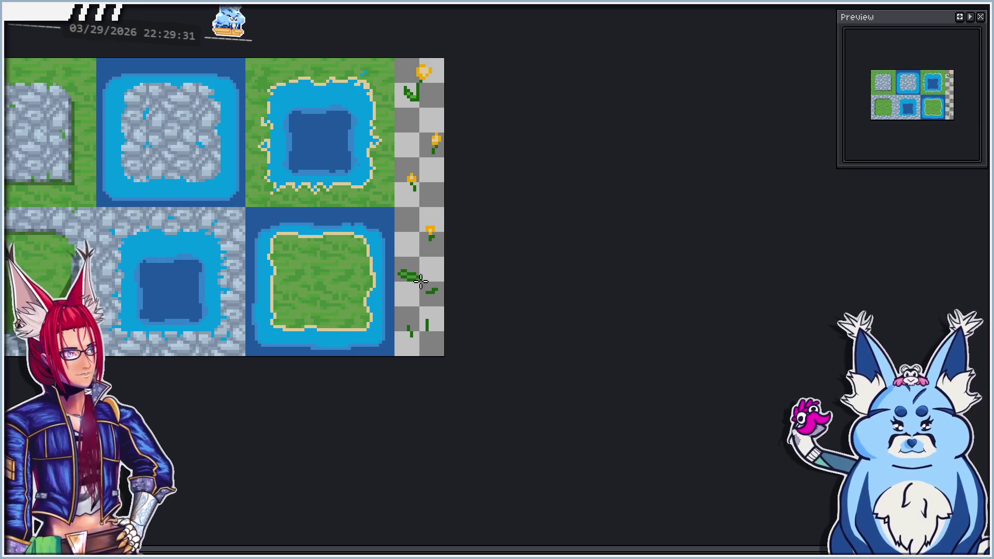
{"action": "scroll", "coordinate": [502, 245], "scroll_direction": "down", "scroll_amount": 1}
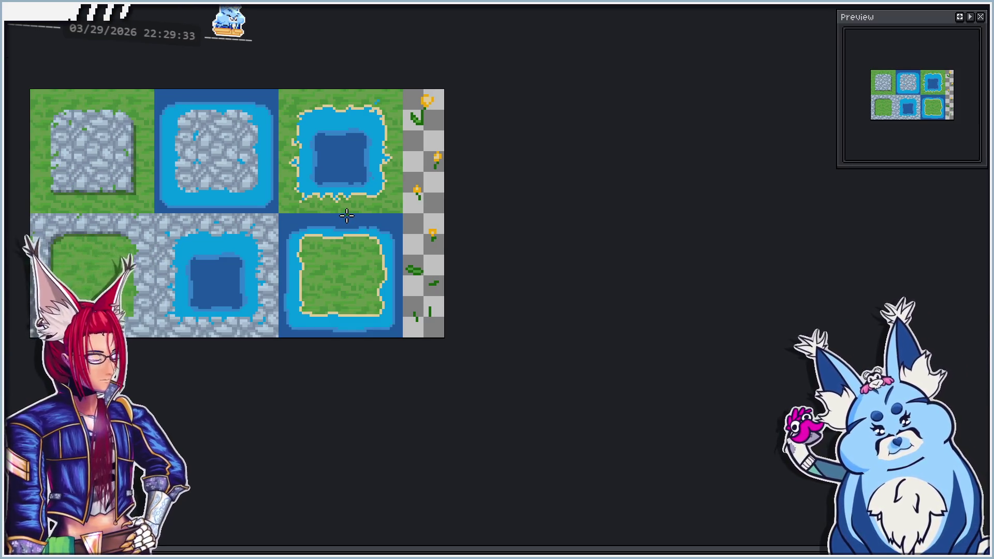
{"action": "scroll", "coordinate": [337, 217], "scroll_direction": "left", "scroll_amount": 1}
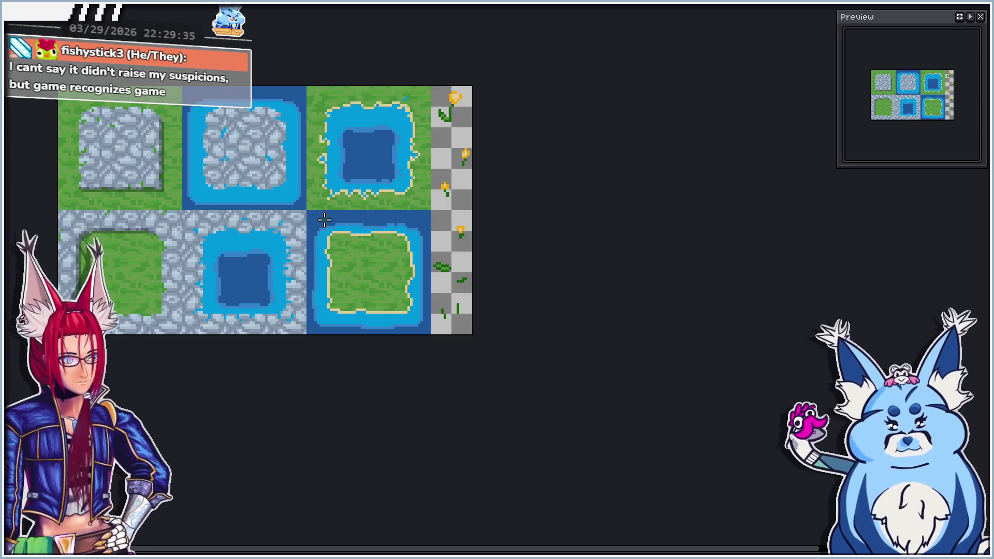
{"action": "left_click_drag", "start_coordinate": [236, 251], "coordinate": [309, 273]}
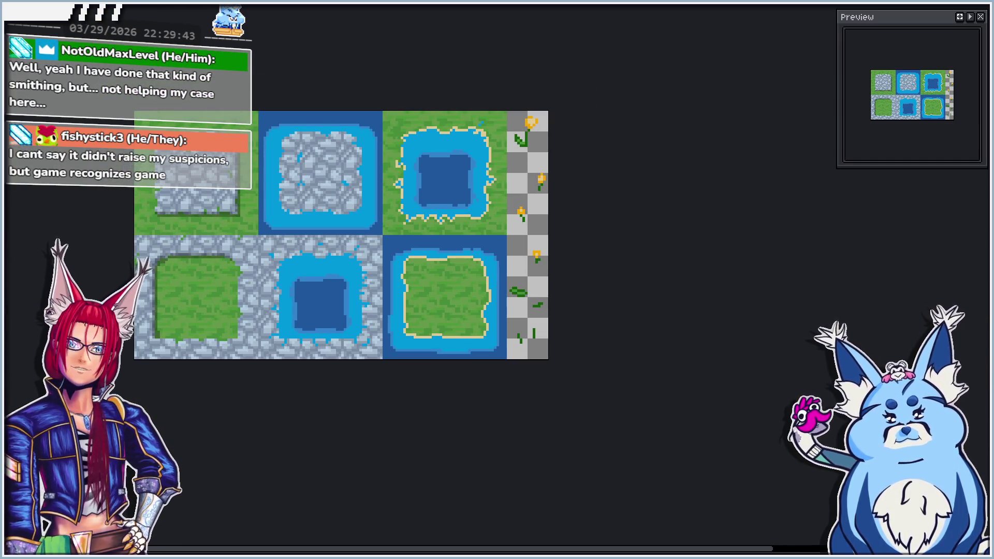
Export the tileset to NewTilesetTest_ruins.png after checking the output folder options
{"action": "key", "text": "ctrl+alt+shift+s"}
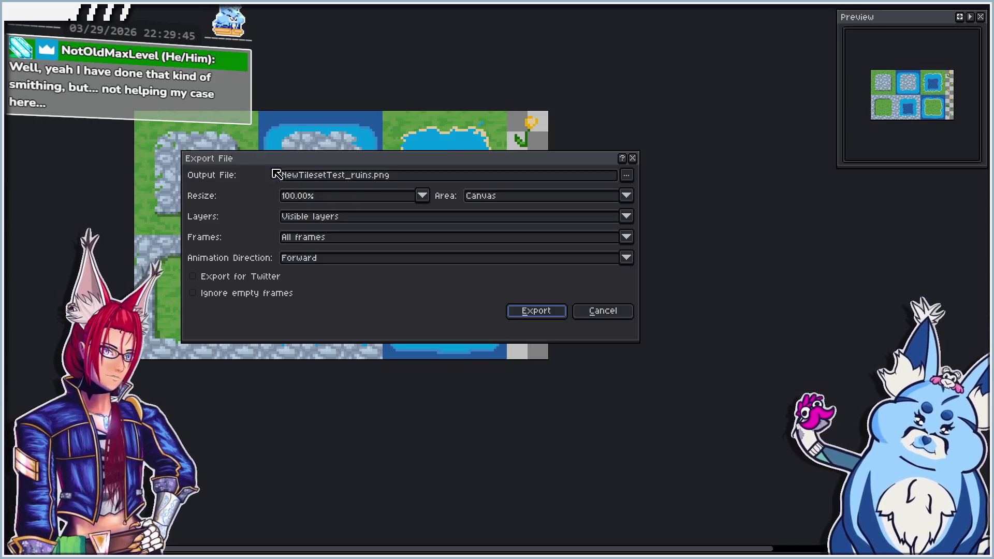
{"action": "left_click", "coordinate": [627, 175]}
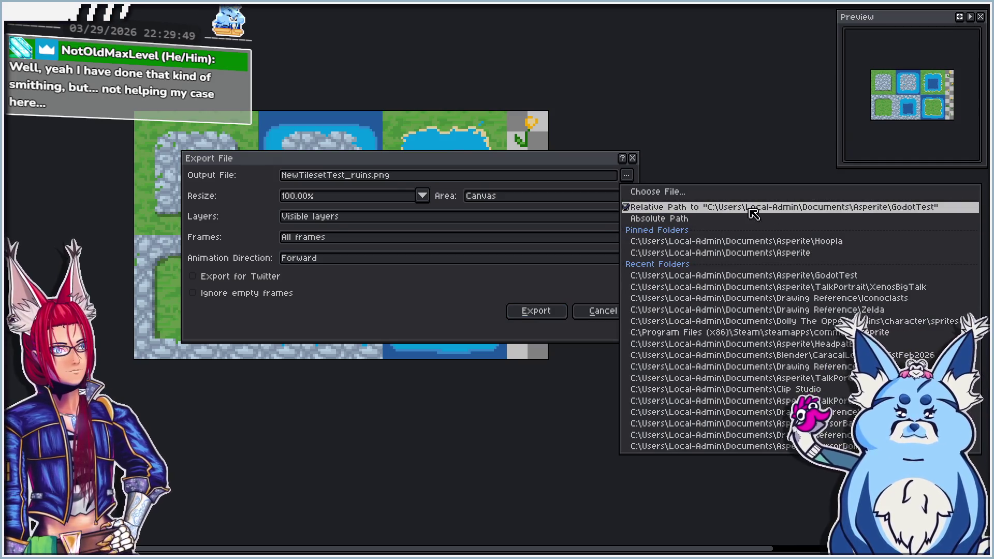
{"action": "left_click", "coordinate": [550, 163]}
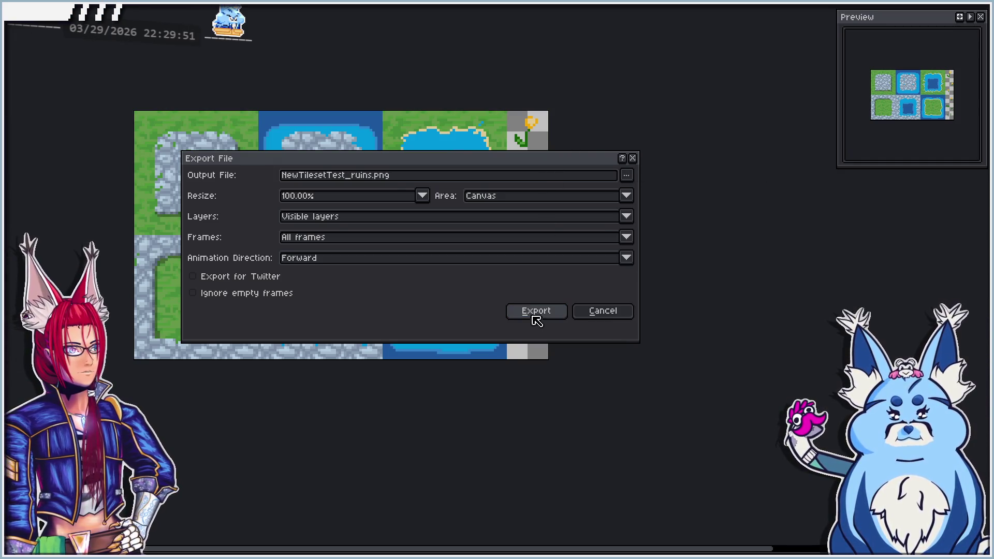
{"action": "left_click", "coordinate": [535, 312]}
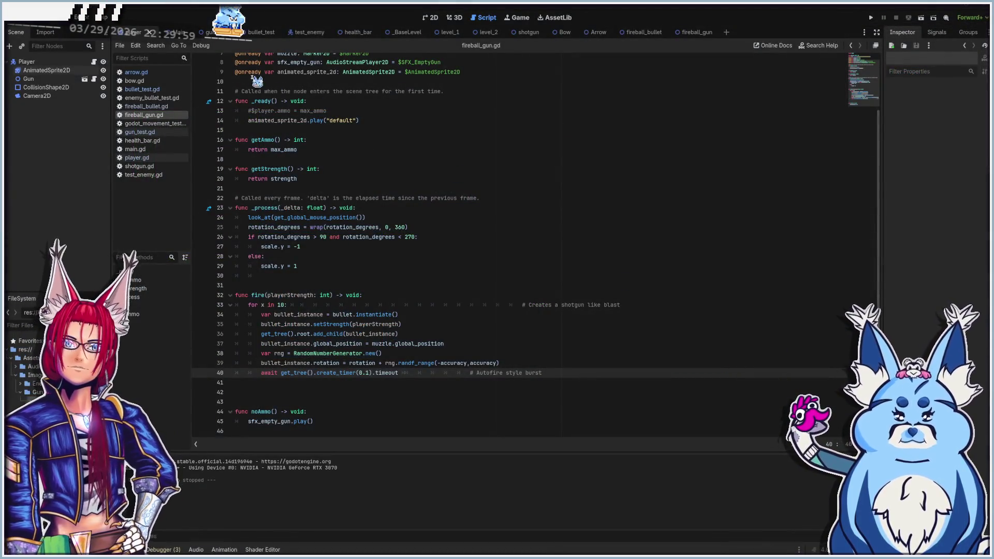
Open the _BaseLevel scene in the 2D view and create a new scene inheriting from it
{"action": "mouse_move", "coordinate": [448, 39]}
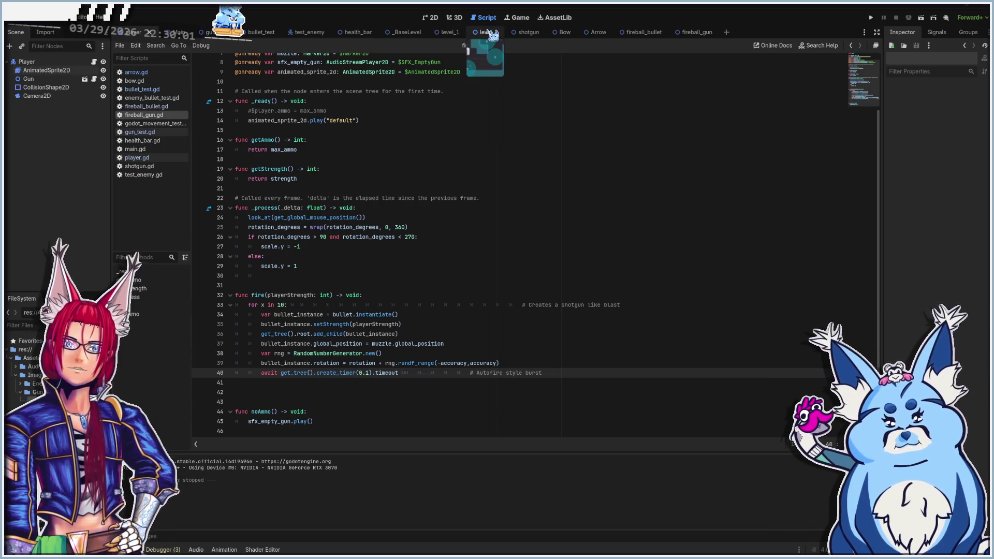
{"action": "left_click", "coordinate": [400, 34]}
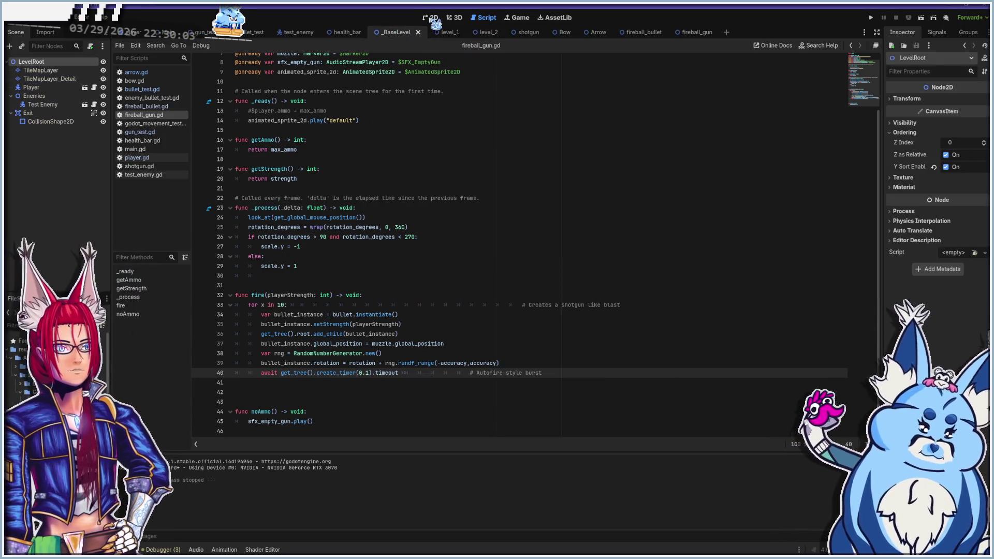
{"action": "left_click", "coordinate": [432, 18]}
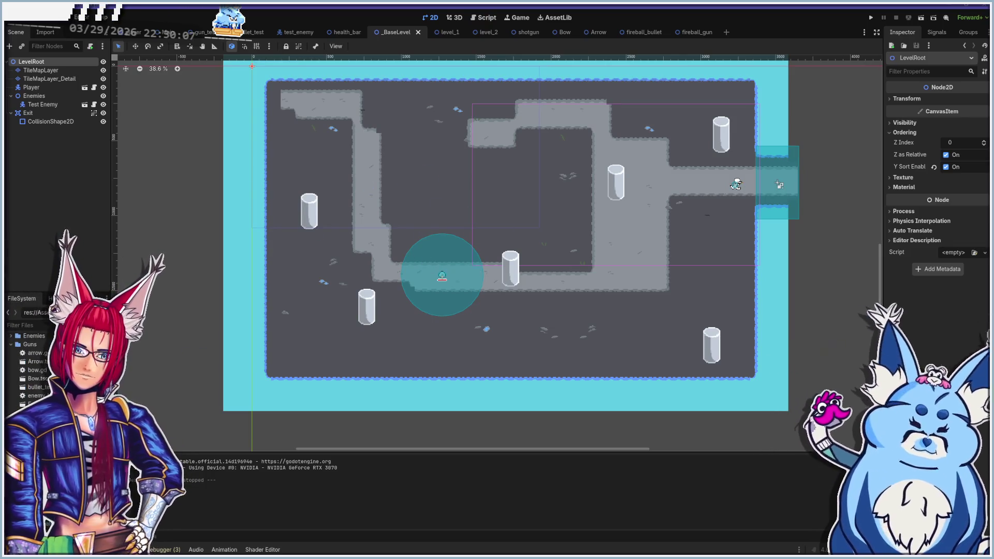
{"action": "scroll", "coordinate": [31, 362], "scroll_direction": "down", "scroll_amount": 2}
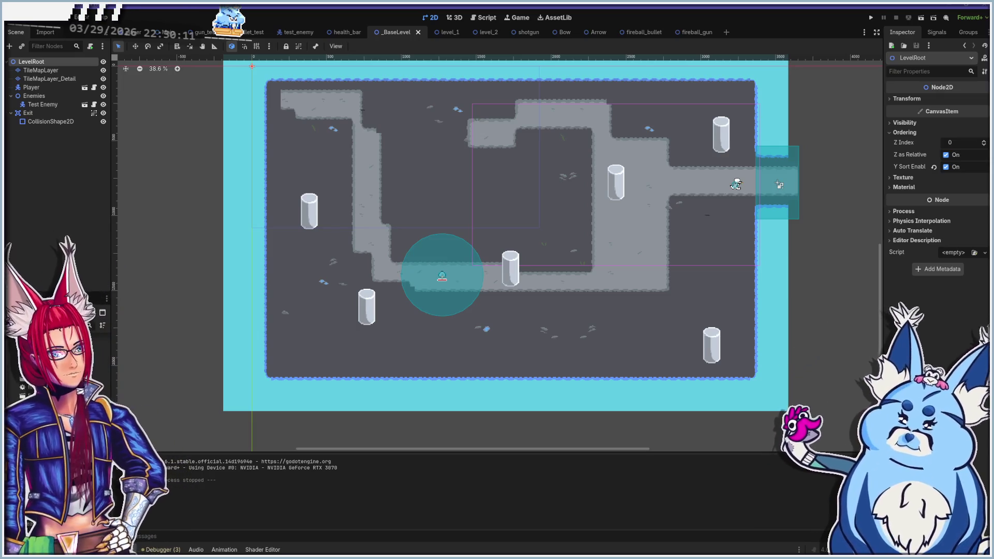
{"action": "mouse_move", "coordinate": [176, 442]}
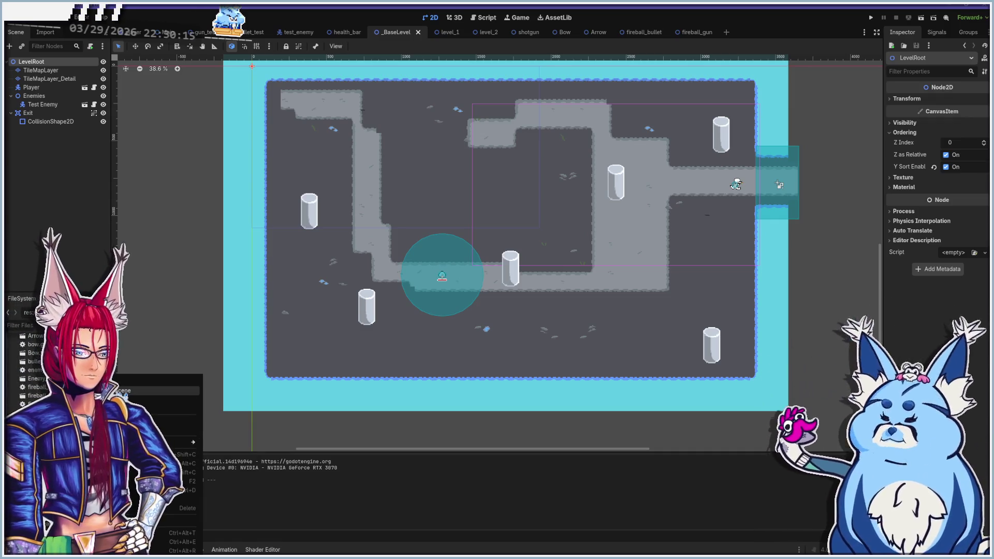
{"action": "left_click", "coordinate": [120, 392]}
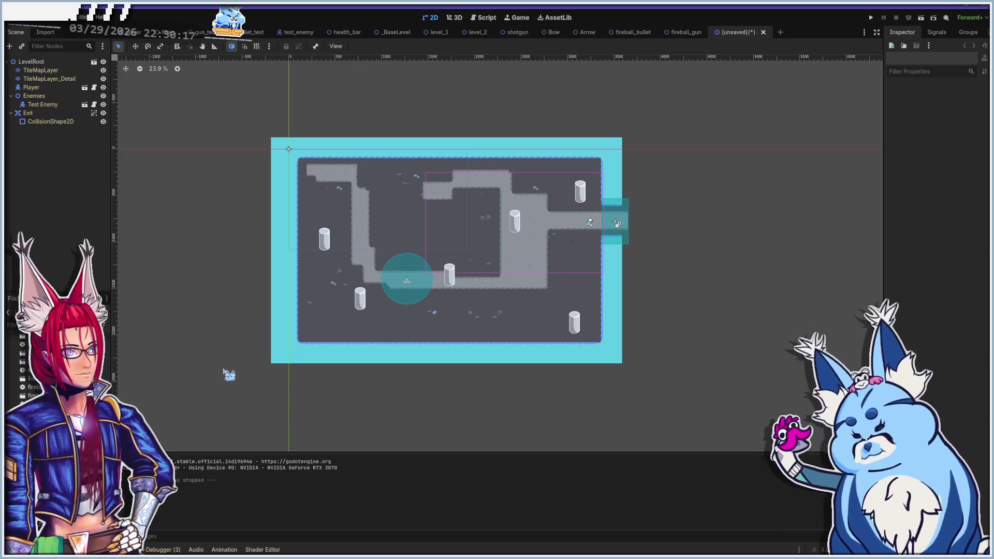
Rename the new scene's root node to Level3 and select its TileMapLayer
{"action": "left_click", "coordinate": [33, 62]}
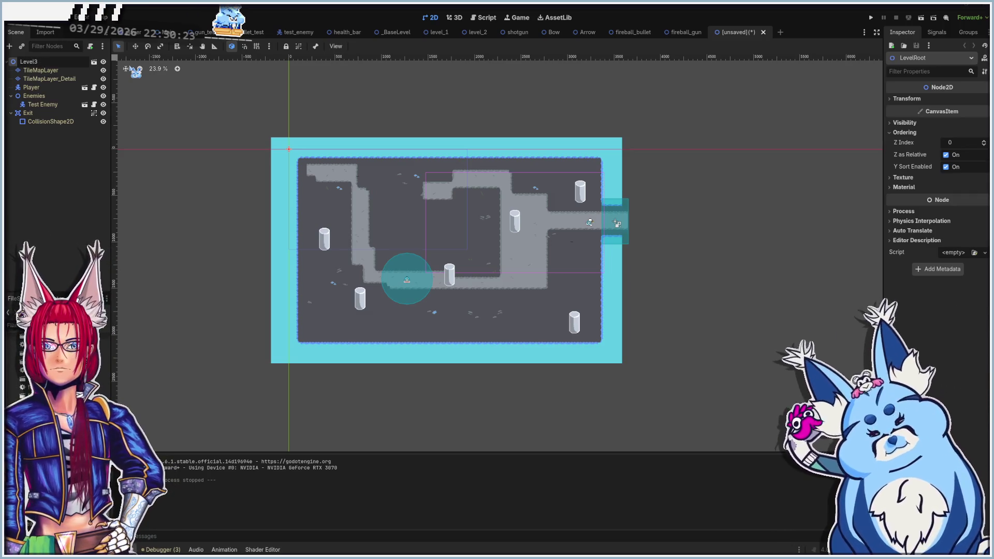
{"action": "key", "text": "Return"}
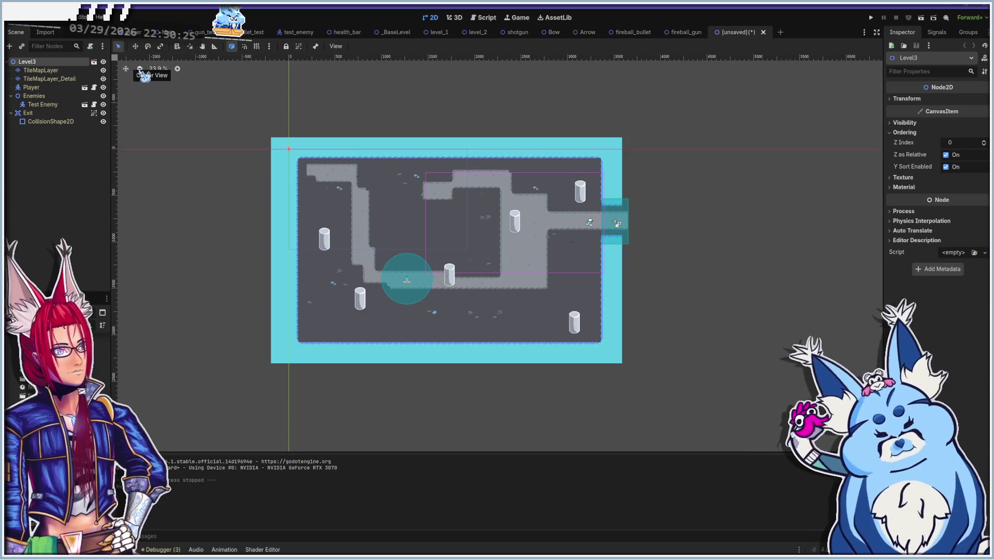
{"action": "left_click", "coordinate": [40, 71]}
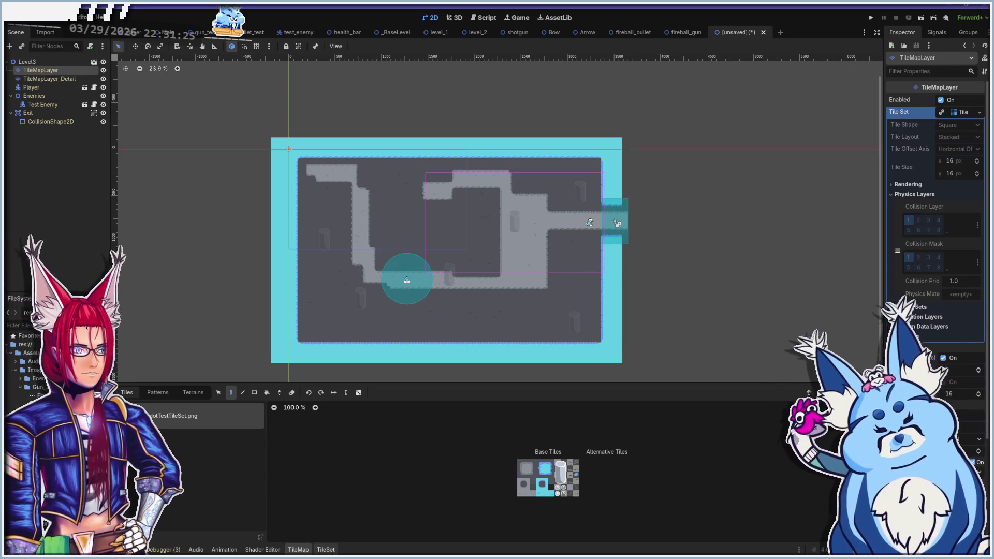
Give the TileMapLayer a brand-new empty TileSet from the Inspector's Tile Set dropdown
{"action": "left_click", "coordinate": [326, 549]}
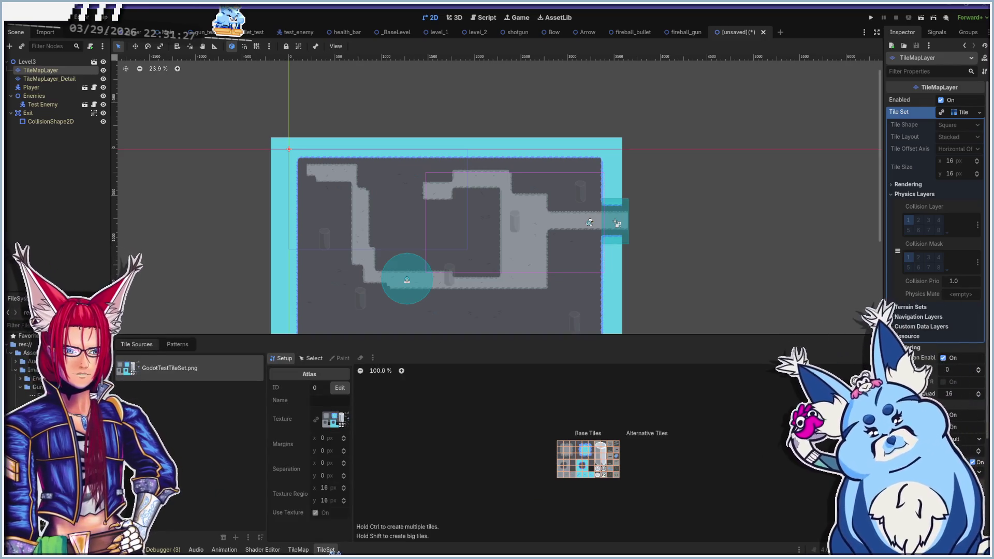
{"action": "left_click_drag", "start_coordinate": [51, 403], "coordinate": [199, 443]}
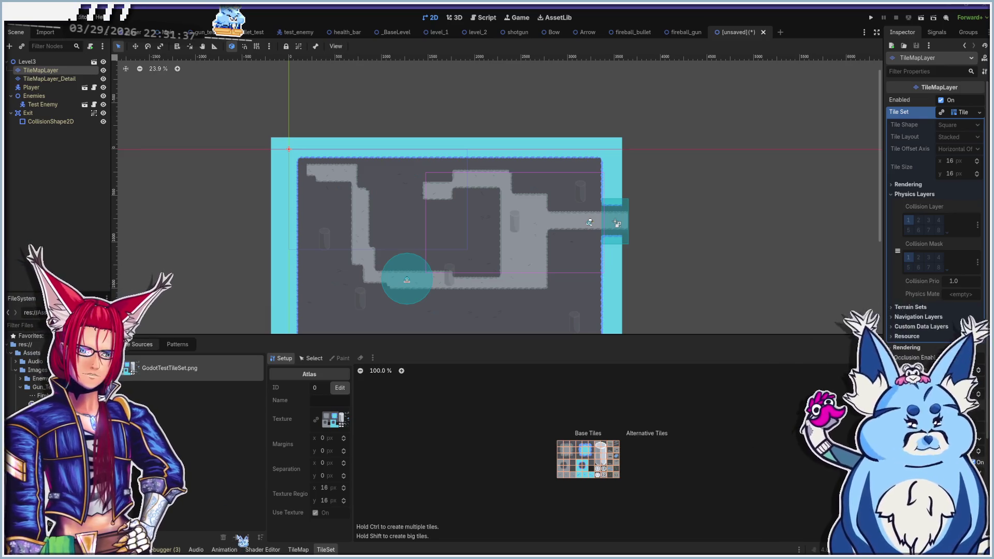
{"action": "left_click", "coordinate": [980, 113]}
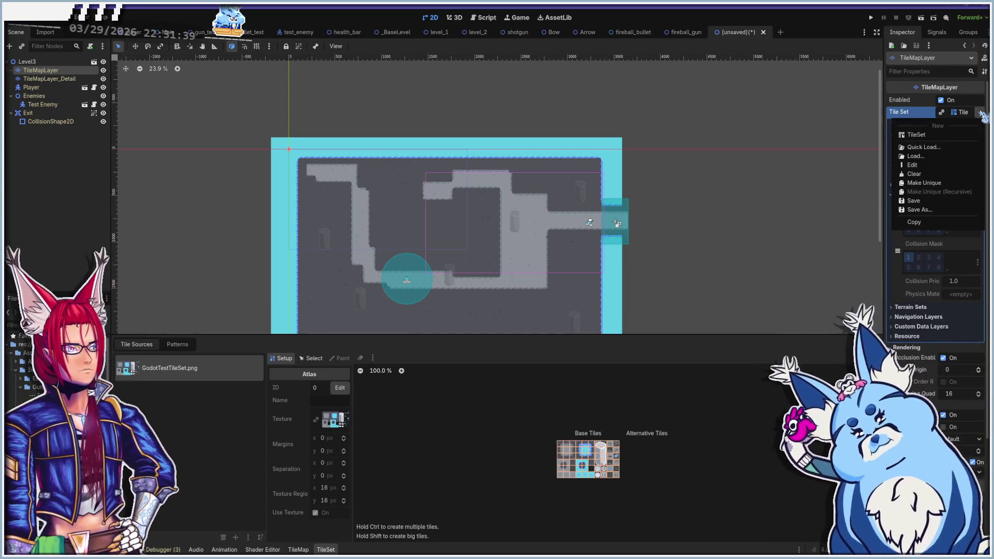
{"action": "left_click", "coordinate": [926, 135]}
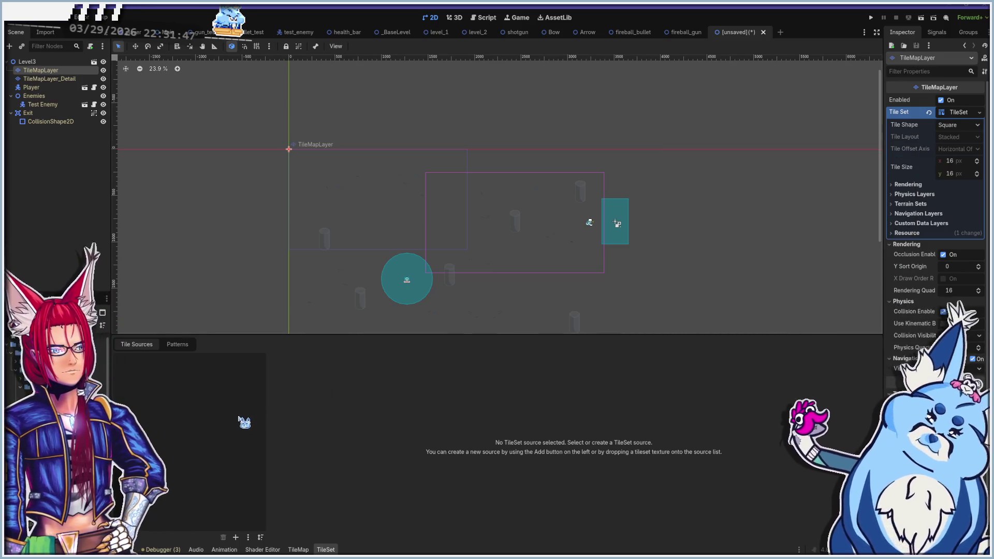
Drop NewTilesetTest_ruins.png into Tile Sources, then undo the automatically created tiles
{"action": "left_click_drag", "start_coordinate": [192, 441], "coordinate": [215, 432]}
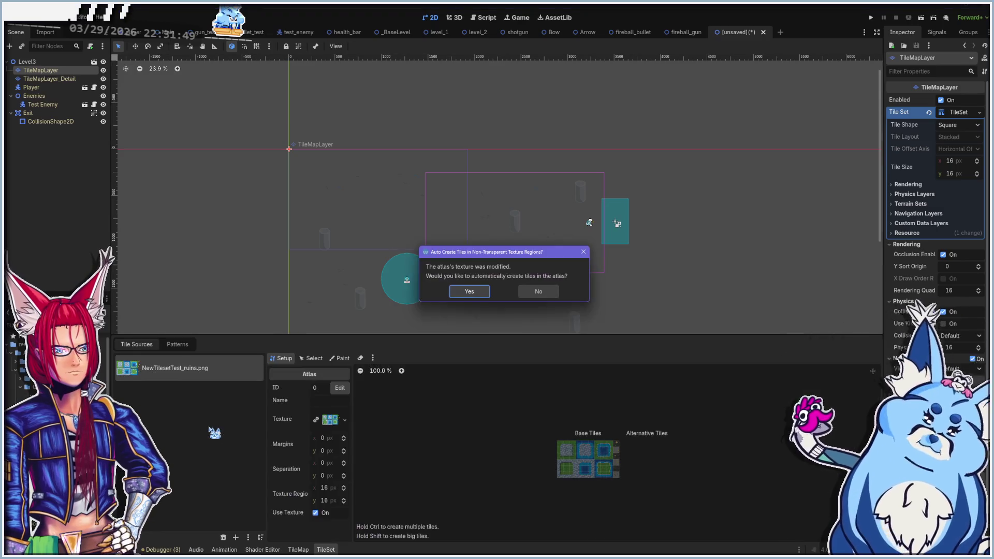
{"action": "left_click", "coordinate": [469, 292]}
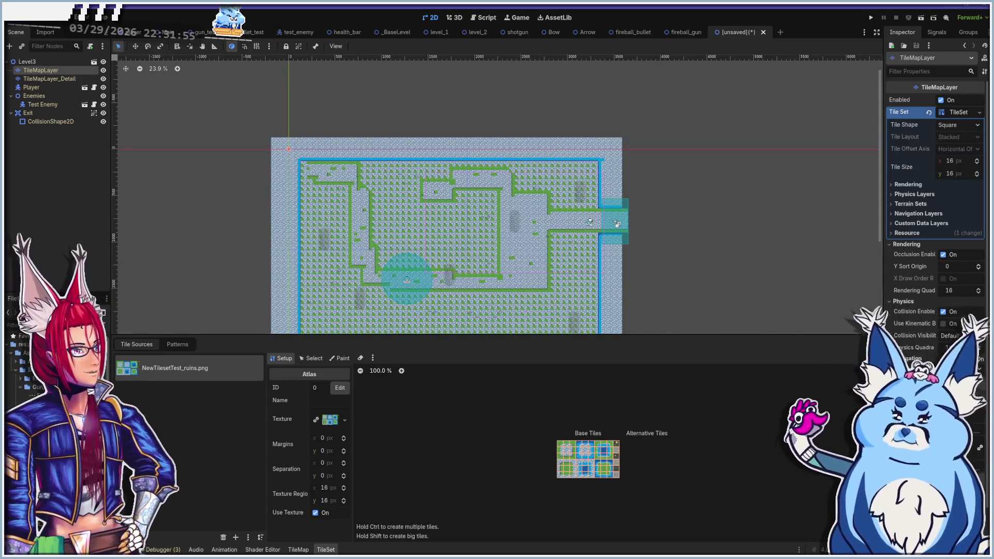
{"action": "scroll", "coordinate": [424, 251], "scroll_direction": "up", "scroll_amount": 5}
{"action": "scroll", "coordinate": [428, 250], "scroll_direction": "up", "scroll_amount": 6}
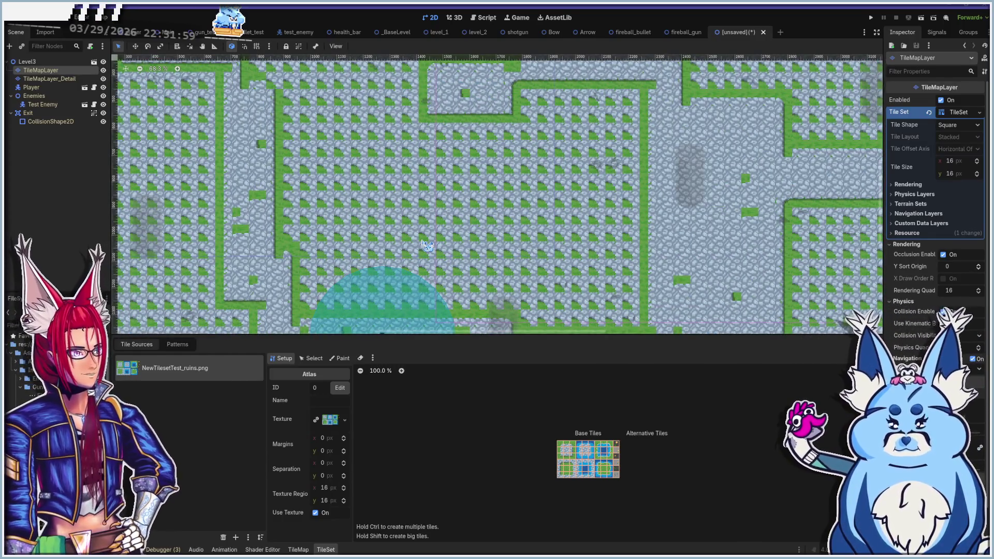
{"action": "key", "text": "ctrl+z"}
{"action": "scroll", "coordinate": [427, 246], "scroll_direction": "down", "scroll_amount": 1}
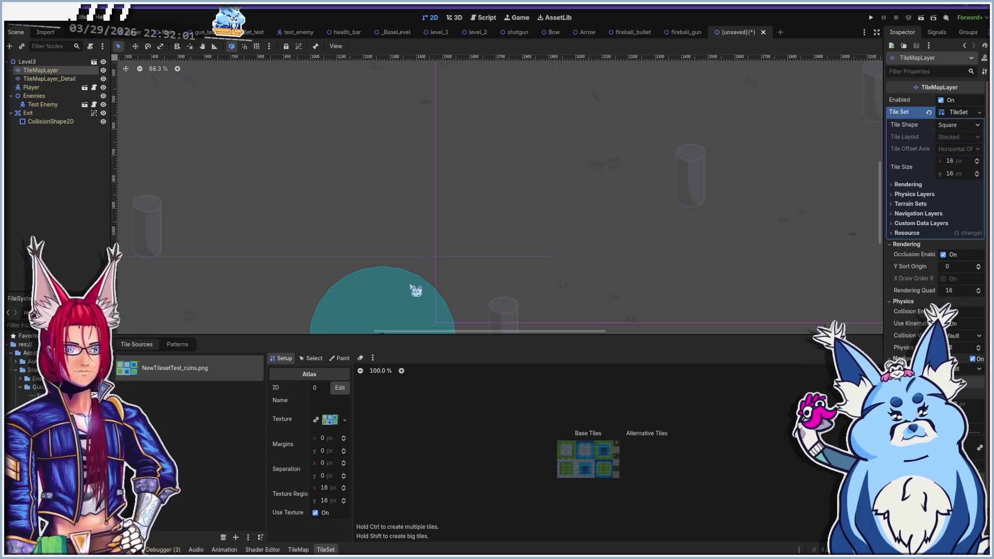
{"action": "scroll", "coordinate": [396, 259], "scroll_direction": "down", "scroll_amount": 10}
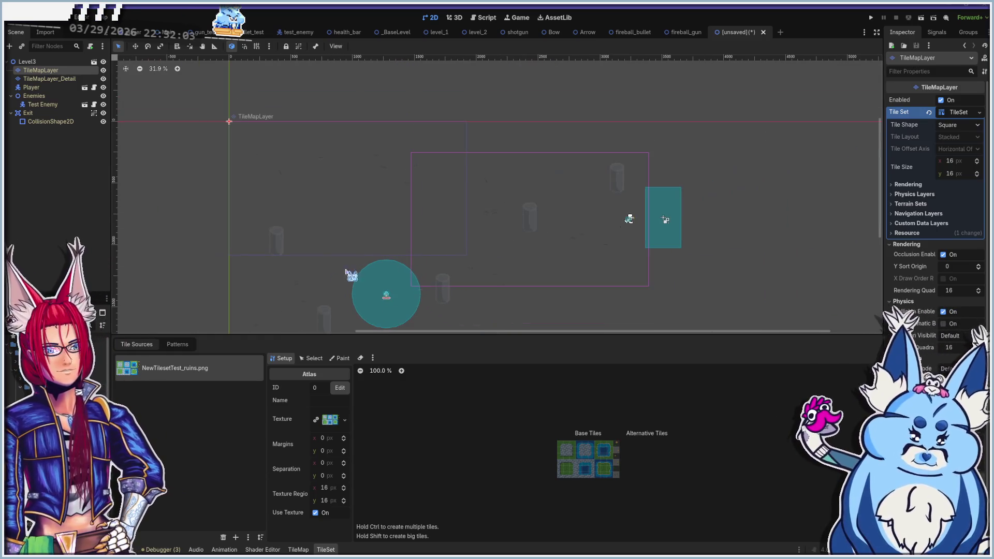
{"action": "scroll", "coordinate": [371, 261], "scroll_direction": "up", "scroll_amount": 1}
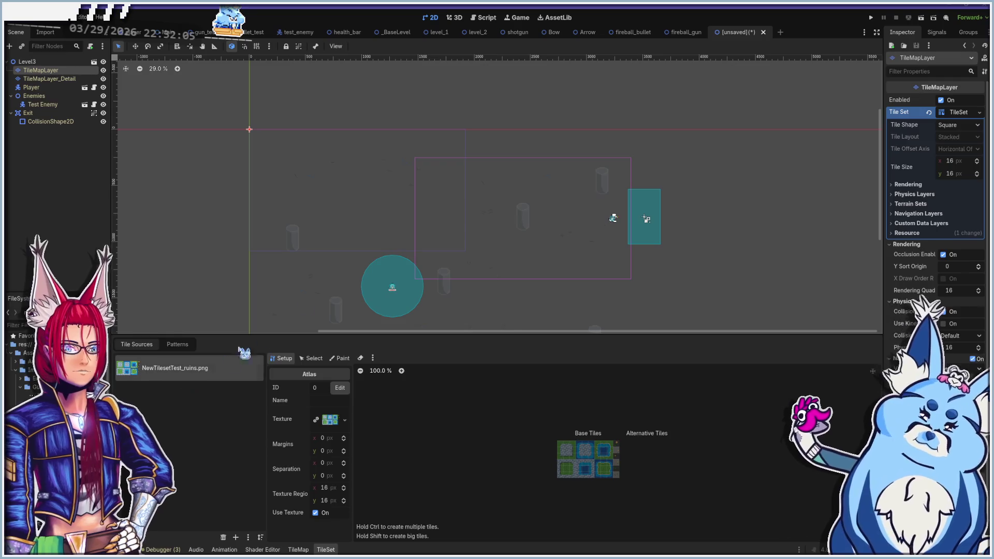
Re-add the ruins atlas without auto-created tiles, then switch to the level_2 scene
{"action": "key", "text": "ctrl+z"}
{"action": "key", "text": "ctrl+shift+z"}
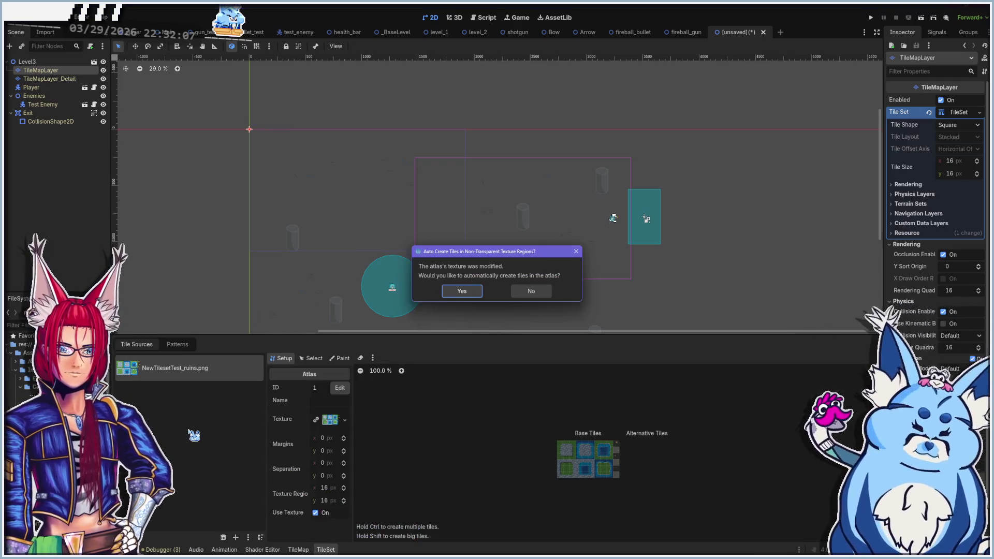
{"action": "left_click", "coordinate": [531, 291]}
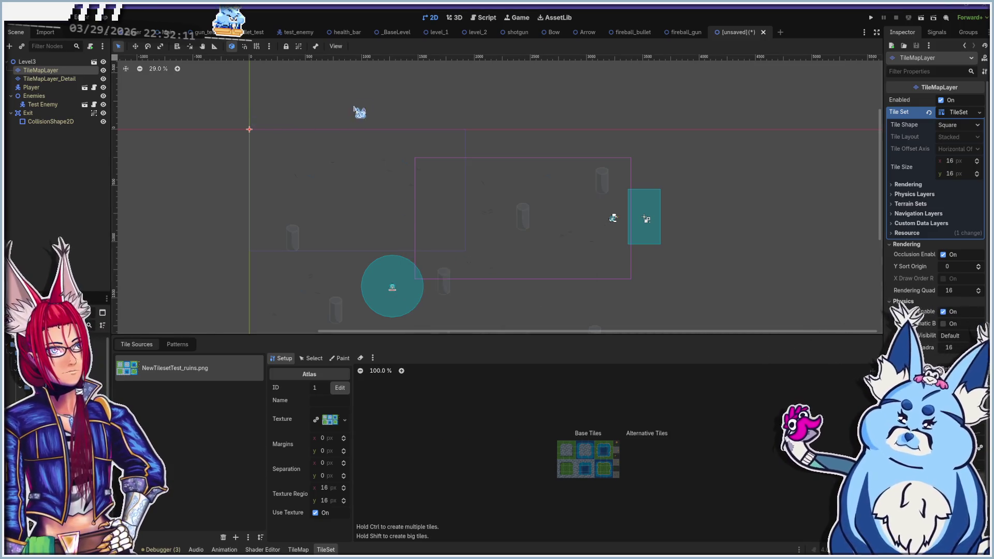
{"action": "left_click", "coordinate": [477, 32]}
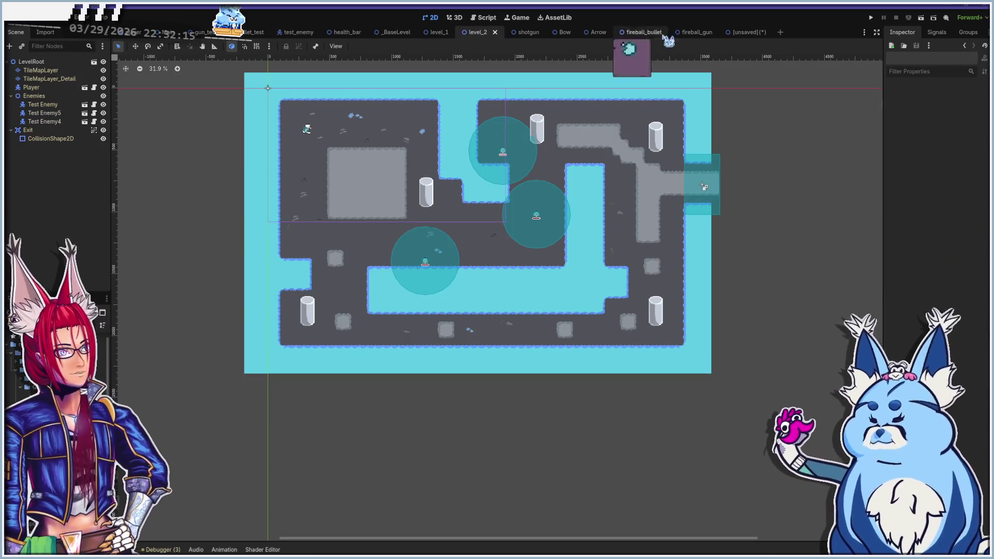
Return to the Level3 scene, undoing an accidental erase stroke across the map
{"action": "left_click", "coordinate": [745, 32]}
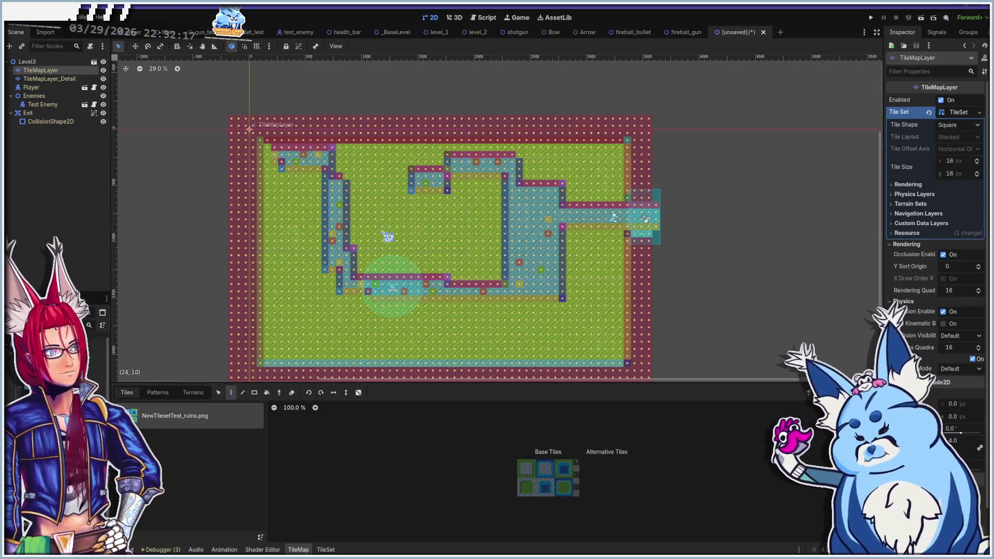
{"action": "scroll", "coordinate": [334, 241], "scroll_direction": "up", "scroll_amount": 4}
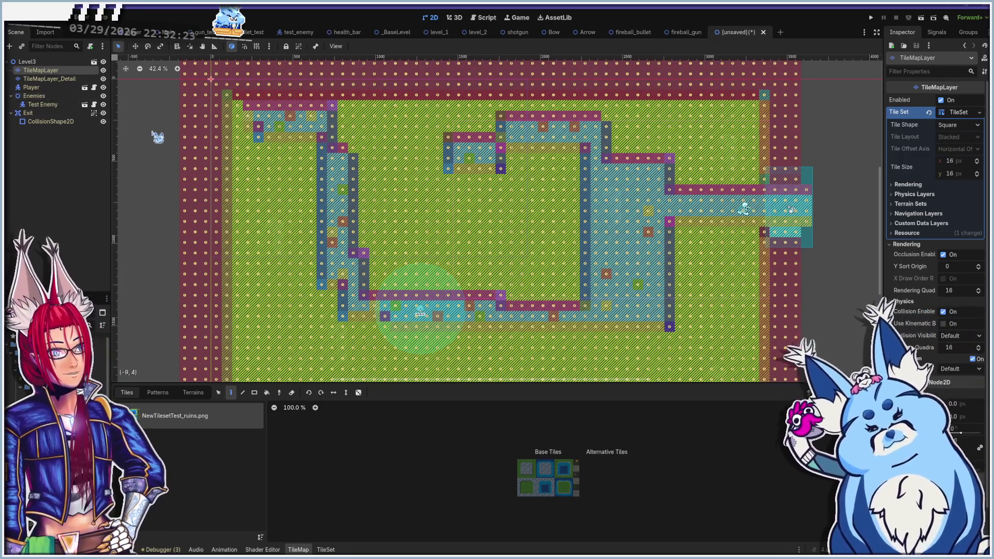
{"action": "scroll", "coordinate": [325, 205], "scroll_direction": "down", "scroll_amount": 1}
{"action": "scroll", "coordinate": [325, 205], "scroll_direction": "down", "scroll_amount": 5}
{"action": "mouse_move", "coordinate": [277, 138]}
{"action": "left_mouse_down"}
{"action": "mouse_move", "coordinate": [416, 256]}
{"action": "mouse_move", "coordinate": [618, 371]}
{"action": "left_mouse_up"}
{"action": "key", "text": "ctrl+z"}
Erase the old leftover tiles across the whole map with the Rect tool
{"action": "left_click", "coordinate": [254, 392]}
{"action": "mouse_move", "coordinate": [221, 103]}
{"action": "left_mouse_down"}
{"action": "mouse_move", "coordinate": [647, 431]}
{"action": "mouse_move", "coordinate": [616, 372]}
{"action": "left_mouse_up"}
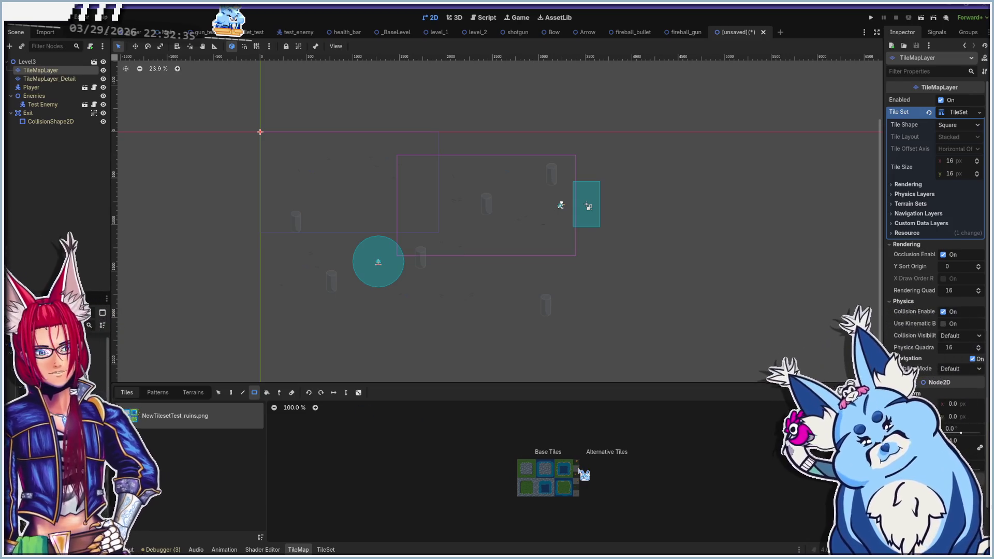
{"action": "scroll", "coordinate": [546, 489], "scroll_direction": "up", "scroll_amount": 5}
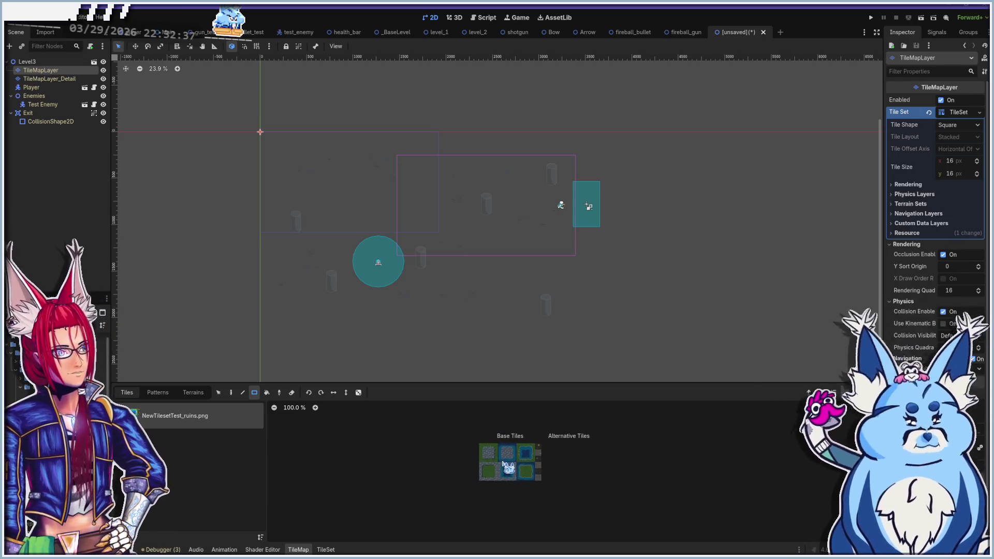
{"action": "left_click_drag", "start_coordinate": [512, 456], "coordinate": [414, 437]}
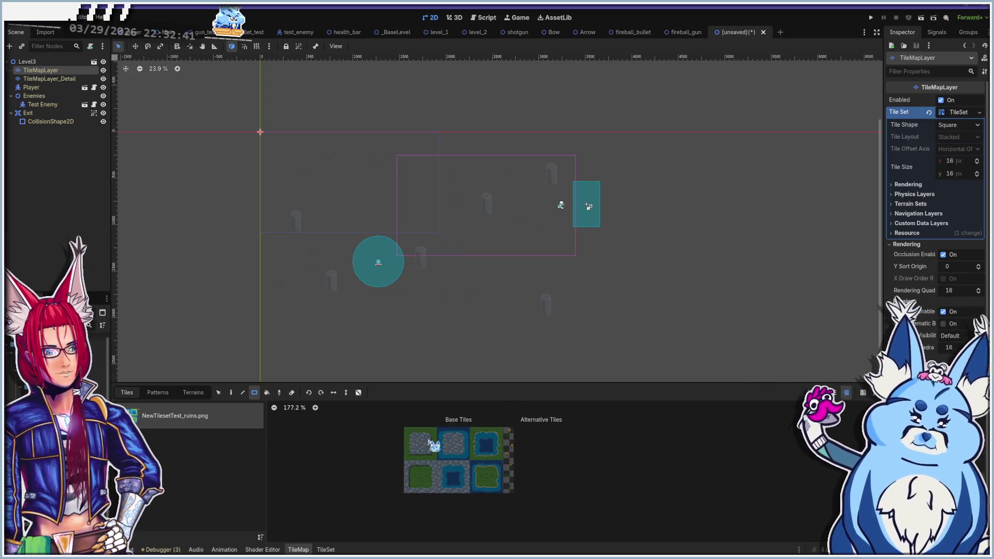
{"action": "left_click", "coordinate": [325, 550]}
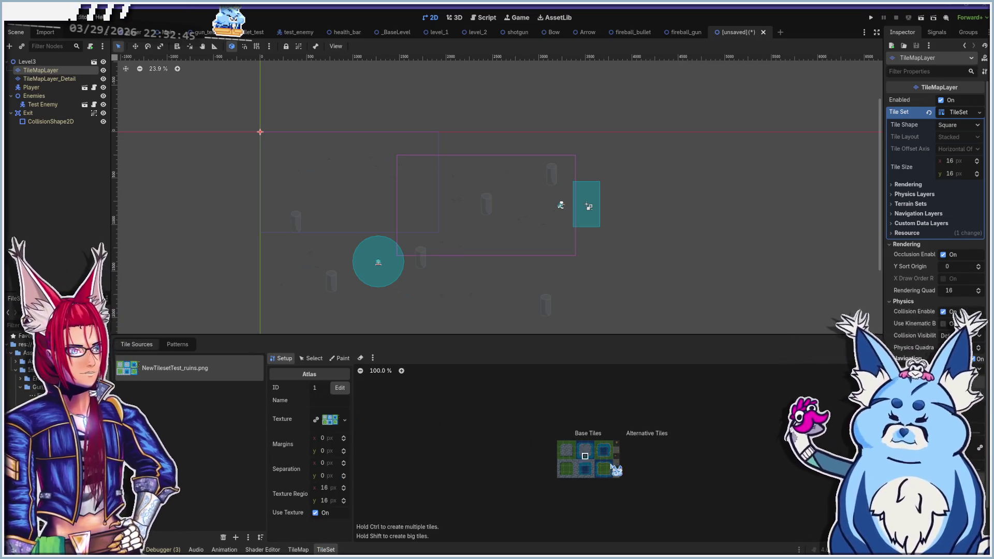
Create tiles across the six grass, stone and water squares of the ruins atlas
{"action": "scroll", "coordinate": [585, 455], "scroll_direction": "up", "scroll_amount": 3}
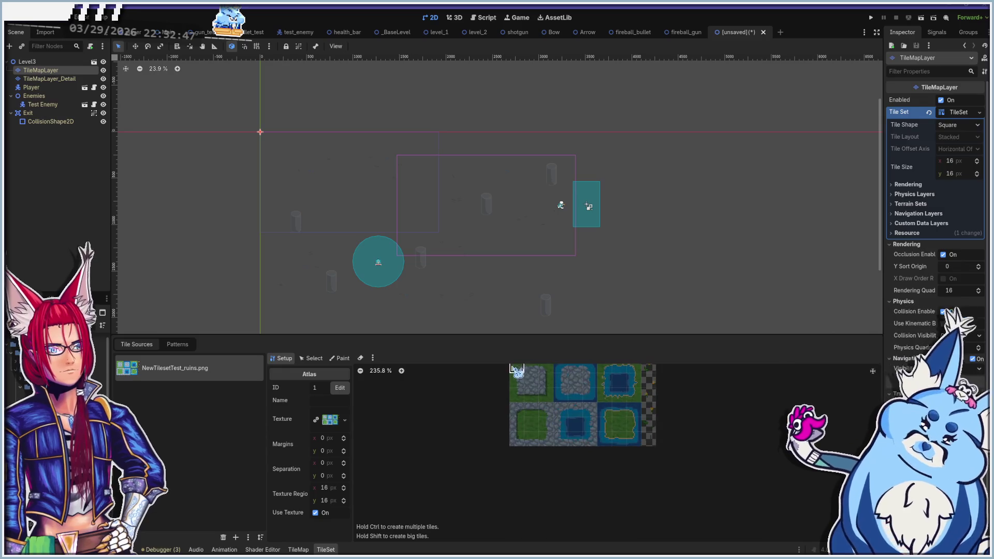
{"action": "scroll", "coordinate": [523, 406], "scroll_direction": "up", "scroll_amount": 2}
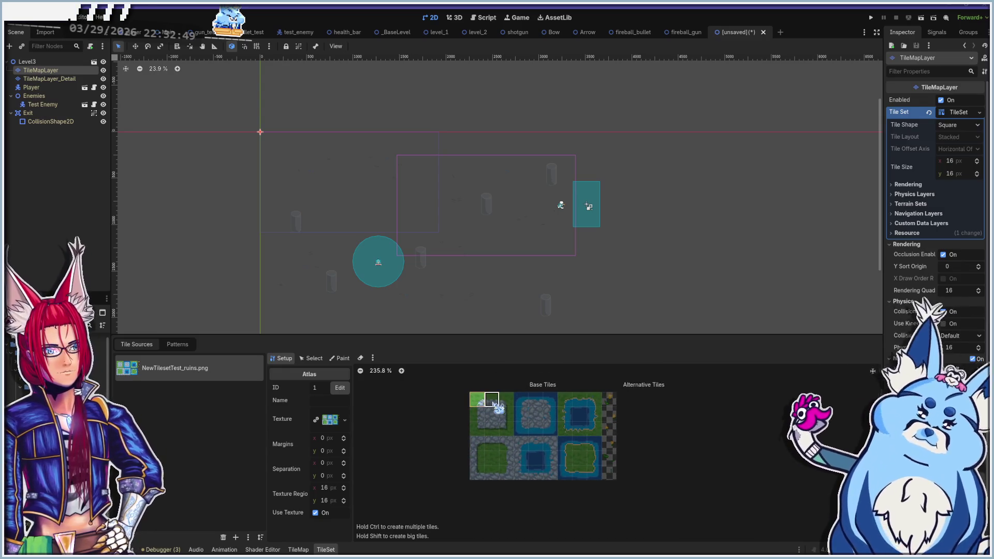
{"action": "mouse_move", "coordinate": [477, 400]}
{"action": "left_mouse_down"}
{"action": "mouse_move", "coordinate": [611, 490]}
{"action": "mouse_move", "coordinate": [474, 461]}
{"action": "mouse_move", "coordinate": [614, 460]}
{"action": "mouse_move", "coordinate": [479, 445]}
{"action": "mouse_move", "coordinate": [492, 429]}
{"action": "mouse_move", "coordinate": [608, 413]}
{"action": "mouse_move", "coordinate": [492, 424]}
{"action": "mouse_move", "coordinate": [507, 400]}
{"action": "mouse_move", "coordinate": [616, 400]}
{"action": "mouse_move", "coordinate": [617, 410]}
{"action": "left_mouse_up"}
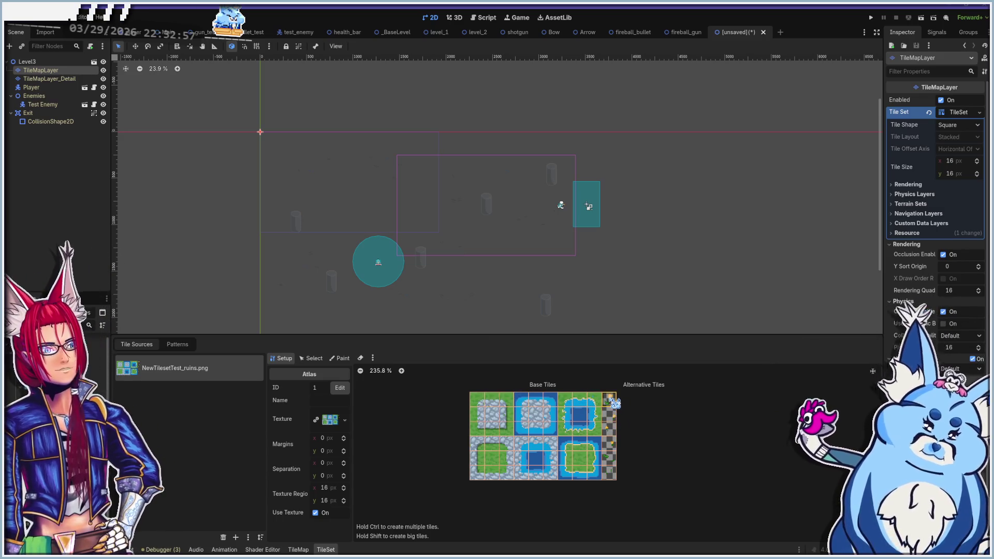
Delete the stray tiles along the atlas's right column
{"action": "right_click", "coordinate": [602, 401]}
{"action": "left_click", "coordinate": [671, 455]}
{"action": "right_click", "coordinate": [598, 400]}
{"action": "left_click", "coordinate": [709, 477]}
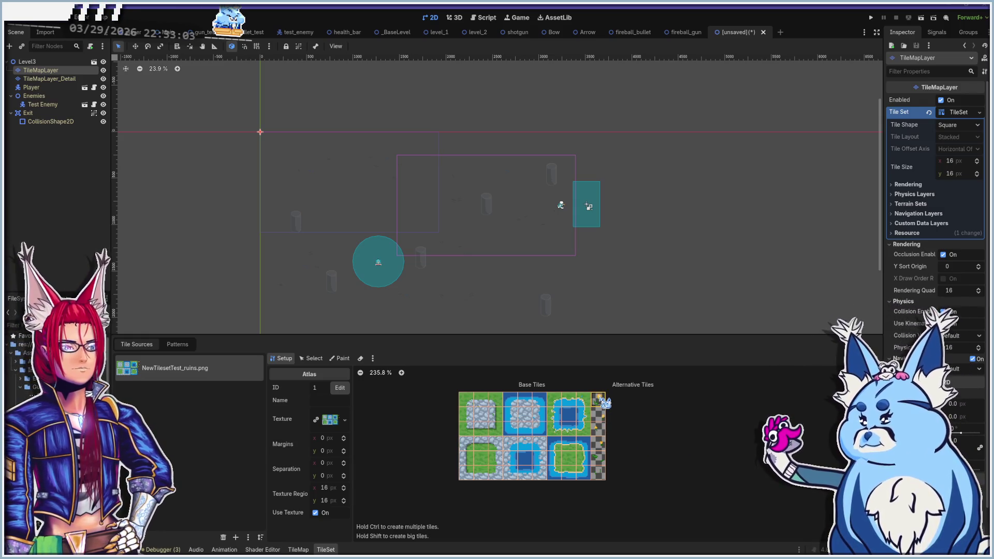
{"action": "right_click", "coordinate": [601, 400]}
{"action": "left_click", "coordinate": [622, 411]}
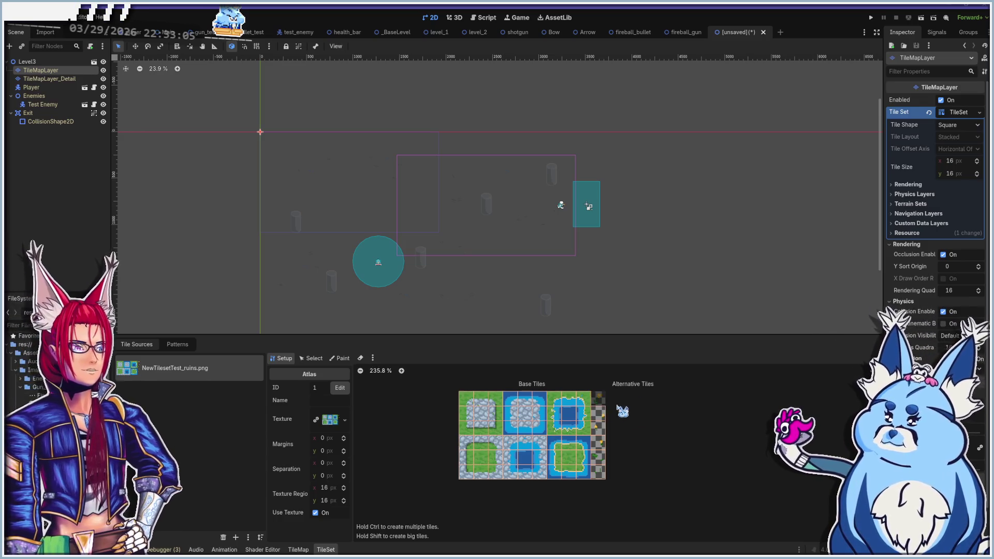
{"action": "right_click", "coordinate": [611, 474]}
{"action": "left_click", "coordinate": [611, 475]}
{"action": "right_click", "coordinate": [611, 469]}
{"action": "left_click", "coordinate": [613, 469]}
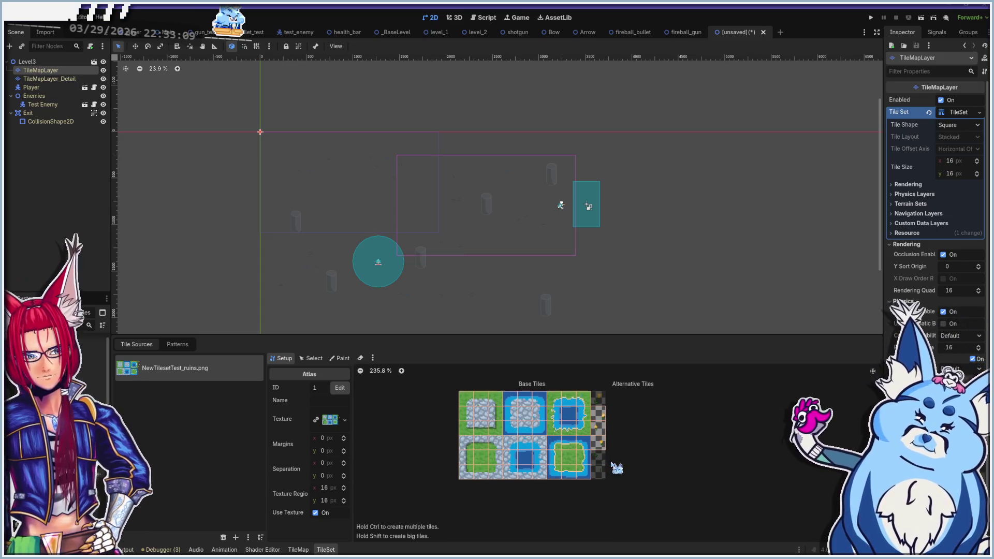
{"action": "right_click", "coordinate": [600, 443]}
{"action": "left_click", "coordinate": [603, 448]}
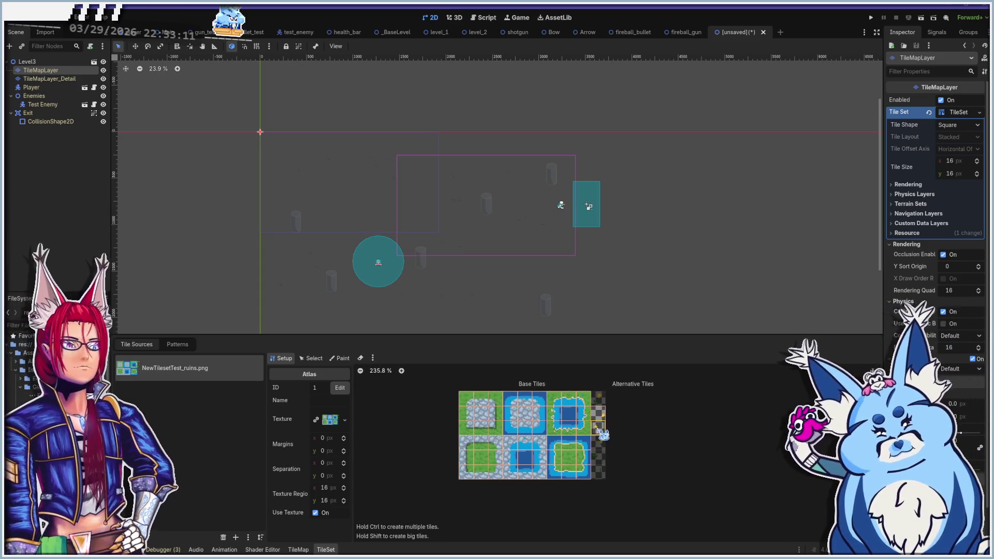
{"action": "right_click", "coordinate": [600, 429]}
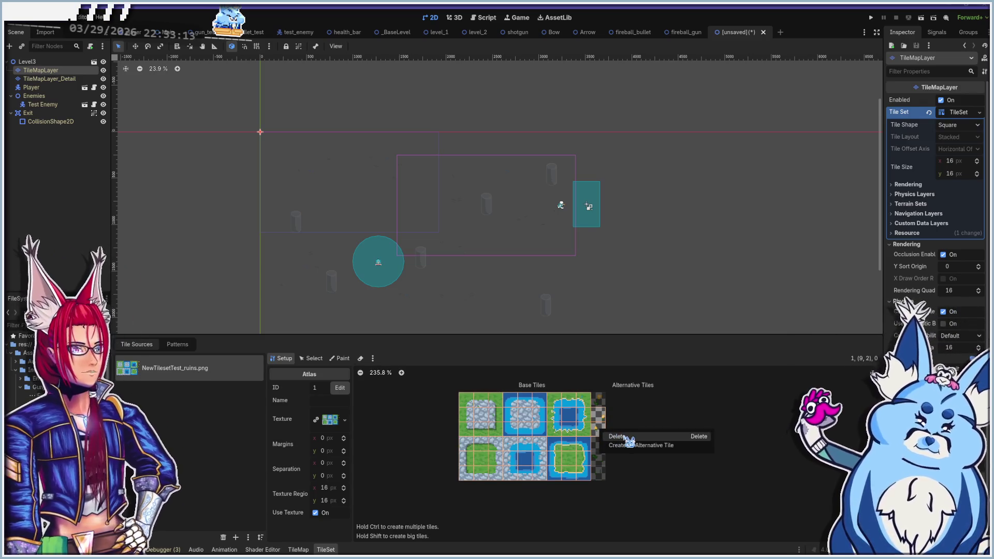
{"action": "left_click", "coordinate": [614, 432]}
{"action": "right_click", "coordinate": [601, 411]}
{"action": "left_click", "coordinate": [613, 414]}
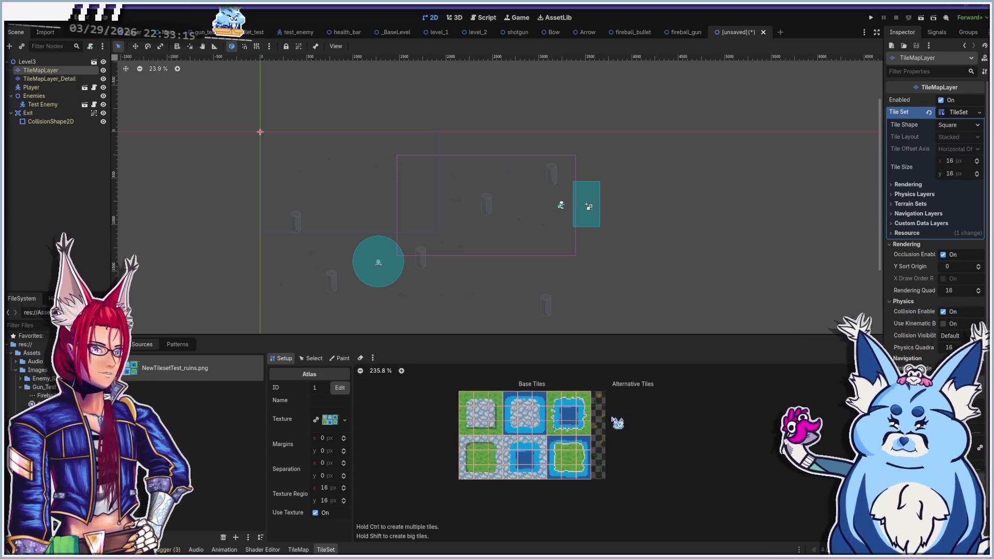
{"action": "left_click", "coordinate": [298, 550]}
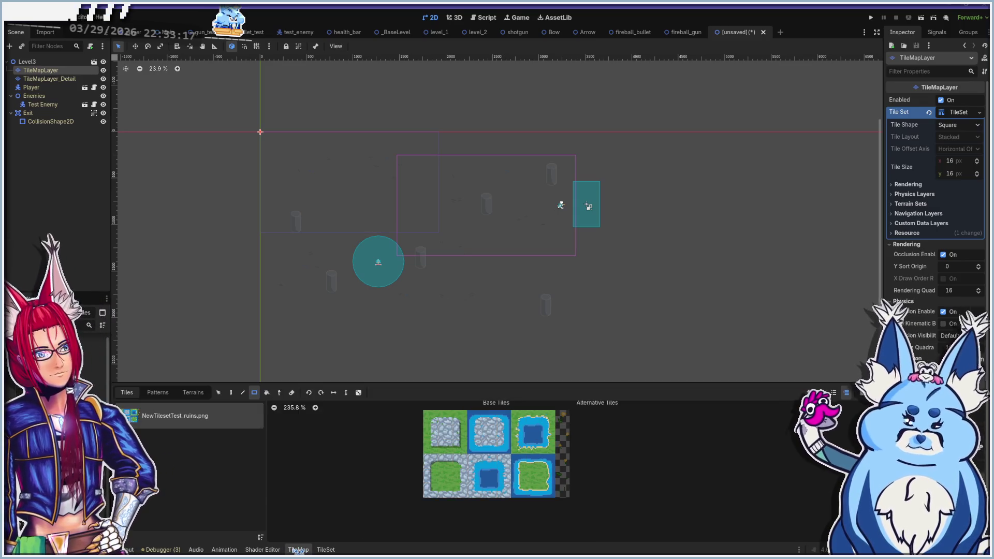
Pick the top-left ruins atlas tile and frame the level in the 2D viewport
{"action": "left_click", "coordinate": [433, 422]}
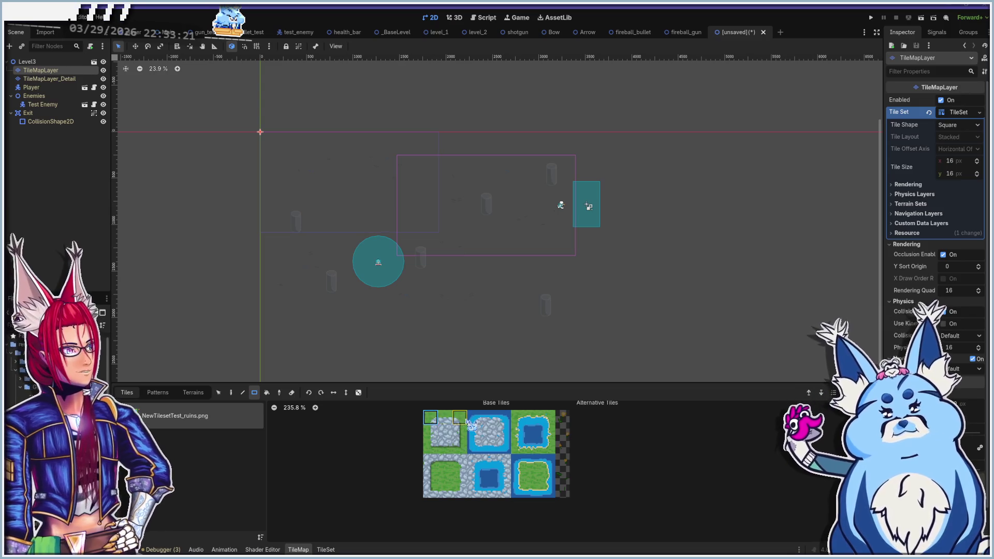
{"action": "scroll", "coordinate": [262, 135], "scroll_direction": "up", "scroll_amount": 4}
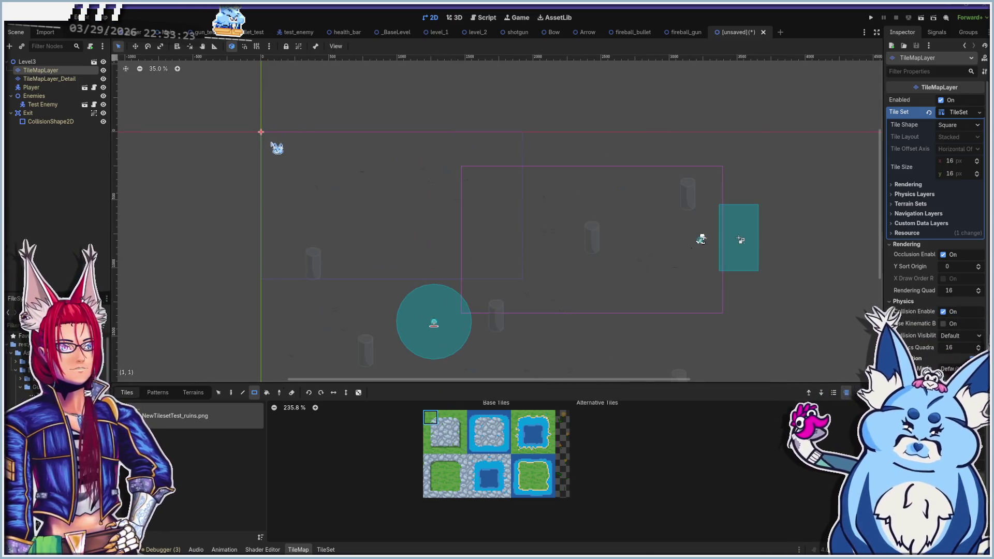
{"action": "scroll", "coordinate": [274, 144], "scroll_direction": "up", "scroll_amount": 15}
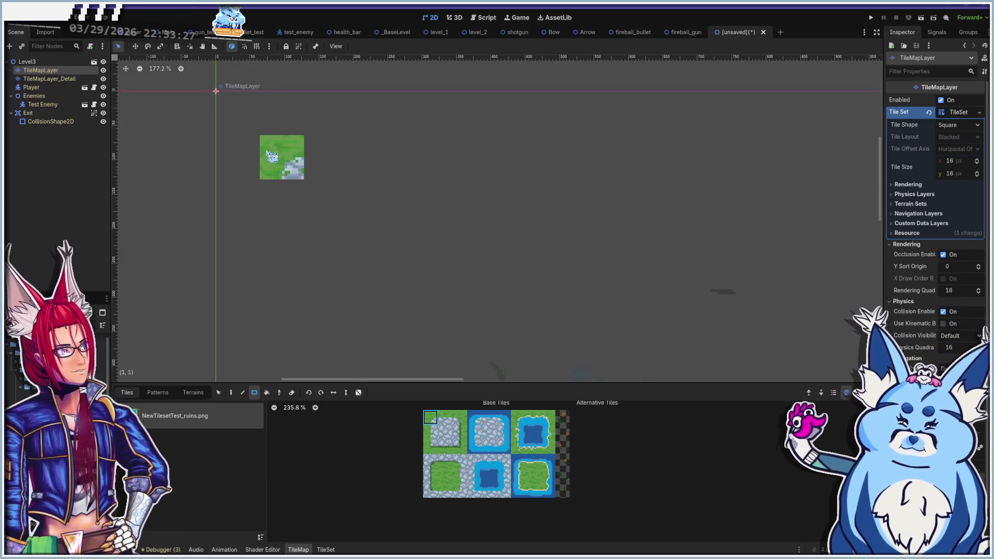
{"action": "scroll", "coordinate": [272, 156], "scroll_direction": "down", "scroll_amount": 10}
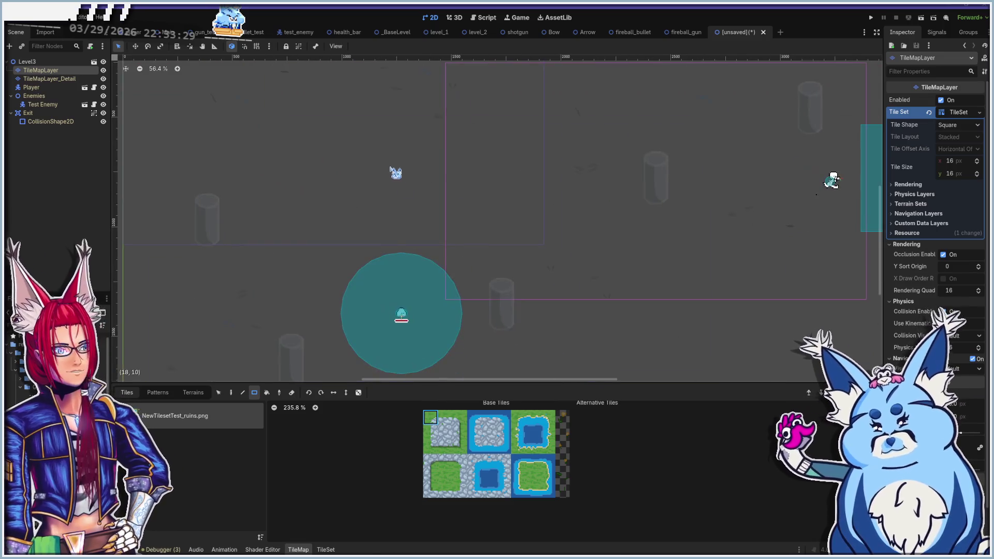
{"action": "mouse_move", "coordinate": [343, 209]}
{"action": "left_mouse_down"}
{"action": "mouse_move", "coordinate": [381, 204]}
{"action": "mouse_move", "coordinate": [563, 275]}
{"action": "left_mouse_up"}
{"action": "left_click_drag", "start_coordinate": [439, 197], "coordinate": [502, 242]}
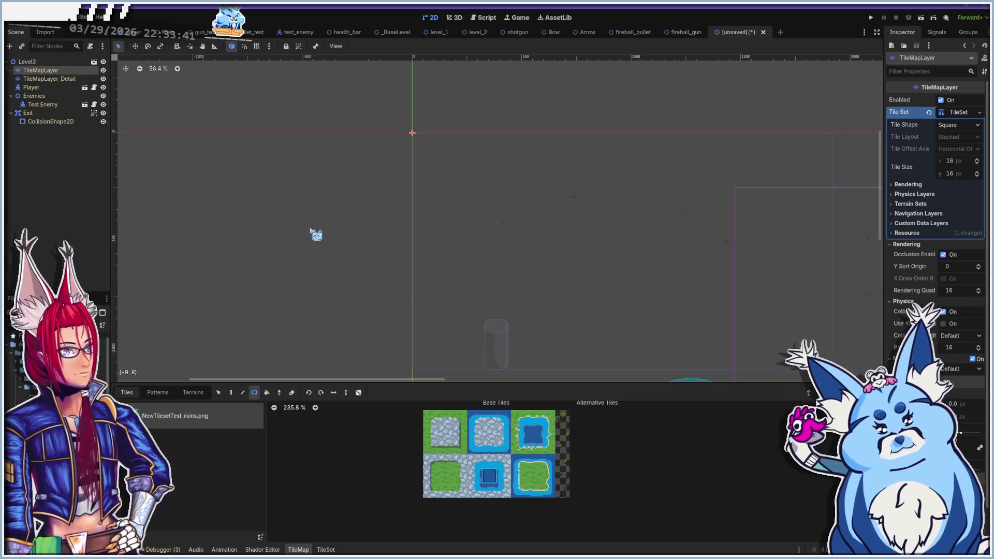
{"action": "scroll", "coordinate": [440, 182], "scroll_direction": "down", "scroll_amount": 2}
{"action": "scroll", "coordinate": [445, 238], "scroll_direction": "right", "scroll_amount": 5}
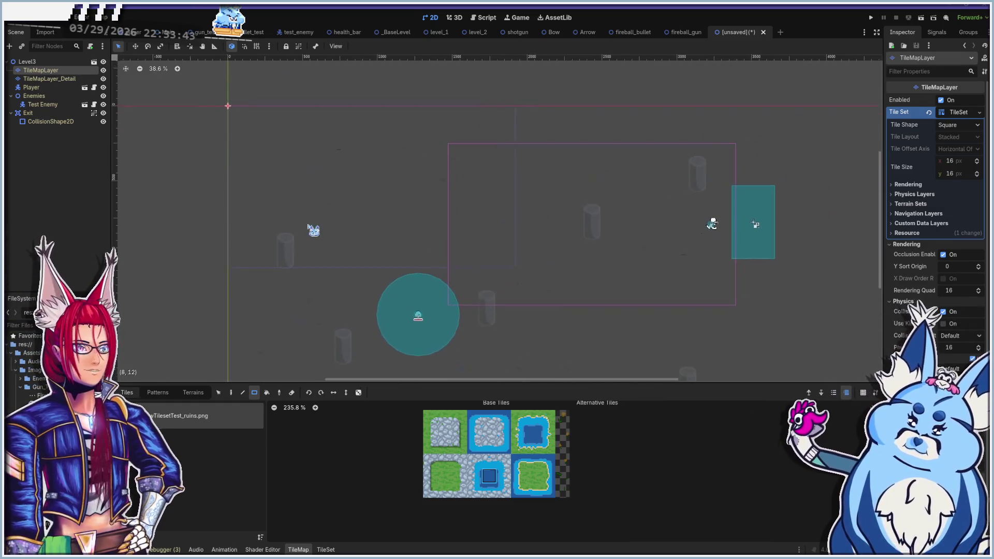
Paint the first row of water tiles along the level's top edge from the origin
{"action": "mouse_move", "coordinate": [229, 111]}
{"action": "left_mouse_down"}
{"action": "mouse_move", "coordinate": [681, 118]}
{"action": "mouse_move", "coordinate": [709, 109]}
{"action": "left_mouse_up"}
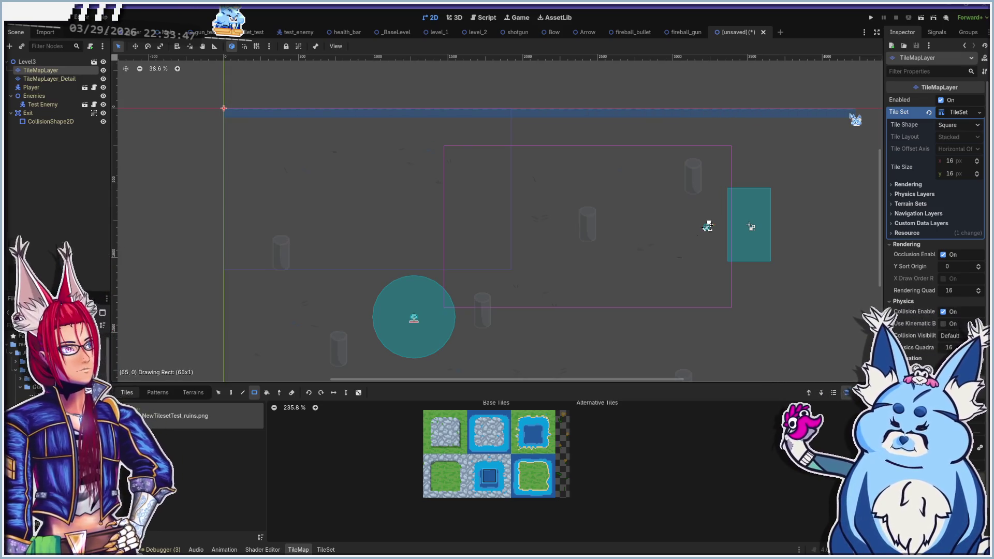
{"action": "mouse_move", "coordinate": [844, 121]}
{"action": "left_mouse_down"}
{"action": "mouse_move", "coordinate": [783, 126]}
{"action": "mouse_move", "coordinate": [778, 116]}
{"action": "left_mouse_up"}
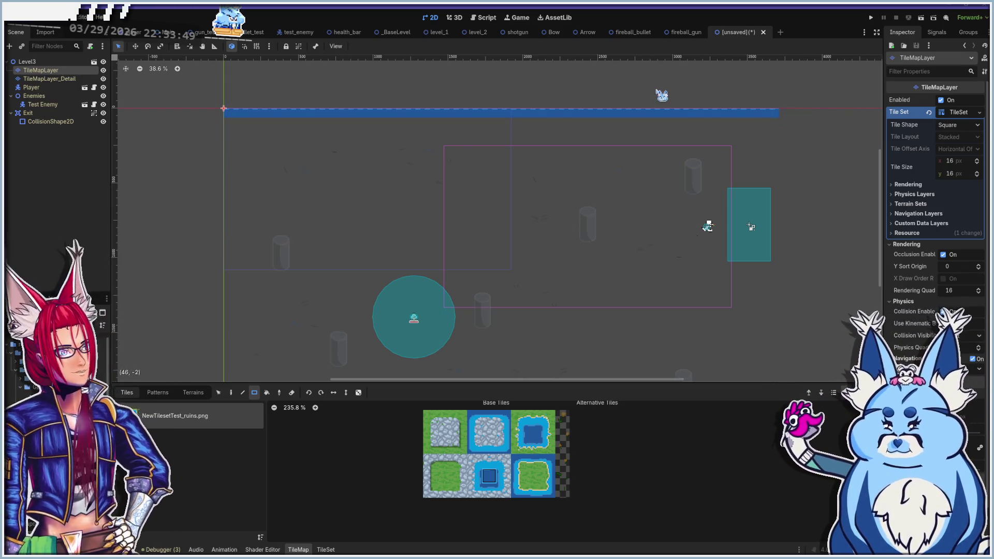
{"action": "scroll", "coordinate": [616, 115], "scroll_direction": "up", "scroll_amount": 4}
{"action": "scroll", "coordinate": [615, 115], "scroll_direction": "up", "scroll_amount": 10}
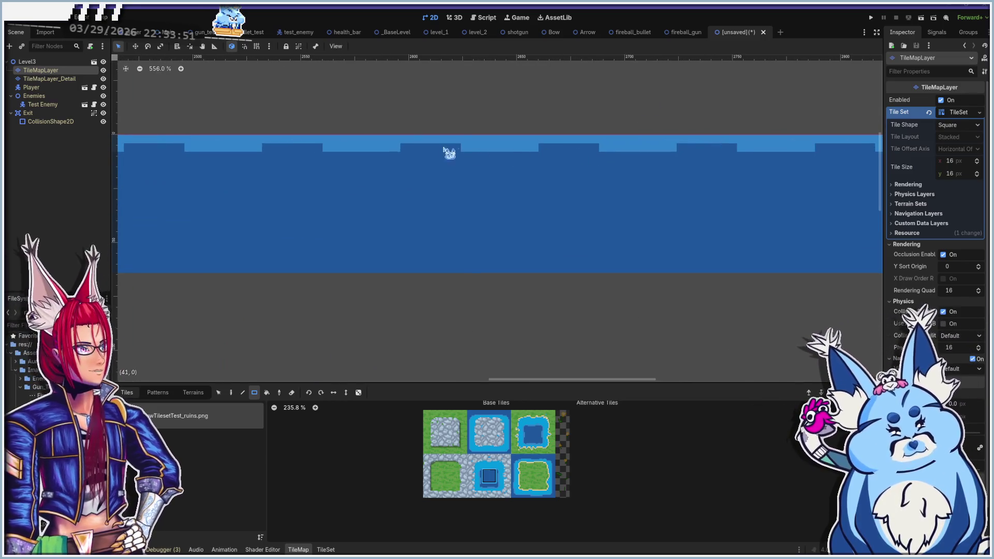
{"action": "scroll", "coordinate": [528, 150], "scroll_direction": "up", "scroll_amount": 1}
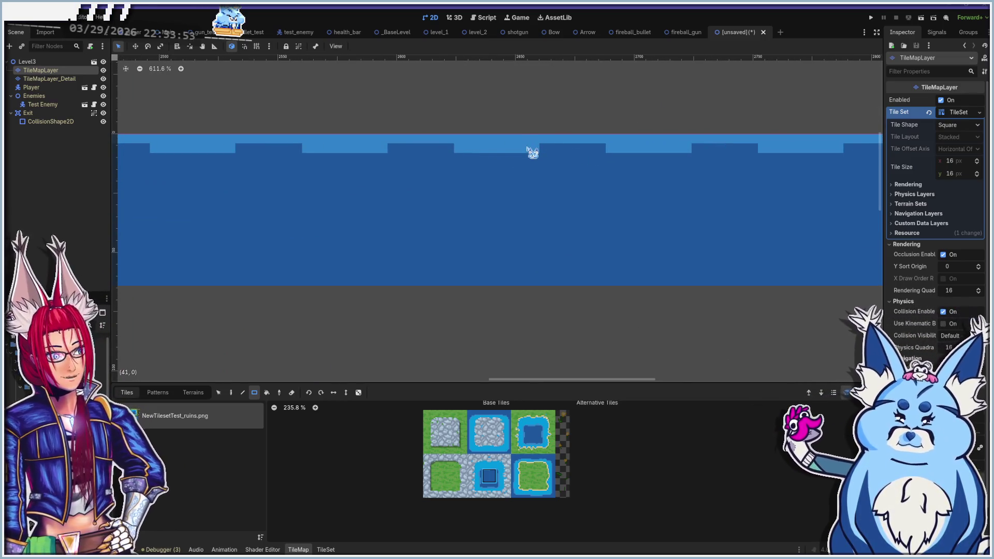
{"action": "scroll", "coordinate": [532, 152], "scroll_direction": "down", "scroll_amount": 6}
{"action": "scroll", "coordinate": [532, 151], "scroll_direction": "down", "scroll_amount": 19}
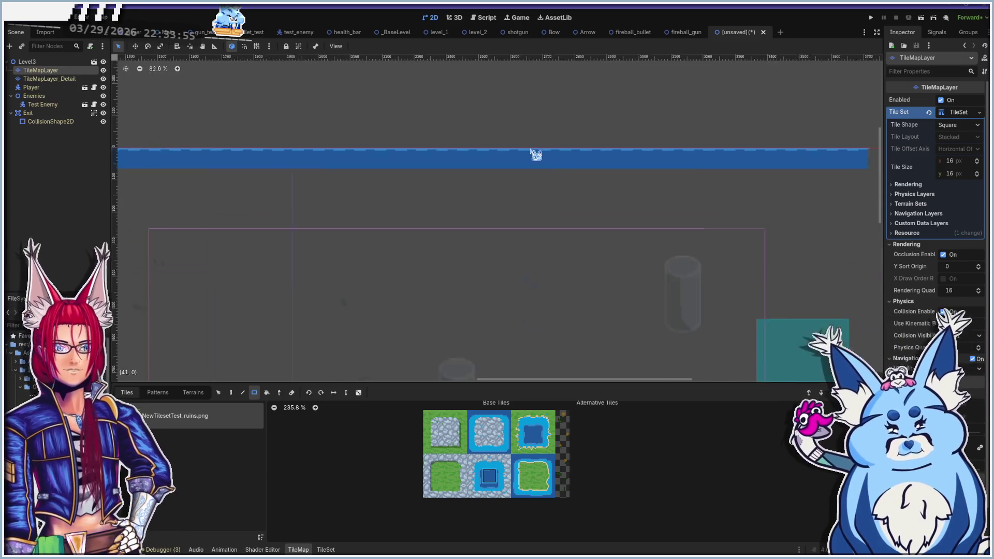
Add a second water row along the top edge and begin the left-edge column
{"action": "mouse_move", "coordinate": [396, 134]}
{"action": "left_mouse_down"}
{"action": "mouse_move", "coordinate": [535, 173]}
{"action": "mouse_move", "coordinate": [642, 173]}
{"action": "mouse_move", "coordinate": [591, 182]}
{"action": "left_mouse_up"}
{"action": "scroll", "coordinate": [590, 182], "scroll_direction": "down", "scroll_amount": 1}
{"action": "left_click_drag", "start_coordinate": [177, 185], "coordinate": [863, 189]}
{"action": "mouse_move", "coordinate": [864, 188]}
{"action": "left_mouse_down"}
{"action": "mouse_move", "coordinate": [621, 177]}
{"action": "mouse_move", "coordinate": [689, 180]}
{"action": "left_mouse_up"}
{"action": "left_click_drag", "start_coordinate": [465, 195], "coordinate": [744, 142]}
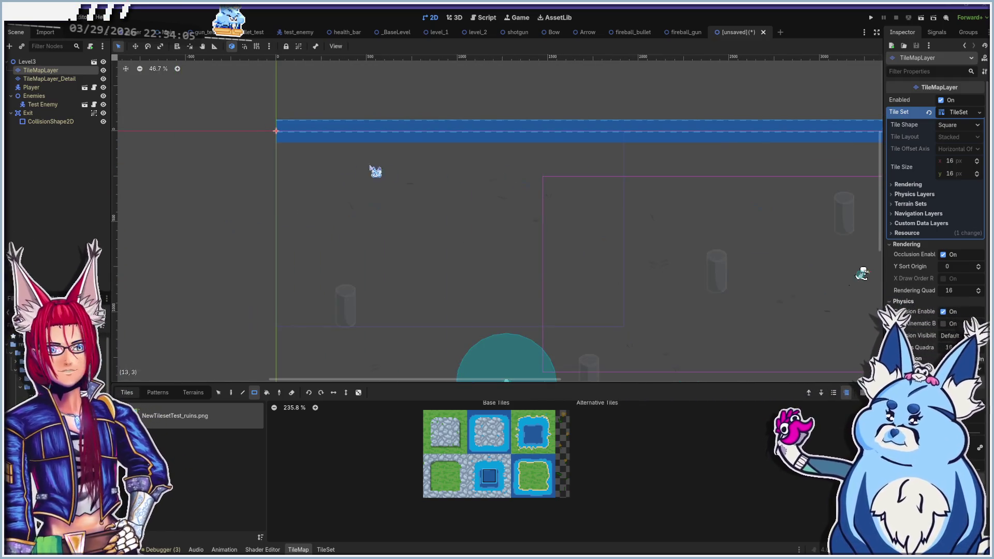
{"action": "scroll", "coordinate": [377, 171], "scroll_direction": "down", "scroll_amount": 1}
{"action": "left_click_drag", "start_coordinate": [377, 171], "coordinate": [467, 139]}
{"action": "mouse_move", "coordinate": [432, 98]}
{"action": "left_mouse_down"}
{"action": "mouse_move", "coordinate": [429, 193]}
{"action": "mouse_move", "coordinate": [457, 318]}
{"action": "left_mouse_up"}
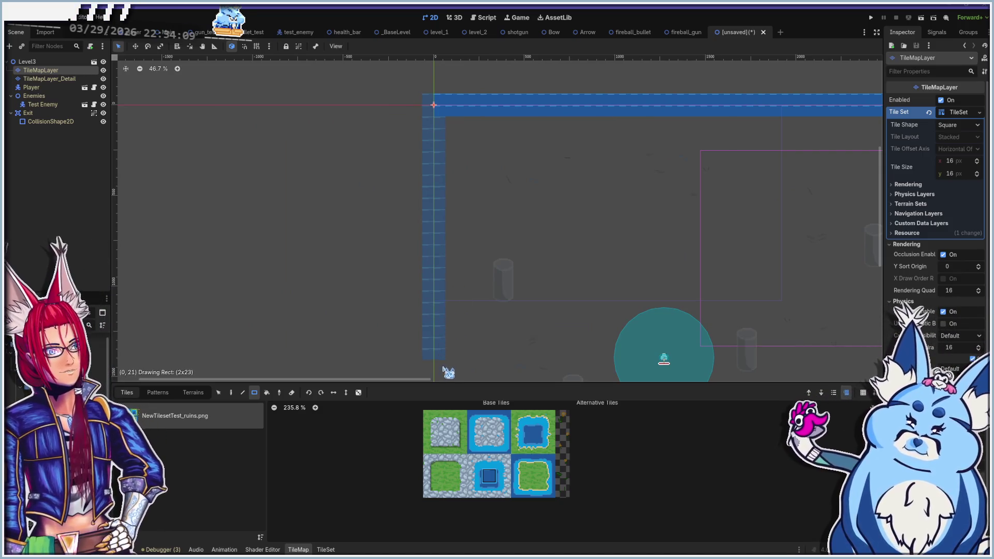
Finish the water column down the left edge, widening its lower block
{"action": "left_click_drag", "start_coordinate": [434, 387], "coordinate": [436, 385]}
{"action": "left_click_drag", "start_coordinate": [471, 351], "coordinate": [468, 133]}
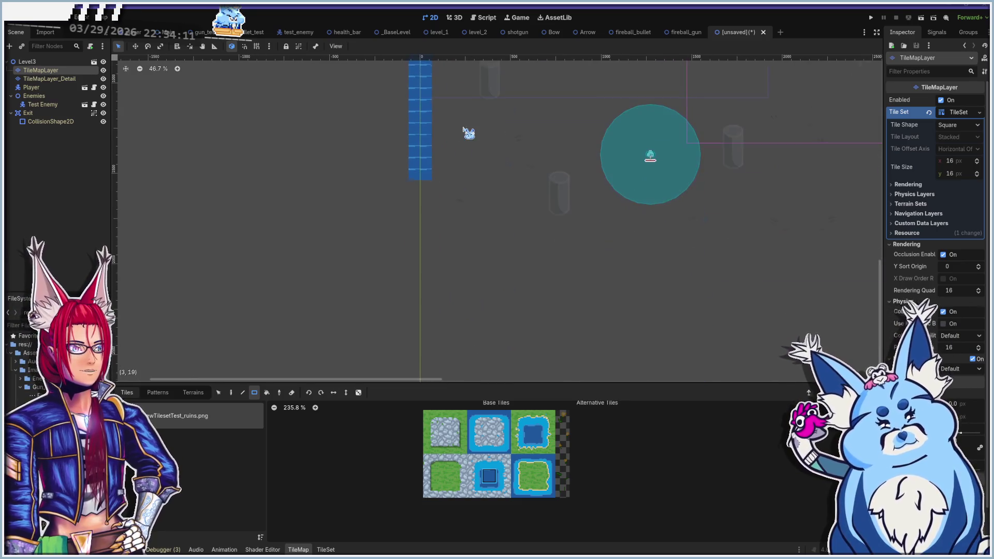
{"action": "mouse_move", "coordinate": [413, 180]}
{"action": "left_mouse_down"}
{"action": "mouse_move", "coordinate": [440, 240]}
{"action": "mouse_move", "coordinate": [433, 252]}
{"action": "left_mouse_up"}
{"action": "scroll", "coordinate": [427, 205], "scroll_direction": "up", "scroll_amount": 2}
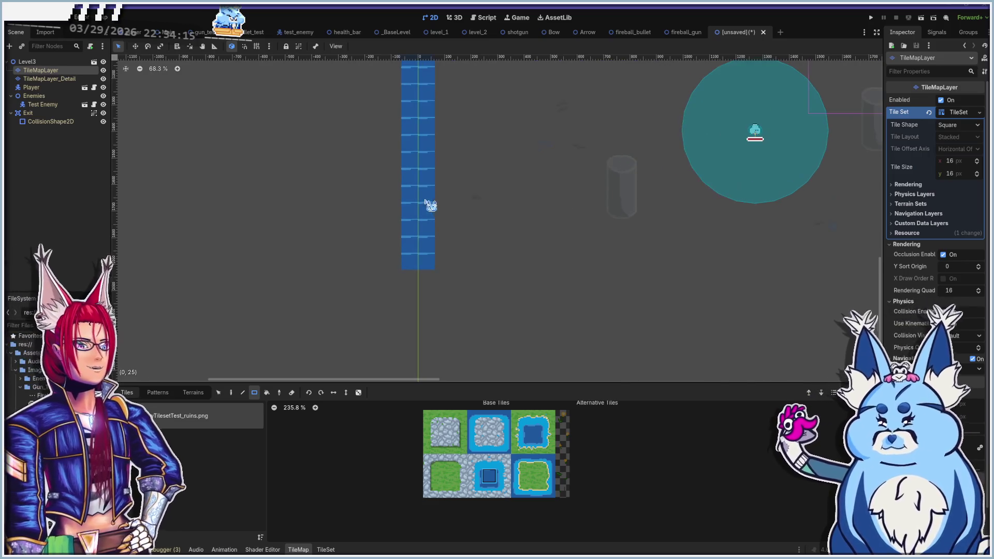
{"action": "scroll", "coordinate": [426, 242], "scroll_direction": "up", "scroll_amount": 5}
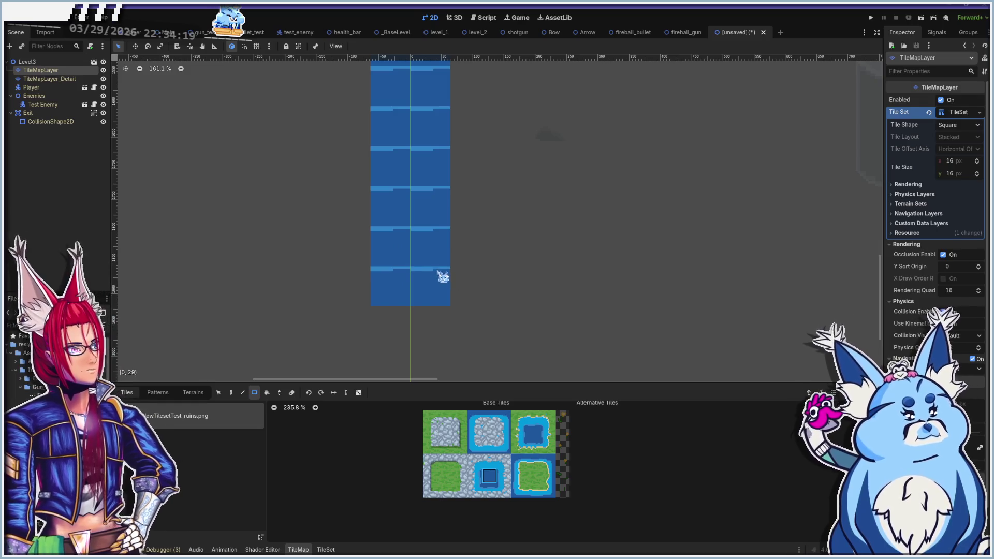
{"action": "scroll", "coordinate": [443, 274], "scroll_direction": "down", "scroll_amount": 3}
{"action": "left_click_drag", "start_coordinate": [646, 249], "coordinate": [300, 288]}
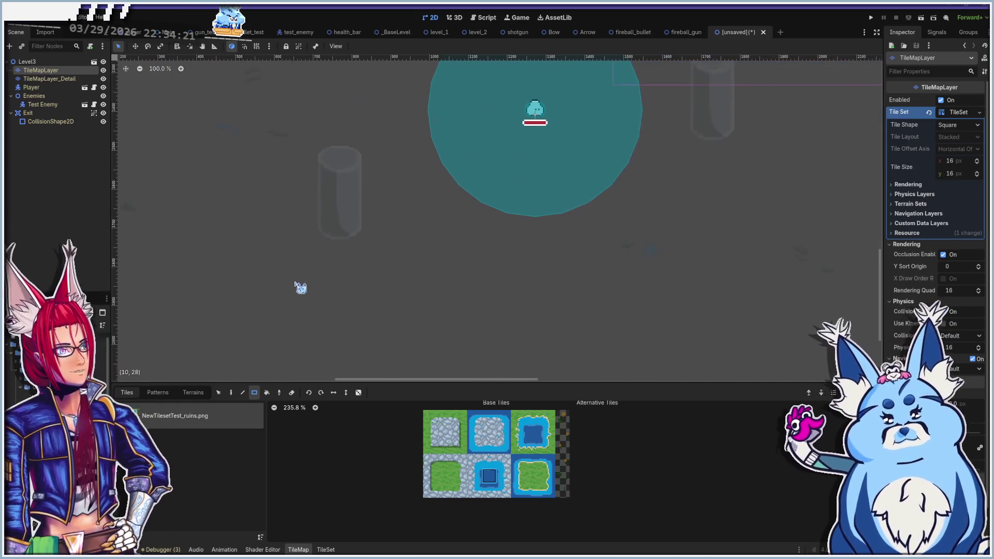
Paint the right-edge water column and erase a gap in it beside the exit
{"action": "scroll", "coordinate": [557, 217], "scroll_direction": "down", "scroll_amount": 2}
{"action": "mouse_move", "coordinate": [628, 189]}
{"action": "left_mouse_down"}
{"action": "mouse_move", "coordinate": [506, 242]}
{"action": "mouse_move", "coordinate": [410, 311]}
{"action": "left_mouse_up"}
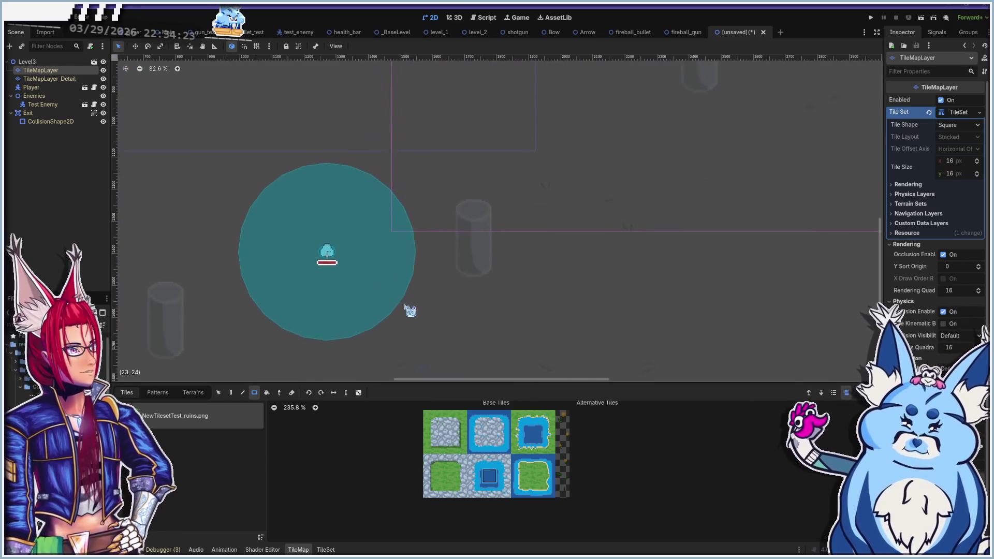
{"action": "scroll", "coordinate": [535, 195], "scroll_direction": "down", "scroll_amount": 1}
{"action": "left_click_drag", "start_coordinate": [535, 195], "coordinate": [559, 293]}
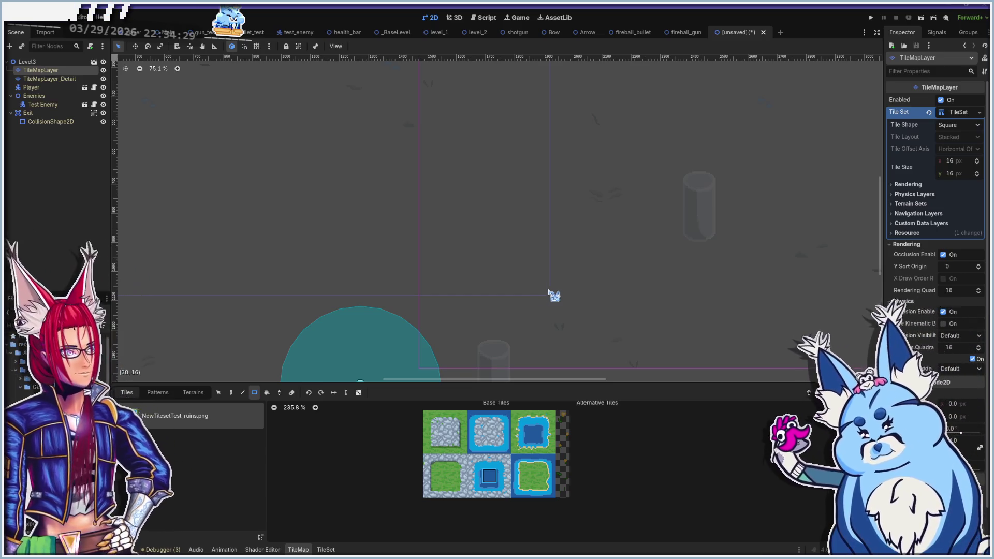
{"action": "scroll", "coordinate": [539, 266], "scroll_direction": "down", "scroll_amount": 3}
{"action": "mouse_move", "coordinate": [688, 215]}
{"action": "left_mouse_down"}
{"action": "mouse_move", "coordinate": [457, 188]}
{"action": "mouse_move", "coordinate": [446, 224]}
{"action": "left_mouse_up"}
{"action": "scroll", "coordinate": [488, 203], "scroll_direction": "down", "scroll_amount": 1}
{"action": "mouse_move", "coordinate": [600, 100]}
{"action": "left_mouse_down"}
{"action": "mouse_move", "coordinate": [614, 192]}
{"action": "mouse_move", "coordinate": [614, 325]}
{"action": "mouse_move", "coordinate": [617, 177]}
{"action": "left_mouse_up"}
{"action": "left_click_drag", "start_coordinate": [622, 288], "coordinate": [586, 177]}
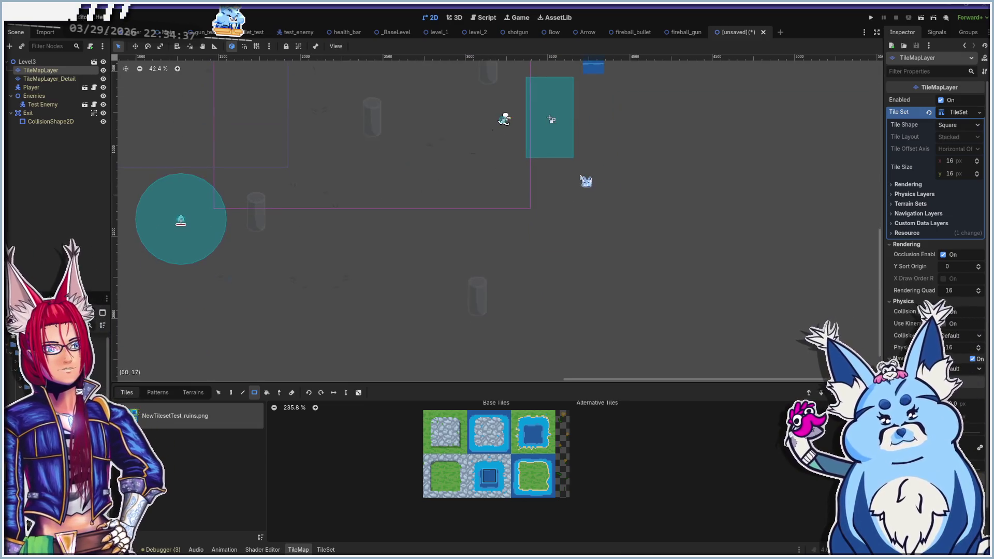
{"action": "left_click_drag", "start_coordinate": [591, 85], "coordinate": [601, 355]}
{"action": "left_click_drag", "start_coordinate": [590, 85], "coordinate": [609, 156]}
Paint the thick bottom water band between the two side walls
{"action": "scroll", "coordinate": [518, 254], "scroll_direction": "down", "scroll_amount": 2}
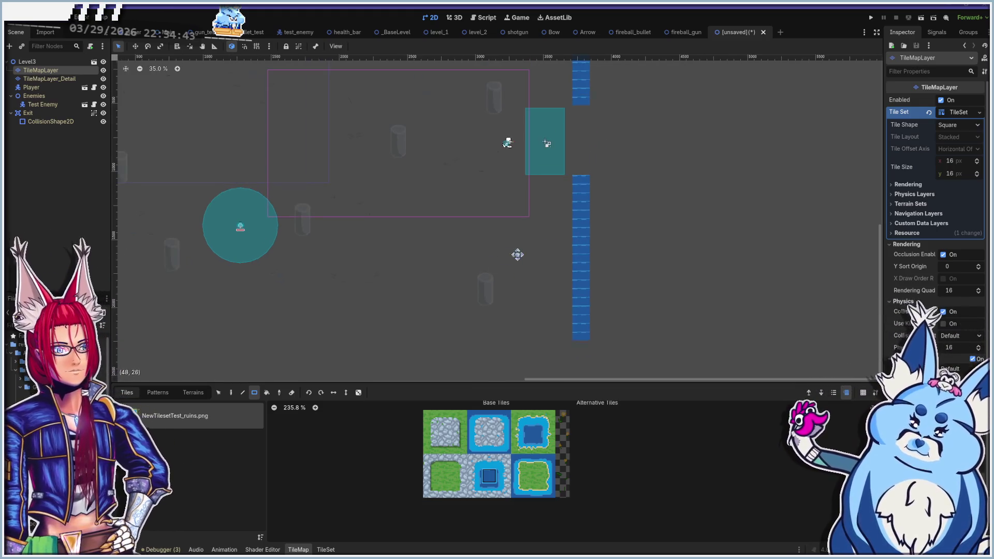
{"action": "left_click_drag", "start_coordinate": [518, 255], "coordinate": [624, 267]}
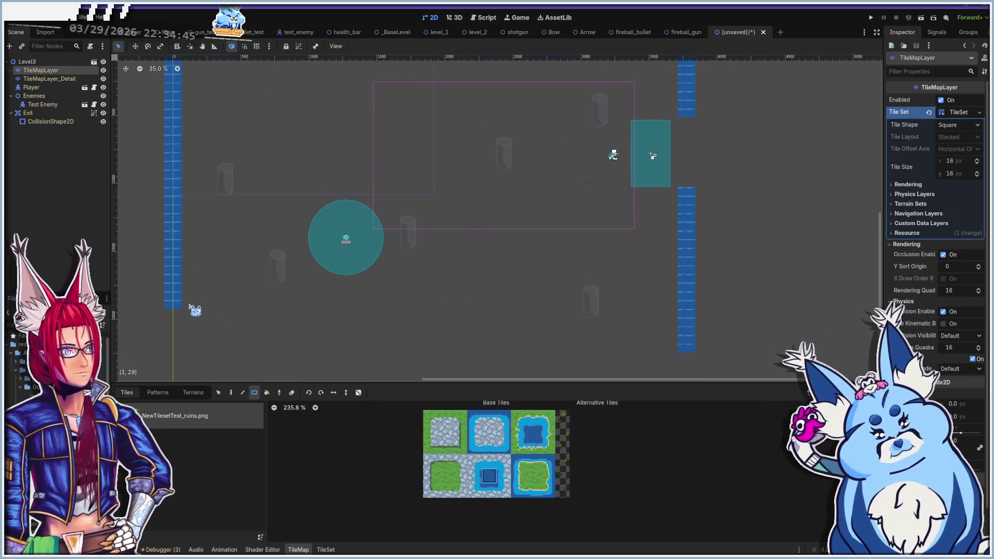
{"action": "mouse_move", "coordinate": [187, 306]}
{"action": "left_mouse_down"}
{"action": "mouse_move", "coordinate": [657, 281]}
{"action": "mouse_move", "coordinate": [193, 307]}
{"action": "mouse_move", "coordinate": [167, 319]}
{"action": "mouse_move", "coordinate": [169, 340]}
{"action": "left_mouse_up"}
{"action": "mouse_move", "coordinate": [678, 354]}
{"action": "left_mouse_down"}
{"action": "mouse_move", "coordinate": [502, 334]}
{"action": "mouse_move", "coordinate": [174, 337]}
{"action": "left_mouse_up"}
{"action": "scroll", "coordinate": [451, 242], "scroll_direction": "down", "scroll_amount": 3}
{"action": "scroll", "coordinate": [450, 241], "scroll_direction": "left", "scroll_amount": 2}
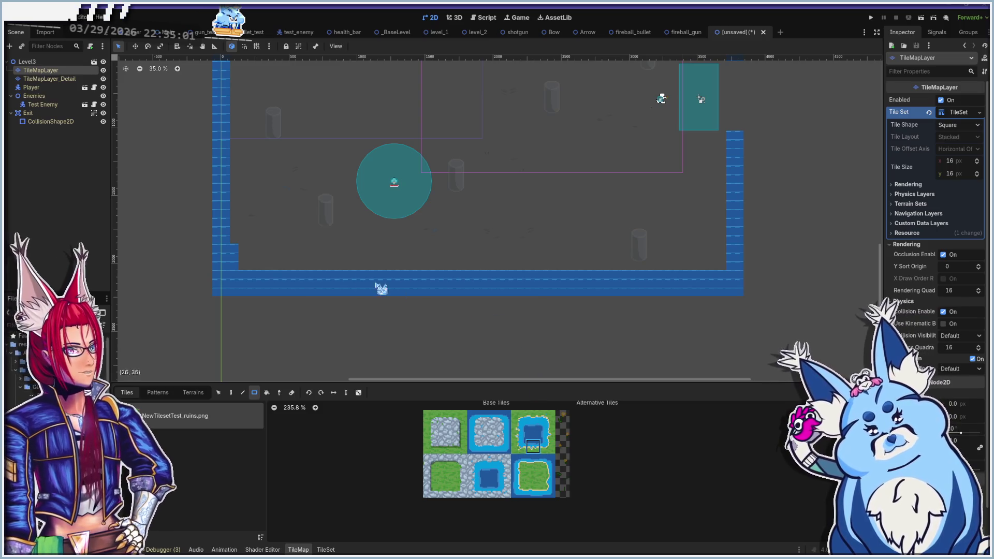
Paint a 27x1 strip of grass-to-water top-edge tiles along row 31 above the bottom wall
{"action": "left_click_drag", "start_coordinate": [254, 267], "coordinate": [493, 269]}
{"action": "scroll", "coordinate": [455, 285], "scroll_direction": "up", "scroll_amount": 9}
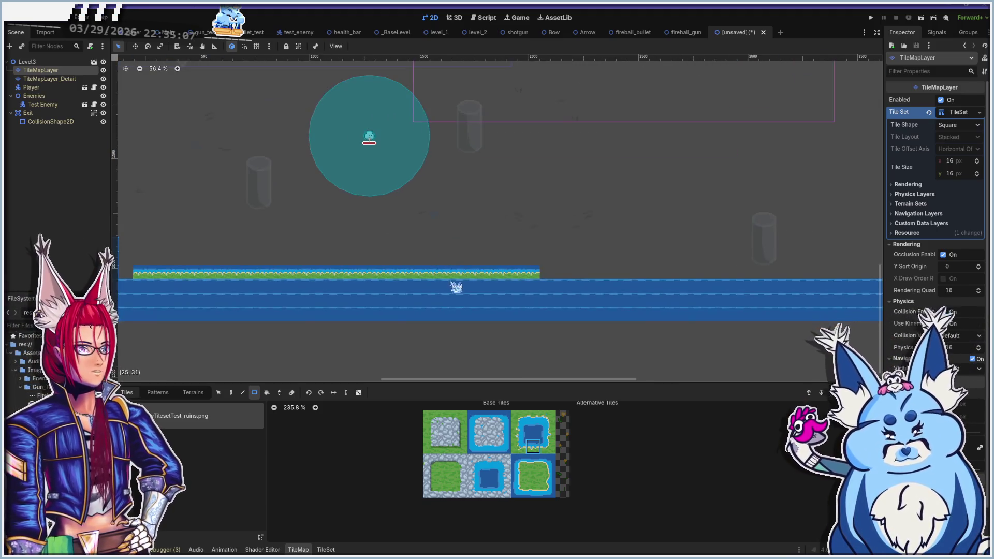
{"action": "scroll", "coordinate": [464, 210], "scroll_direction": "up", "scroll_amount": 1}
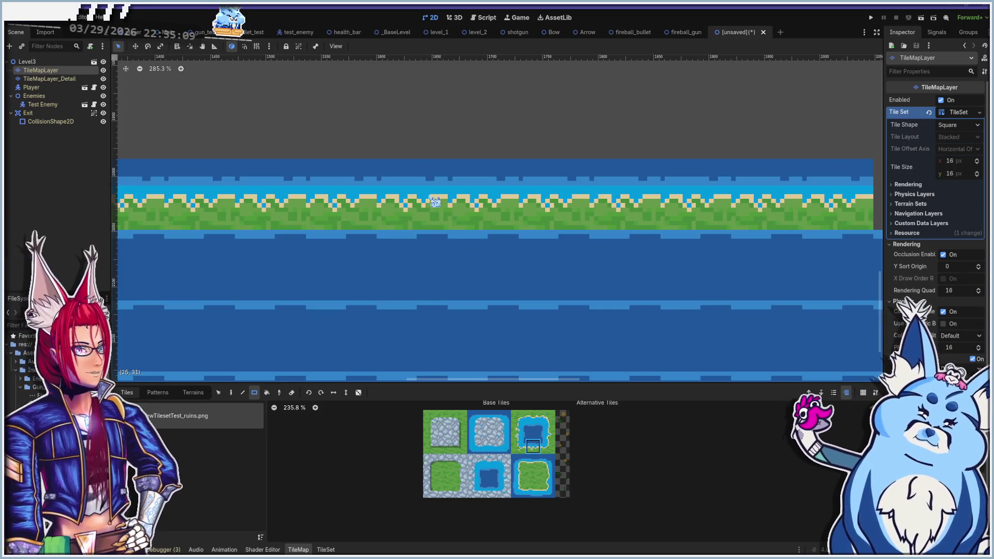
{"action": "scroll", "coordinate": [492, 274], "scroll_direction": "down", "scroll_amount": 9}
{"action": "left_click", "coordinate": [533, 417]}
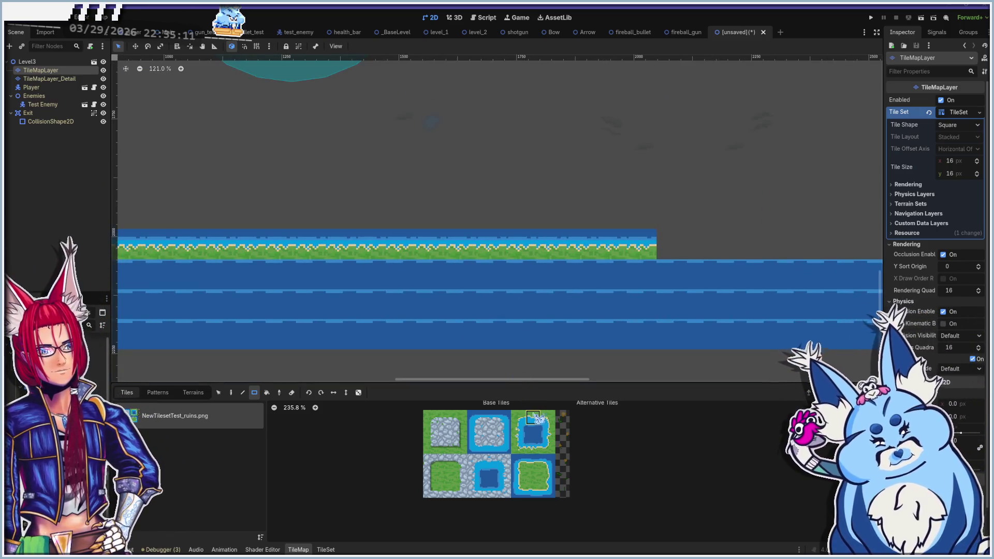
{"action": "scroll", "coordinate": [497, 230], "scroll_direction": "down", "scroll_amount": 8}
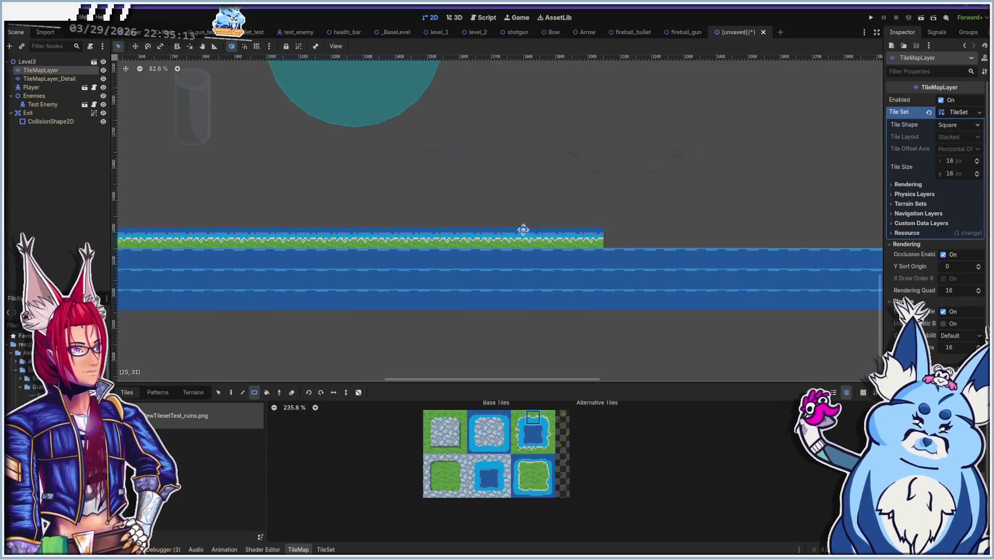
{"action": "left_click_drag", "start_coordinate": [230, 248], "coordinate": [594, 253]}
{"action": "scroll", "coordinate": [510, 255], "scroll_direction": "up", "scroll_amount": 15}
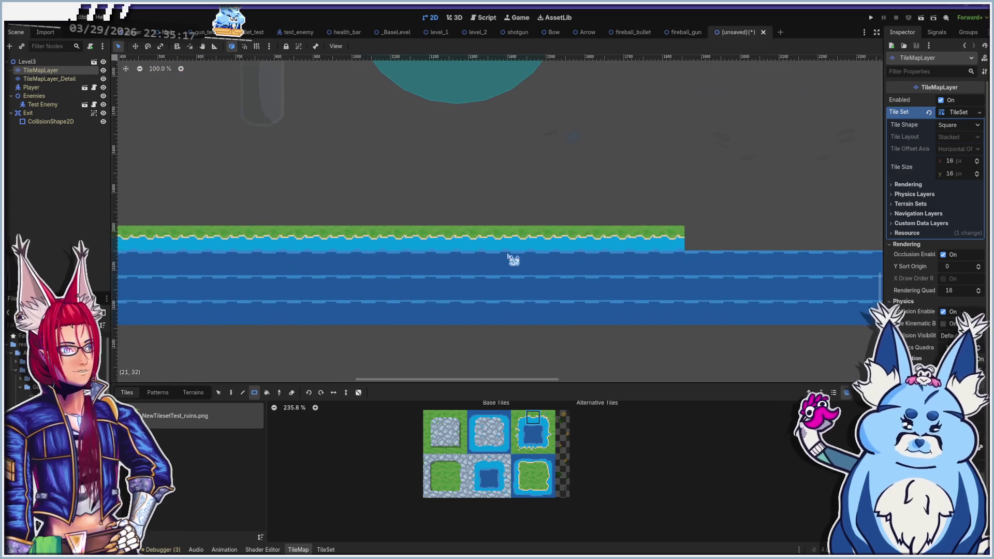
{"action": "scroll", "coordinate": [517, 222], "scroll_direction": "down", "scroll_amount": 8}
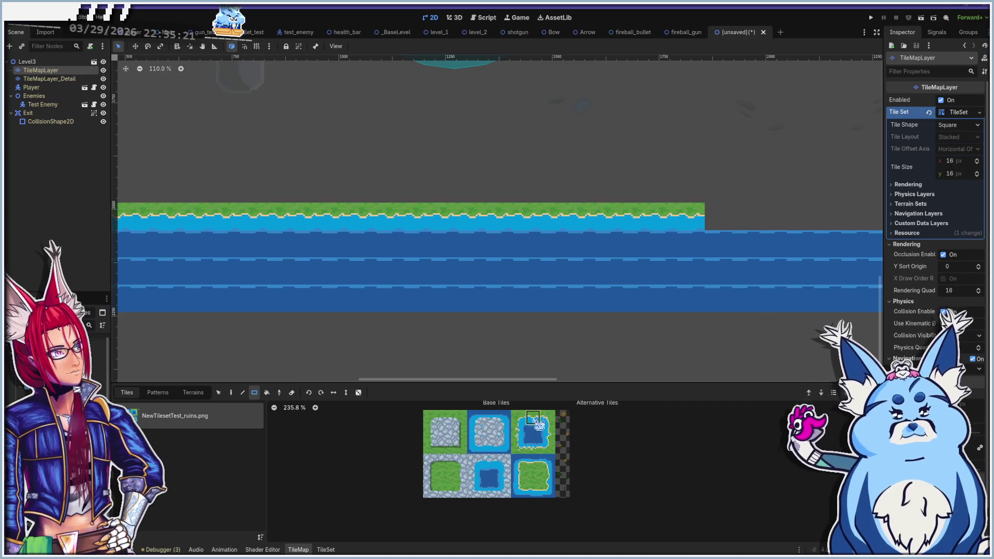
{"action": "scroll", "coordinate": [514, 290], "scroll_direction": "down", "scroll_amount": 4}
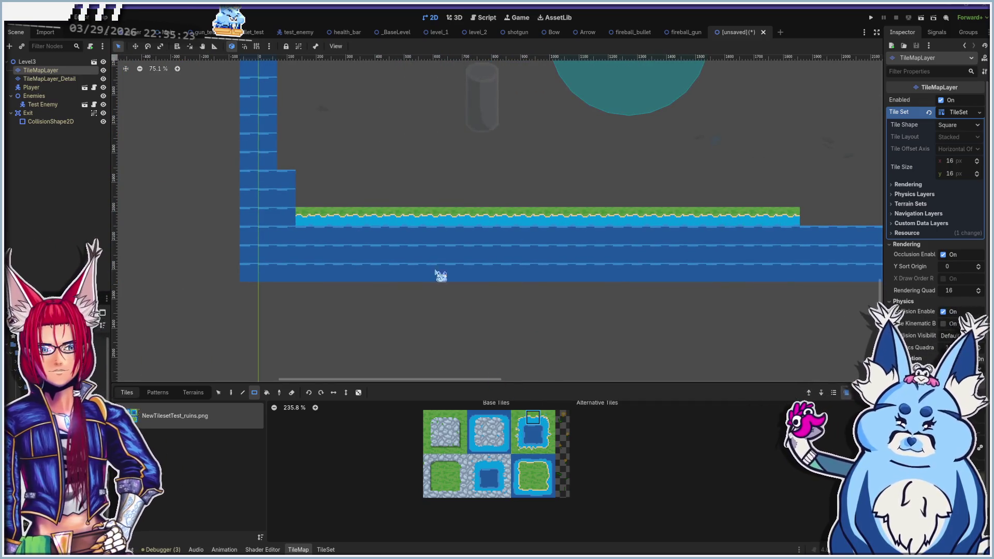
{"action": "mouse_move", "coordinate": [317, 234]}
{"action": "left_mouse_down"}
{"action": "mouse_move", "coordinate": [449, 278]}
{"action": "mouse_move", "coordinate": [401, 246]}
{"action": "left_mouse_up"}
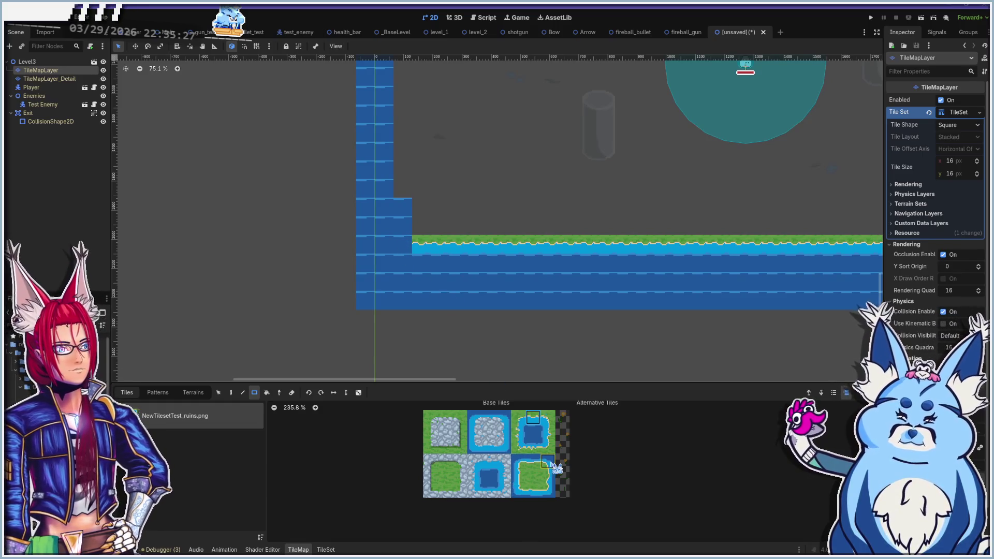
{"action": "left_click", "coordinate": [520, 490]}
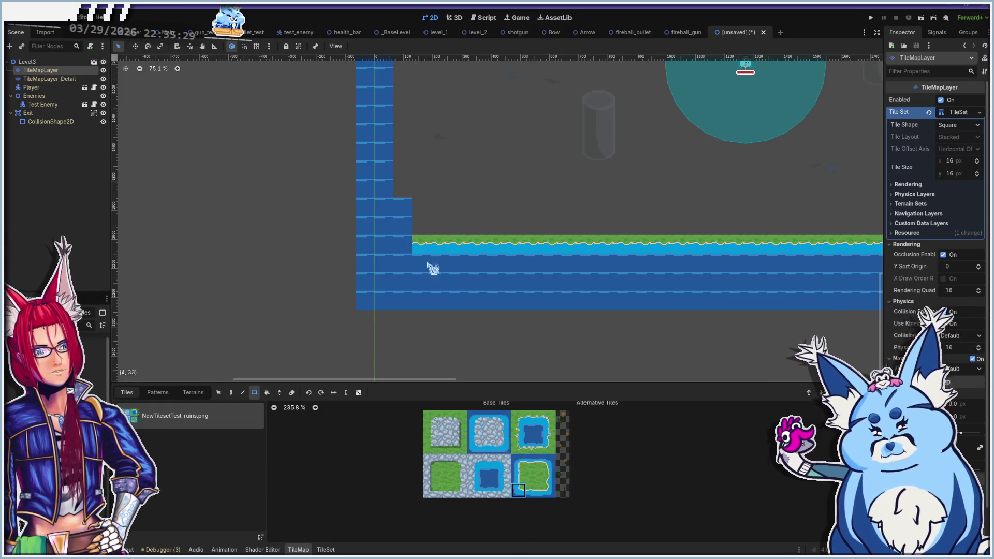
Paint a short vertical shoreline strip at the water's edge and fill its step with a grass corner tile
{"action": "left_click", "coordinate": [518, 476]}
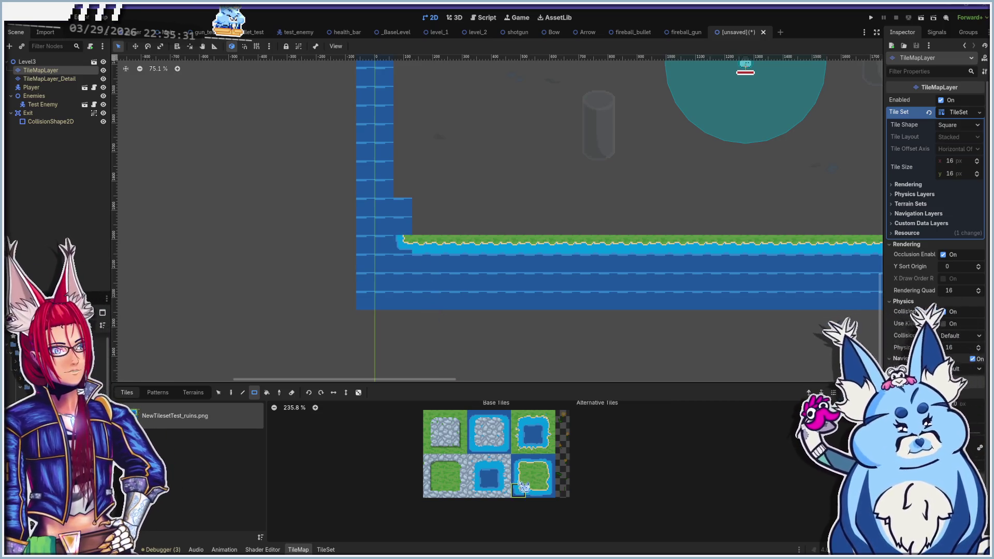
{"action": "mouse_move", "coordinate": [411, 231]}
{"action": "left_mouse_down"}
{"action": "mouse_move", "coordinate": [410, 215]}
{"action": "mouse_move", "coordinate": [409, 246]}
{"action": "left_mouse_up"}
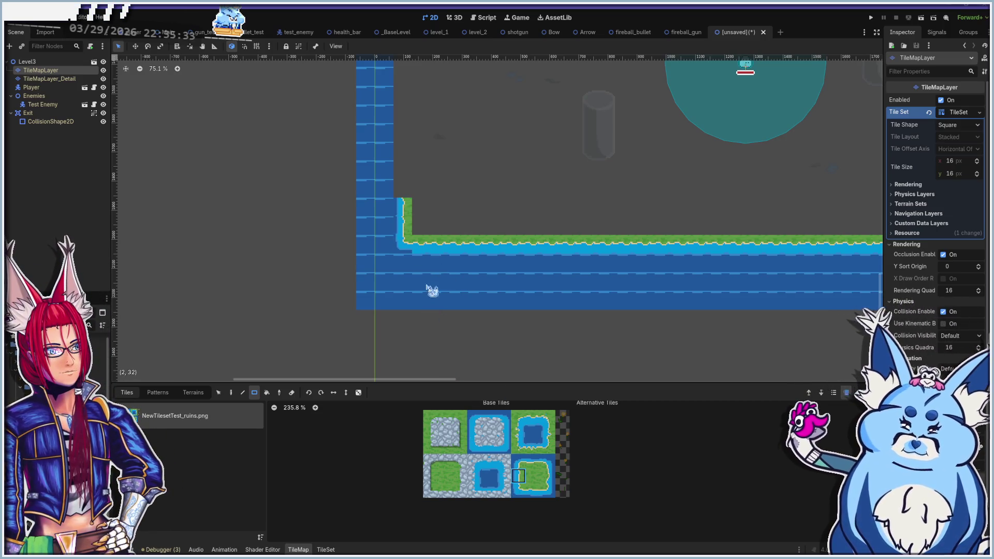
{"action": "left_click", "coordinate": [547, 431]}
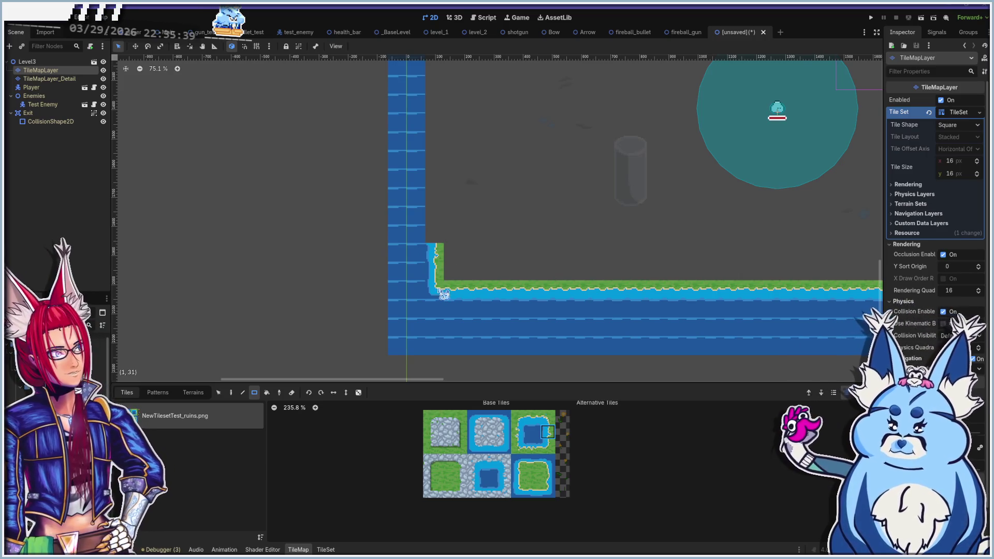
{"action": "scroll", "coordinate": [444, 294], "scroll_direction": "up", "scroll_amount": 2}
{"action": "left_click", "coordinate": [532, 432]}
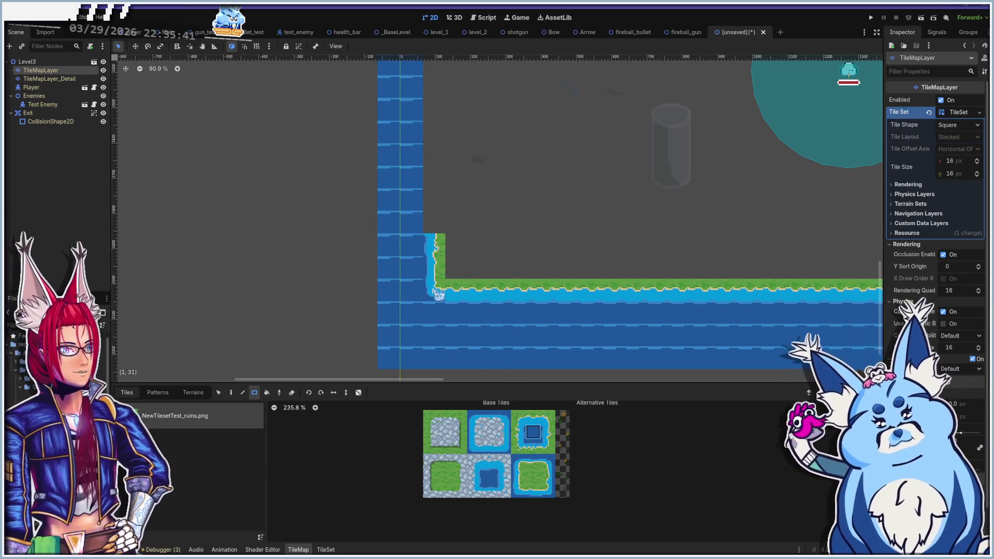
{"action": "left_click", "coordinate": [533, 478]}
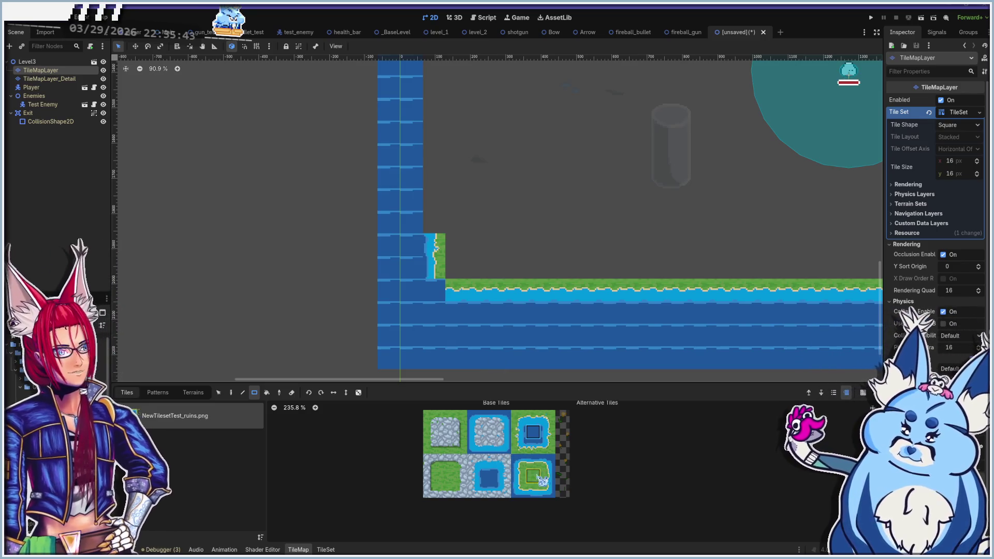
{"action": "left_click", "coordinate": [518, 490]}
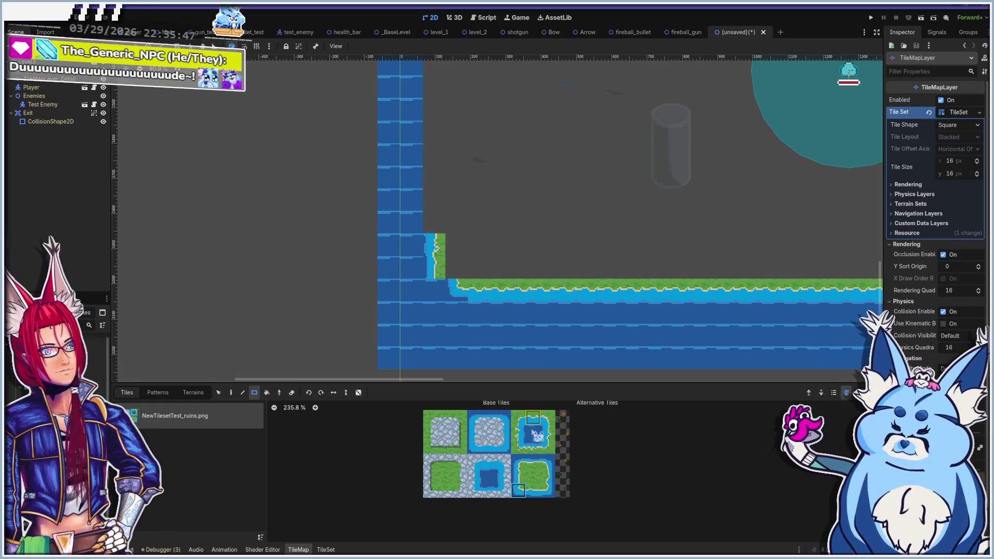
{"action": "left_click", "coordinate": [534, 491]}
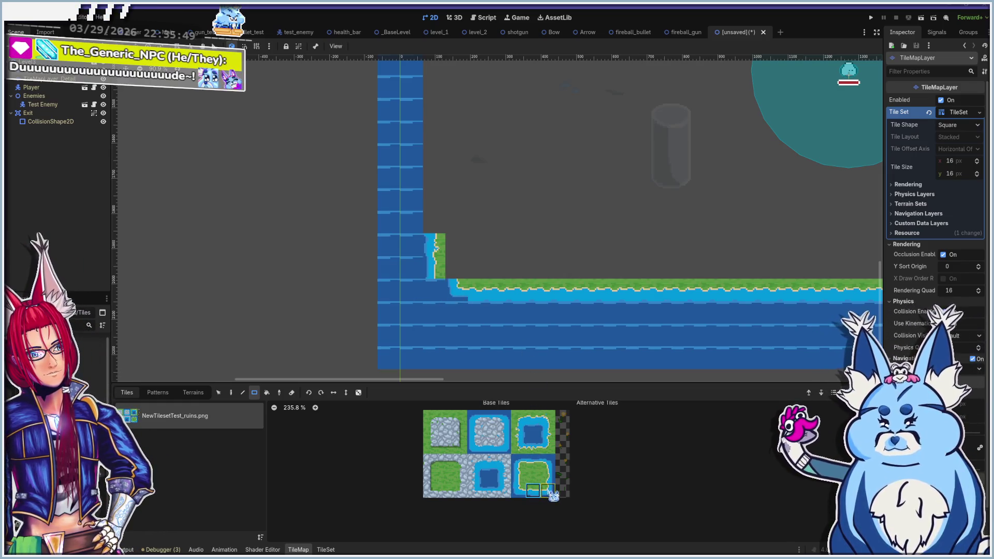
{"action": "left_click", "coordinate": [519, 490]}
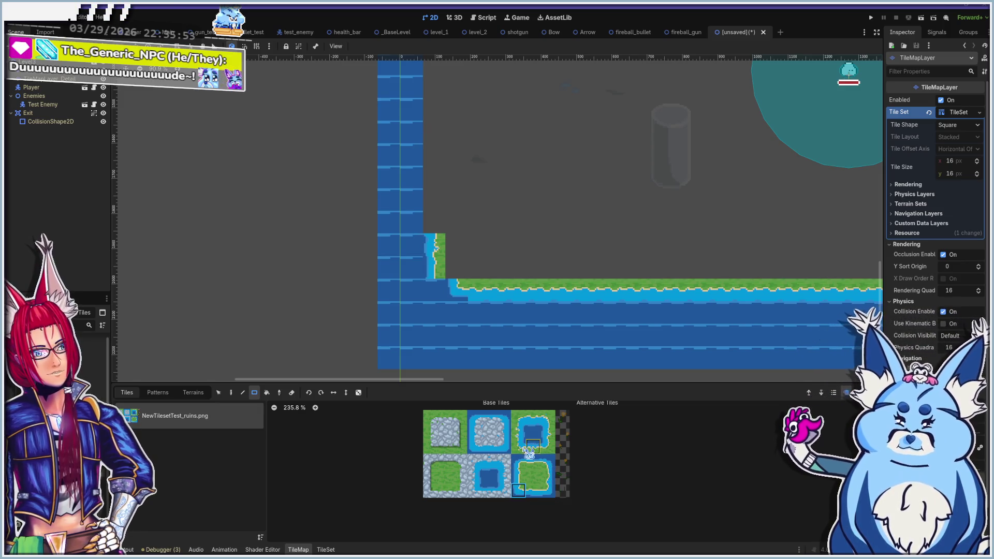
{"action": "left_click", "coordinate": [549, 419]}
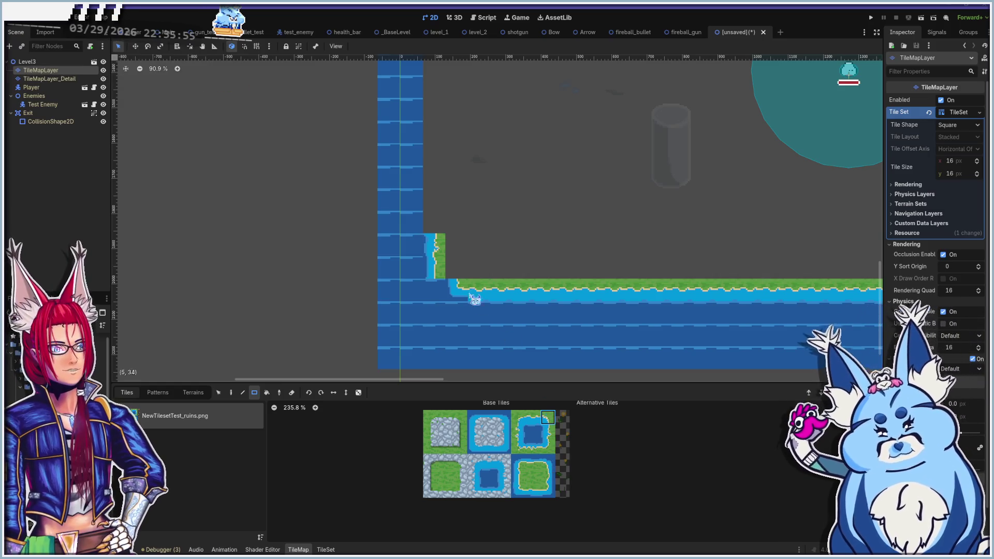
{"action": "left_click", "coordinate": [458, 275]}
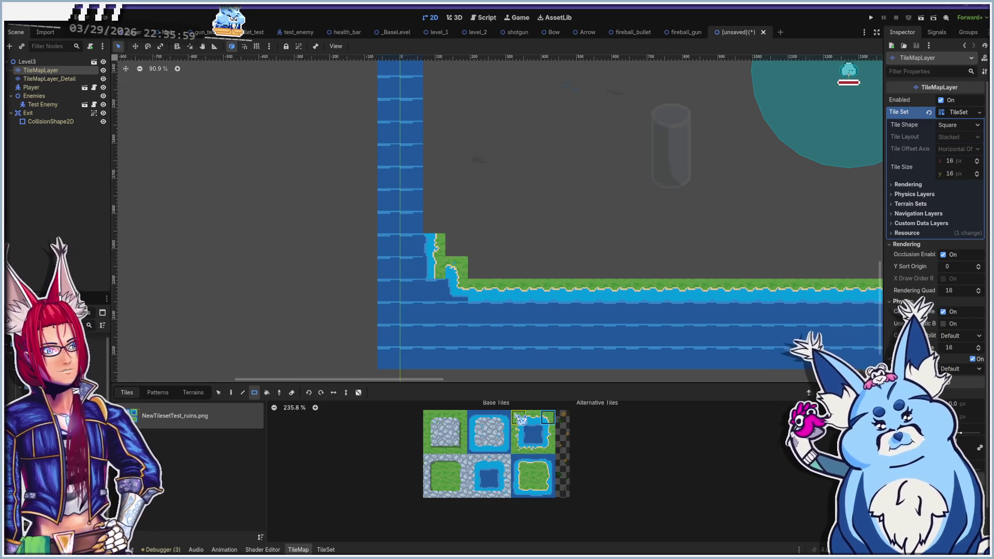
Place a shoreline tile at the corner's base and run the shoreline column up the left wall to its top
{"action": "left_click", "coordinate": [520, 490]}
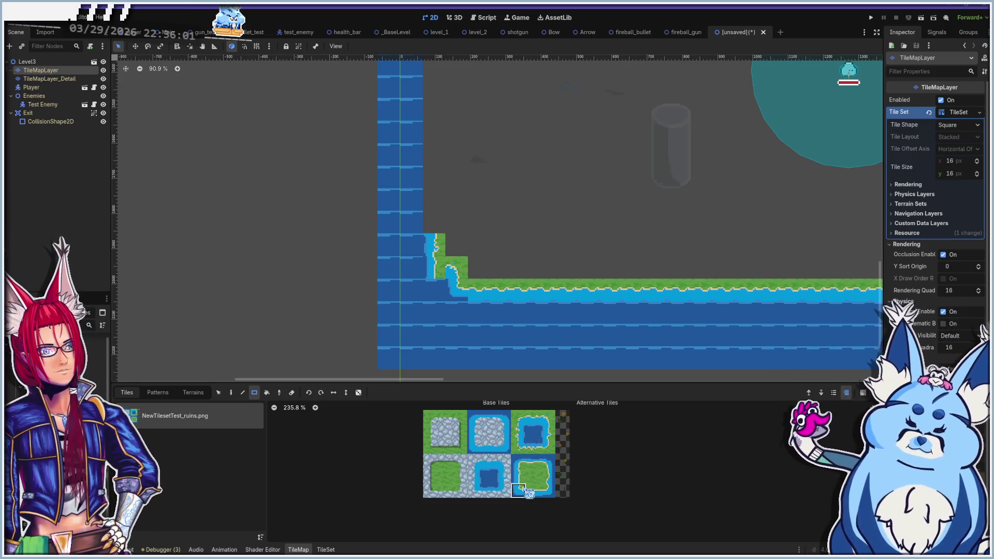
{"action": "left_click_drag", "start_coordinate": [439, 267], "coordinate": [440, 267]}
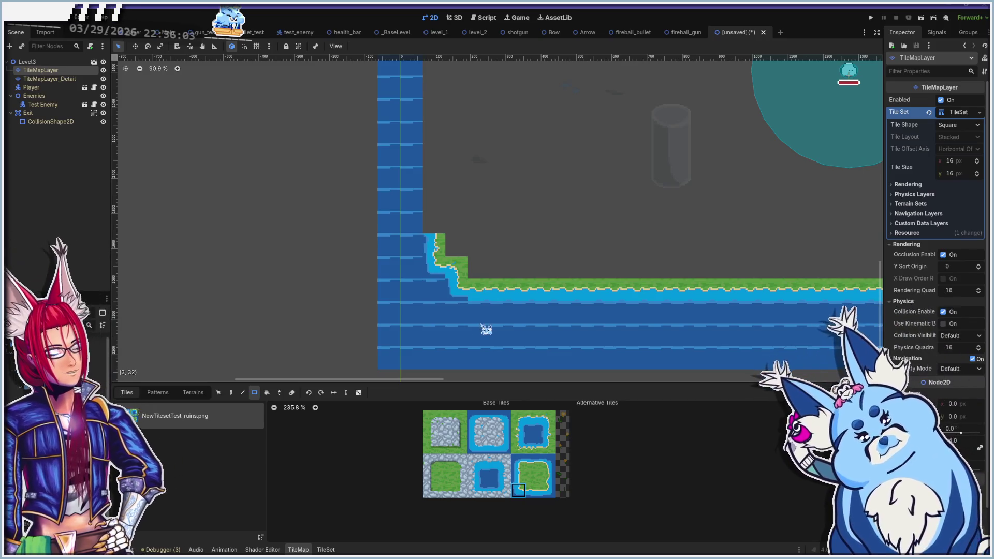
{"action": "left_click", "coordinate": [518, 475]}
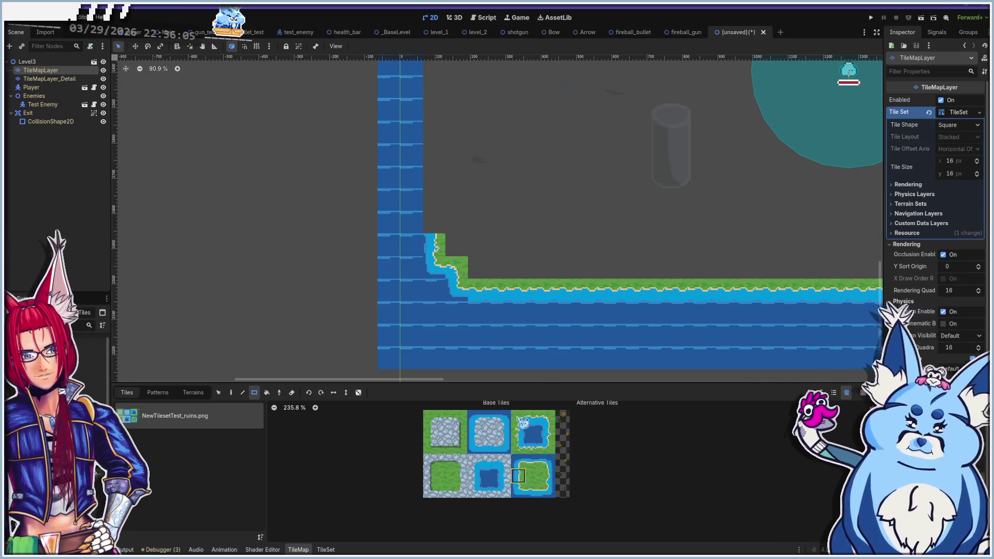
{"action": "left_click_drag", "start_coordinate": [438, 228], "coordinate": [439, 85]}
{"action": "scroll", "coordinate": [460, 217], "scroll_direction": "down", "scroll_amount": 3}
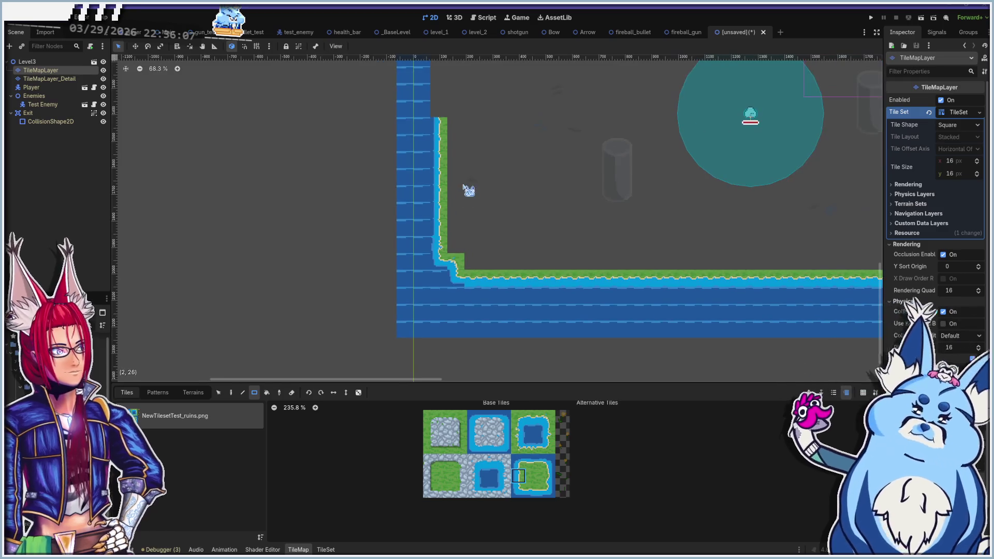
{"action": "scroll", "coordinate": [431, 188], "scroll_direction": "up", "scroll_amount": 4}
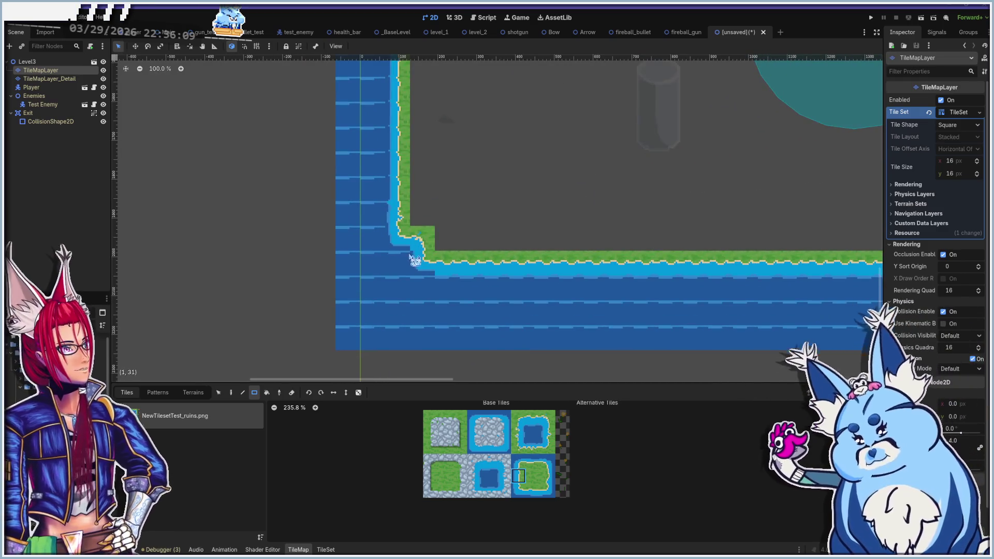
{"action": "scroll", "coordinate": [412, 262], "scroll_direction": "down", "scroll_amount": 2}
{"action": "mouse_move", "coordinate": [440, 155]}
{"action": "left_mouse_down"}
{"action": "mouse_move", "coordinate": [433, 282]}
{"action": "mouse_move", "coordinate": [451, 244]}
{"action": "mouse_move", "coordinate": [468, 262]}
{"action": "left_mouse_up"}
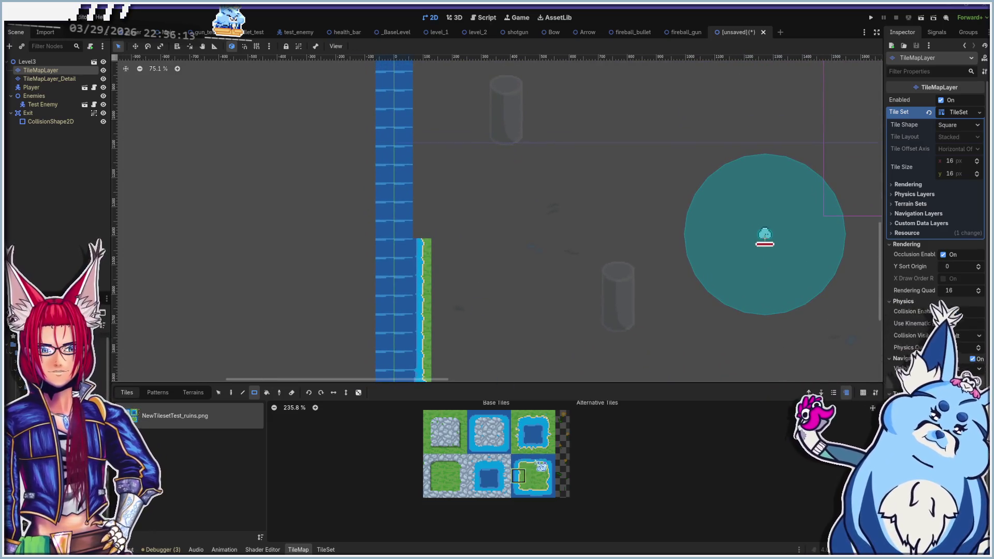
{"action": "left_click", "coordinate": [547, 431]}
{"action": "mouse_move", "coordinate": [435, 220]}
{"action": "left_mouse_down"}
{"action": "mouse_move", "coordinate": [423, 195]}
{"action": "mouse_move", "coordinate": [428, 75]}
{"action": "left_mouse_up"}
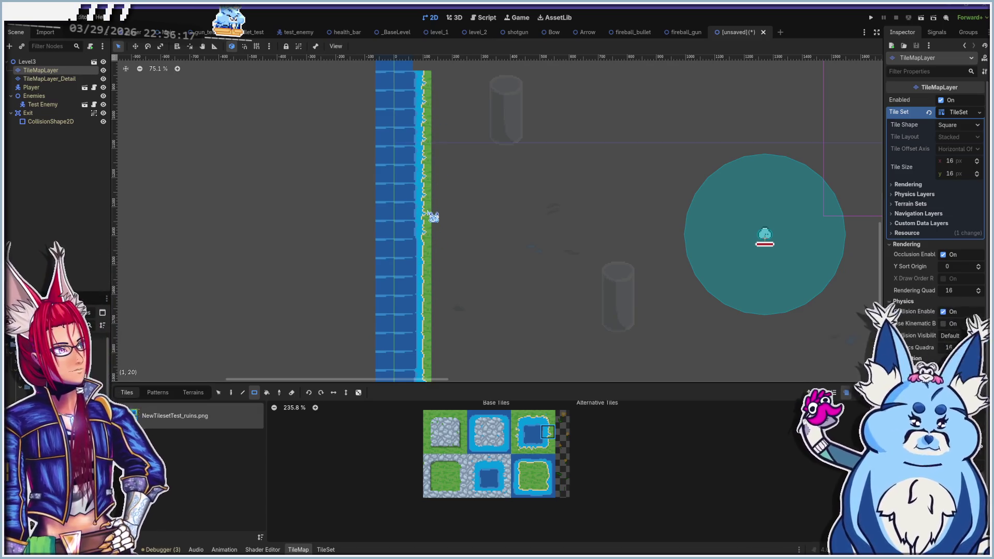
Select the plain grass tile and grass the enclosed floor of the level
{"action": "scroll", "coordinate": [433, 217], "scroll_direction": "down", "scroll_amount": 1}
{"action": "scroll", "coordinate": [445, 233], "scroll_direction": "down", "scroll_amount": 2}
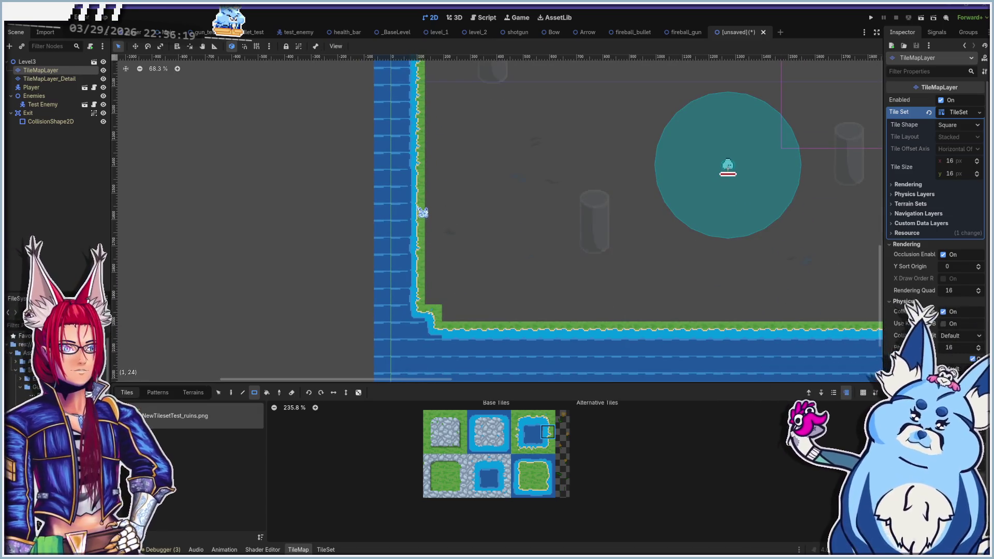
{"action": "left_click", "coordinate": [533, 475]}
{"action": "scroll", "coordinate": [414, 212], "scroll_direction": "up", "scroll_amount": 7}
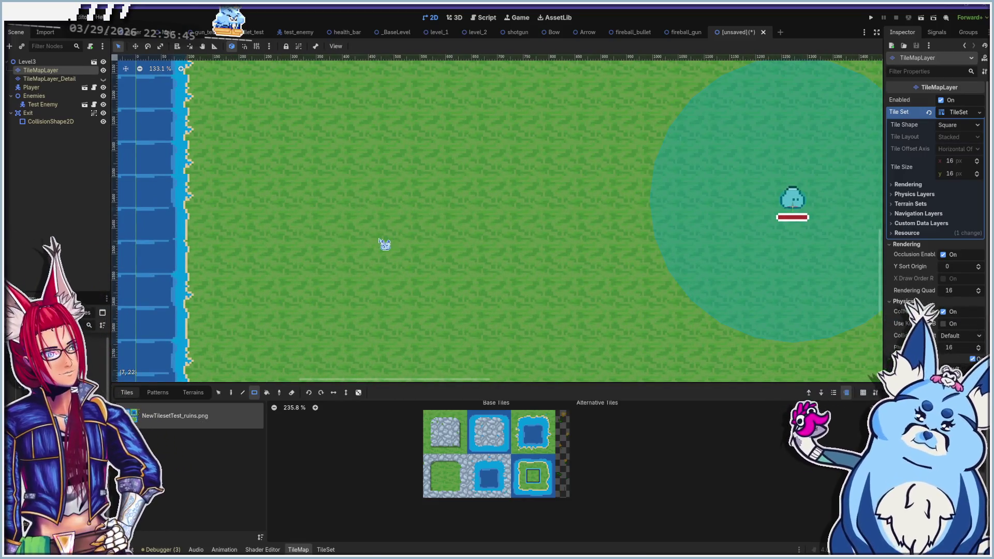
{"action": "scroll", "coordinate": [380, 236], "scroll_direction": "down", "scroll_amount": 8}
{"action": "scroll", "coordinate": [451, 273], "scroll_direction": "up", "scroll_amount": 11}
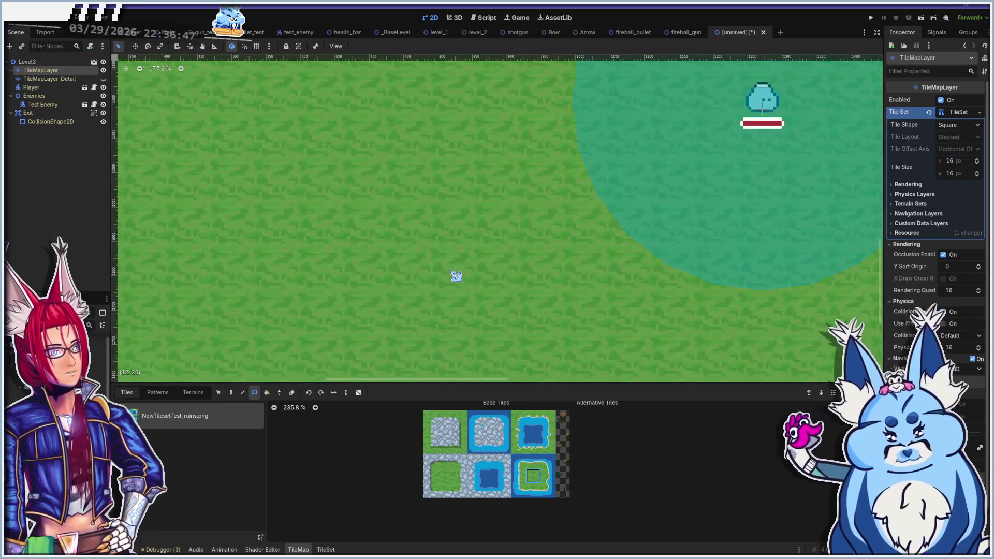
{"action": "scroll", "coordinate": [455, 276], "scroll_direction": "up", "scroll_amount": 7}
{"action": "scroll", "coordinate": [454, 230], "scroll_direction": "down", "scroll_amount": 16}
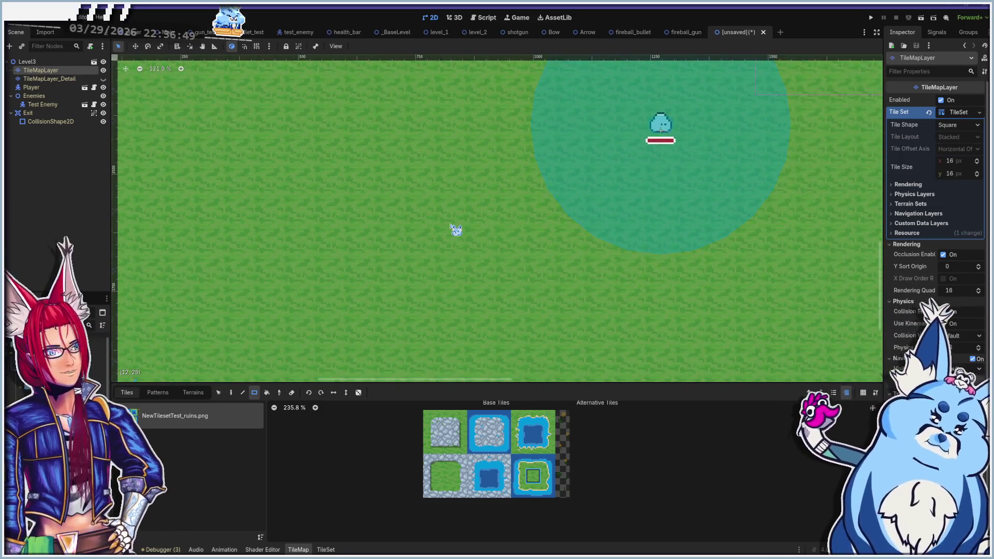
{"action": "scroll", "coordinate": [452, 228], "scroll_direction": "down", "scroll_amount": 2}
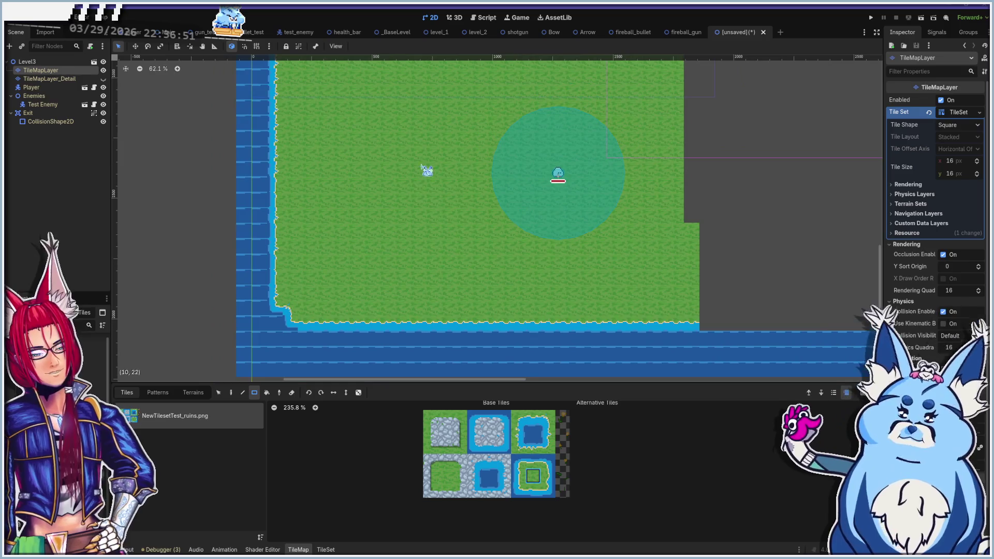
{"action": "scroll", "coordinate": [425, 200], "scroll_direction": "down", "scroll_amount": 1}
{"action": "left_click_drag", "start_coordinate": [439, 208], "coordinate": [432, 235]}
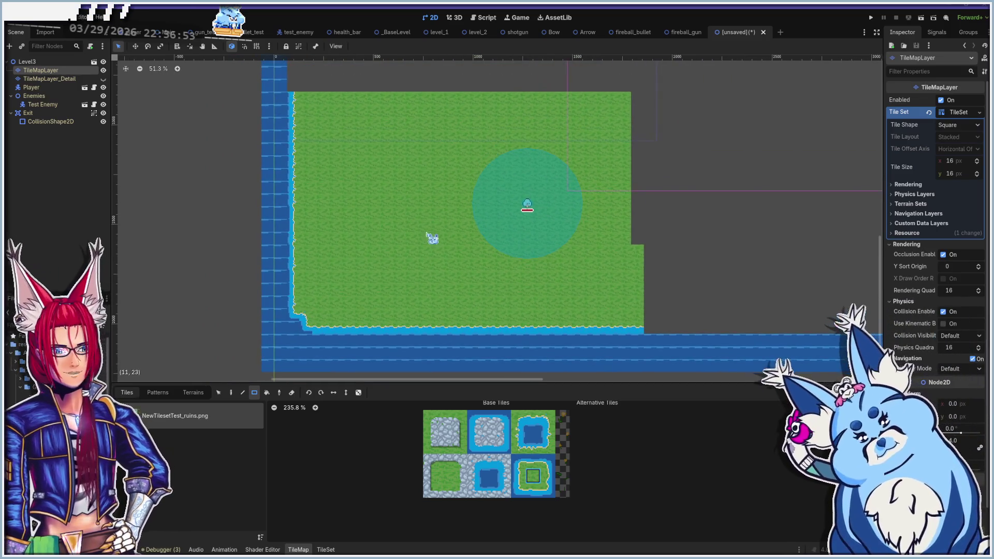
{"action": "left_click", "coordinate": [445, 475]}
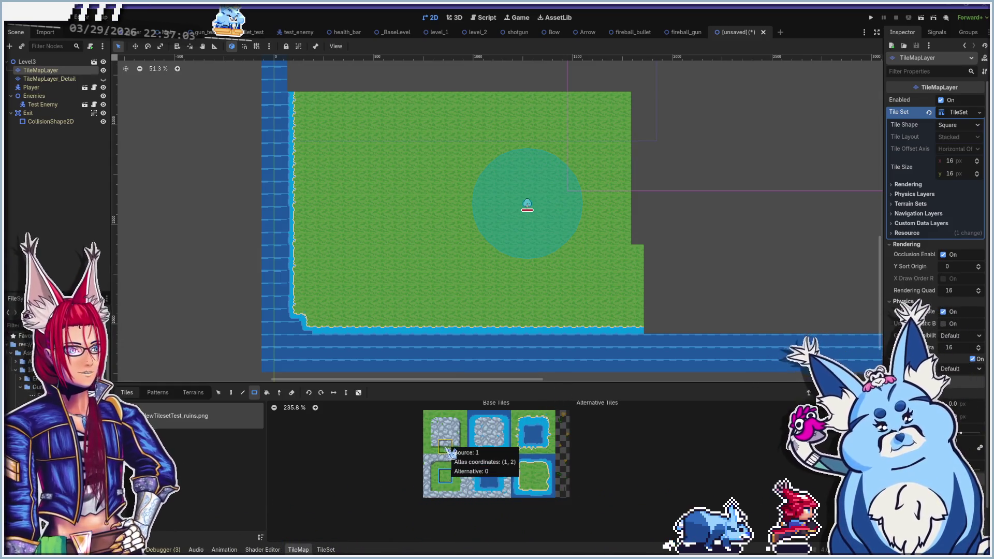
Draw a 2x5 stone-on-water bridge across the bottom channel with a stone column beside it
{"action": "left_click_drag", "start_coordinate": [572, 331], "coordinate": [427, 298]}
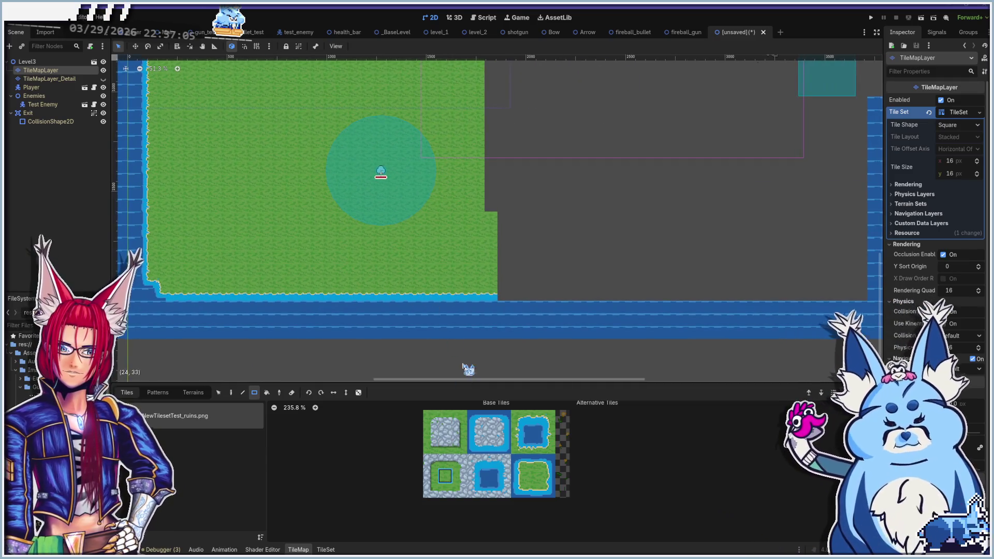
{"action": "left_click", "coordinate": [490, 435]}
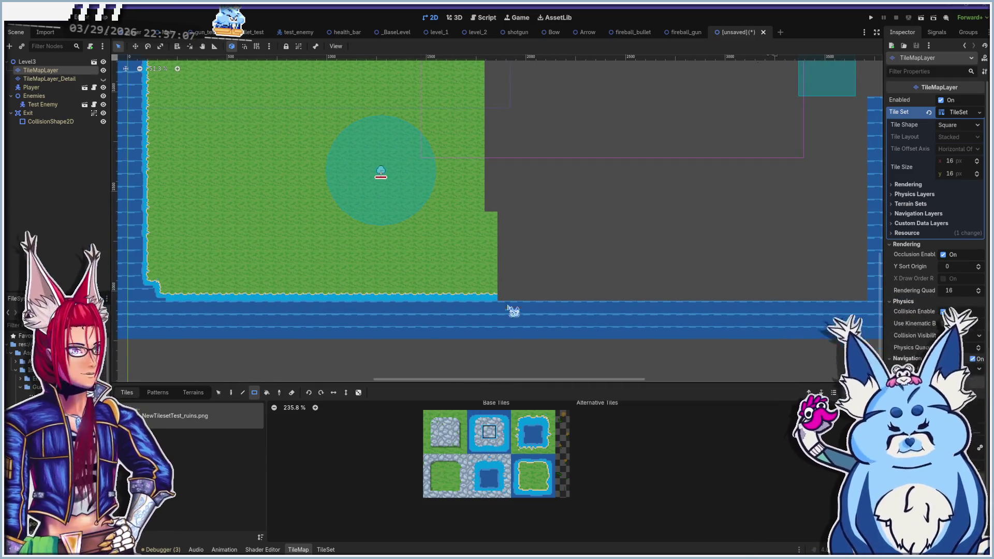
{"action": "left_click_drag", "start_coordinate": [519, 288], "coordinate": [528, 339]}
{"action": "scroll", "coordinate": [517, 310], "scroll_direction": "down", "scroll_amount": 1}
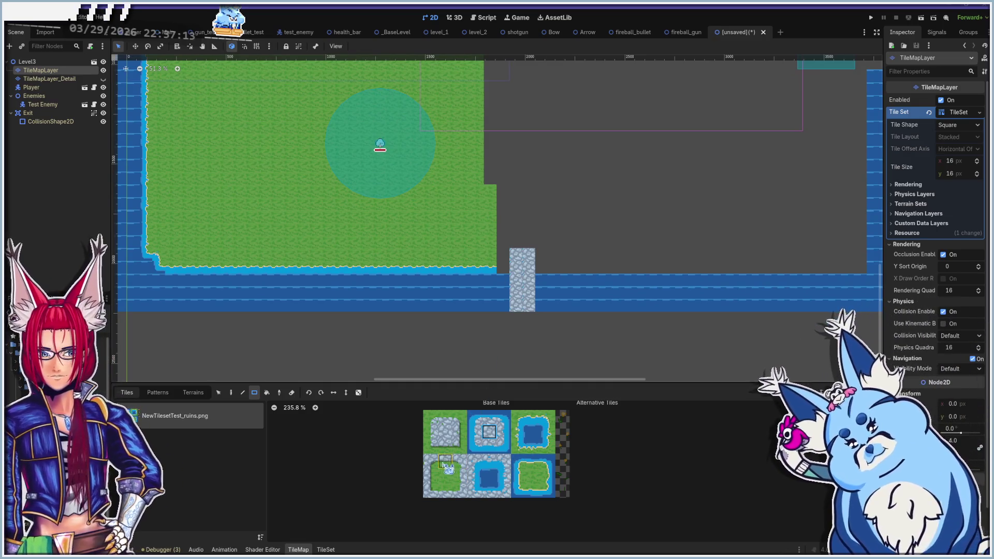
{"action": "left_click", "coordinate": [475, 431]}
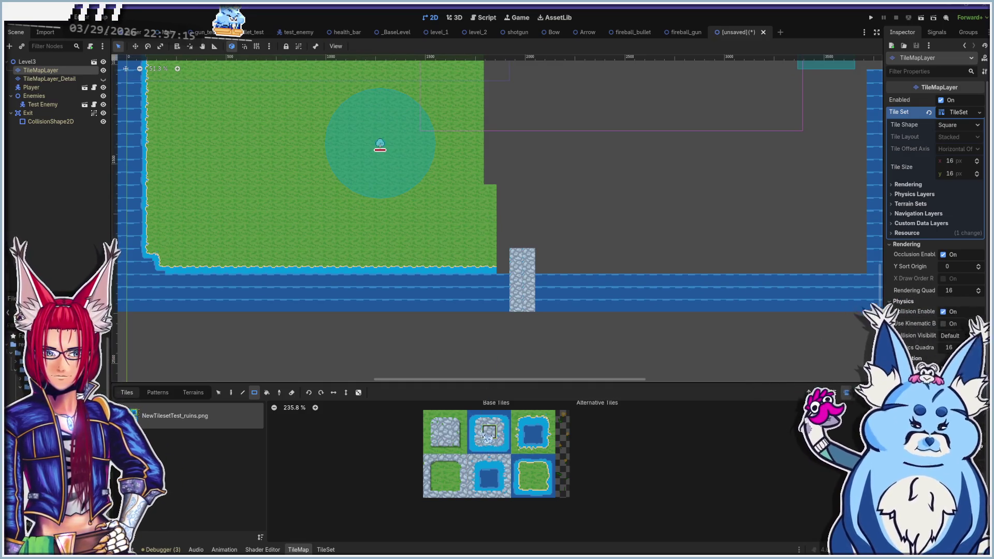
{"action": "left_click_drag", "start_coordinate": [505, 309], "coordinate": [503, 277]}
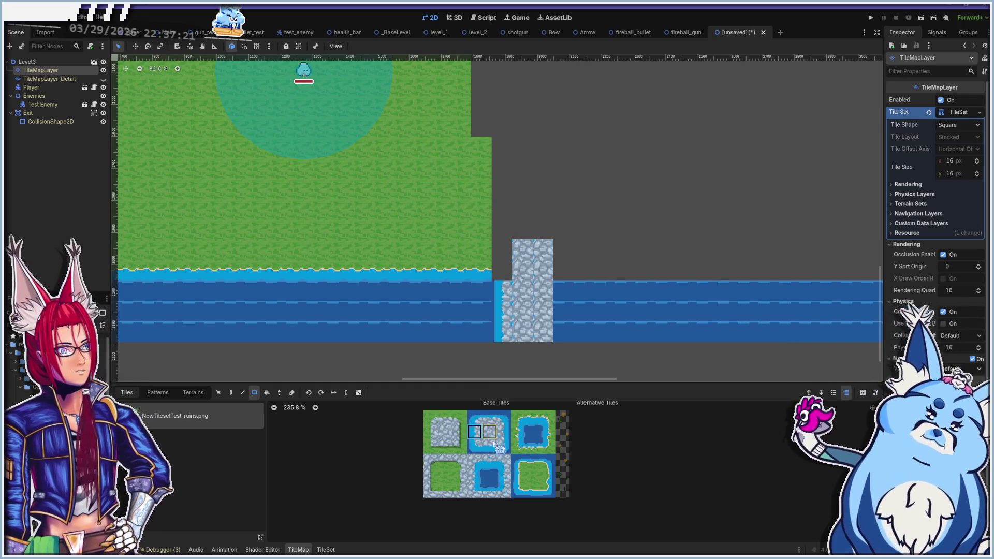
Fill the 3x3 gap left of the stone column with cobblestone, then select the stone-on-grass edge tile
{"action": "left_click", "coordinate": [506, 461]}
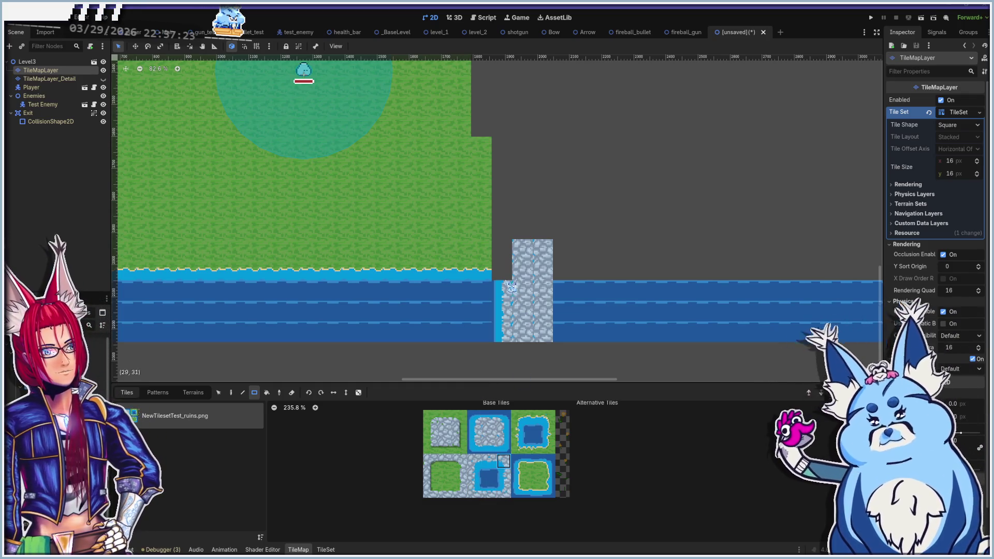
{"action": "scroll", "coordinate": [516, 289], "scroll_direction": "up", "scroll_amount": 7}
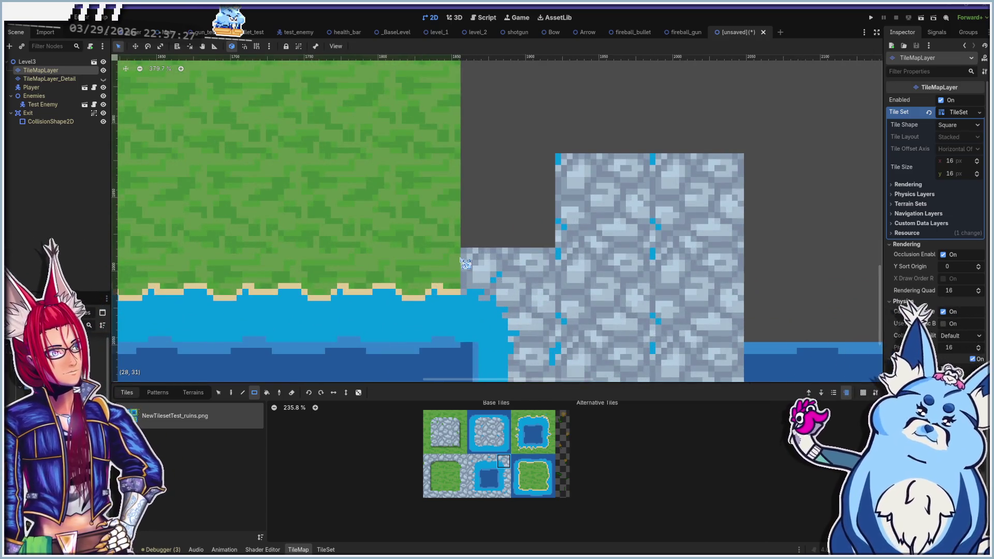
{"action": "scroll", "coordinate": [466, 263], "scroll_direction": "up", "scroll_amount": 2}
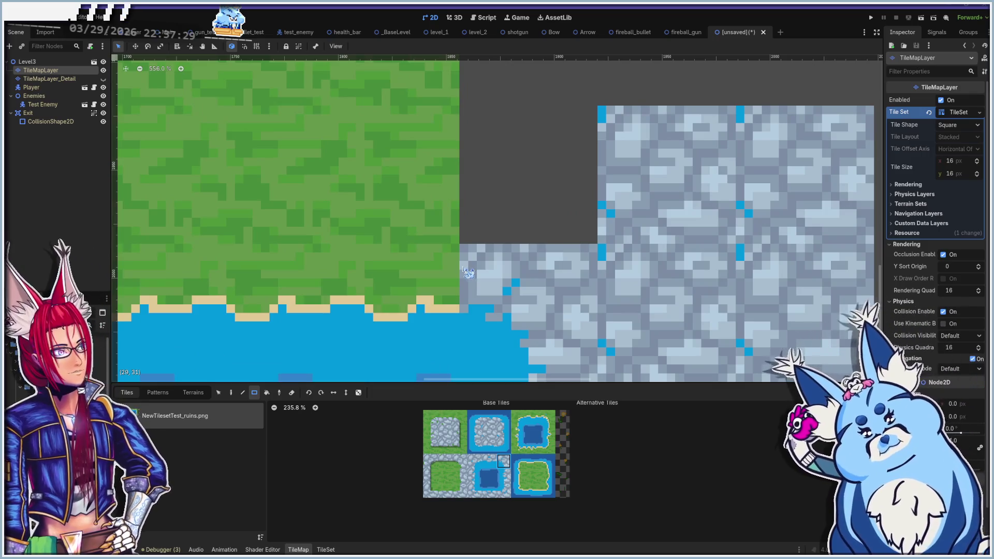
{"action": "scroll", "coordinate": [484, 293], "scroll_direction": "down", "scroll_amount": 5}
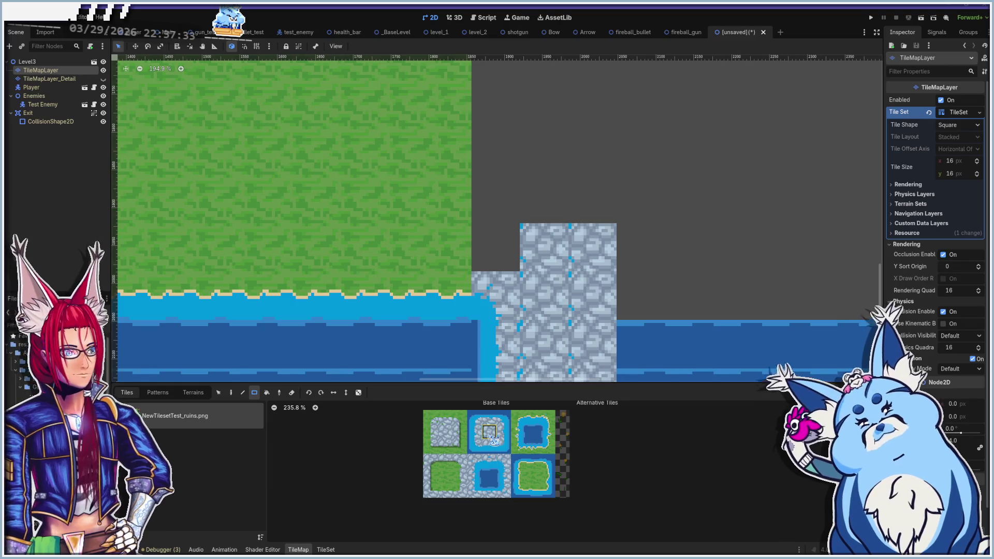
{"action": "left_click_drag", "start_coordinate": [475, 226], "coordinate": [516, 268]}
{"action": "scroll", "coordinate": [522, 309], "scroll_direction": "down", "scroll_amount": 2}
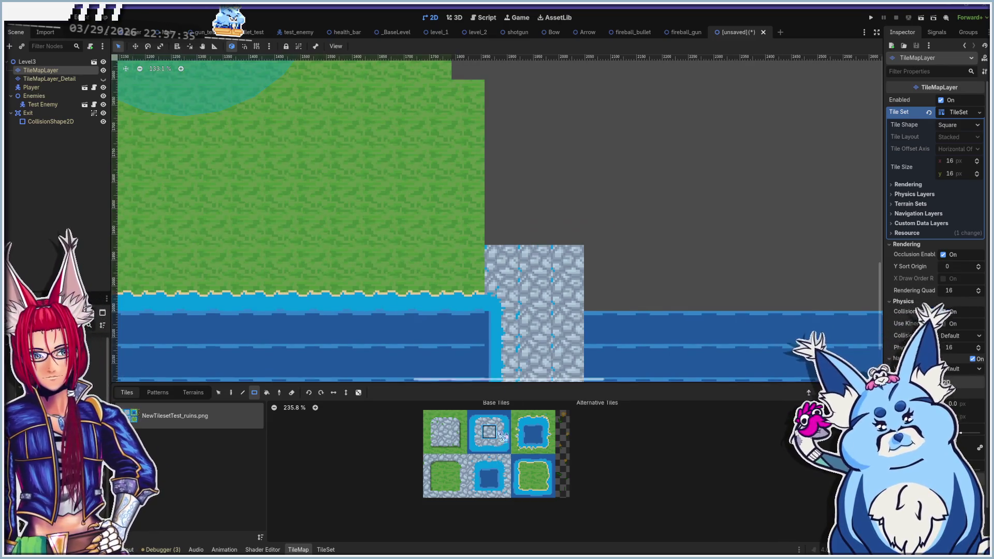
{"action": "left_click", "coordinate": [445, 438]}
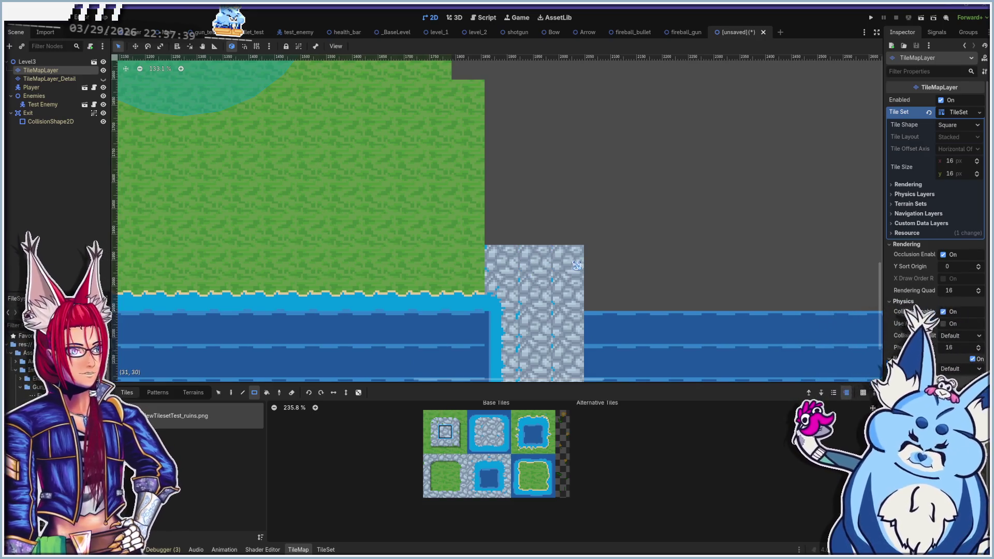
{"action": "scroll", "coordinate": [576, 265], "scroll_direction": "up", "scroll_amount": 1}
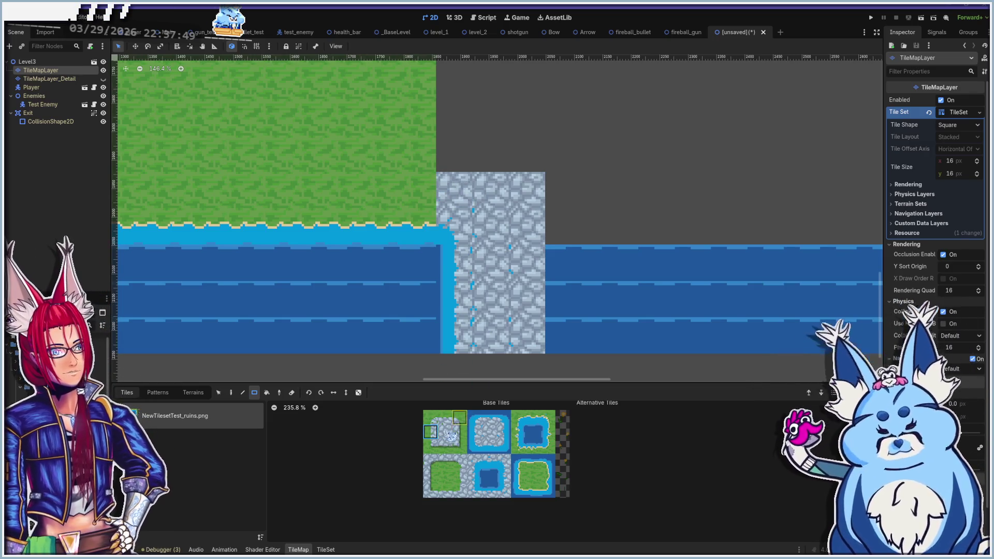
Paint grass/stone transition tiles at the corner and above the stone column
{"action": "left_click", "coordinate": [445, 183]}
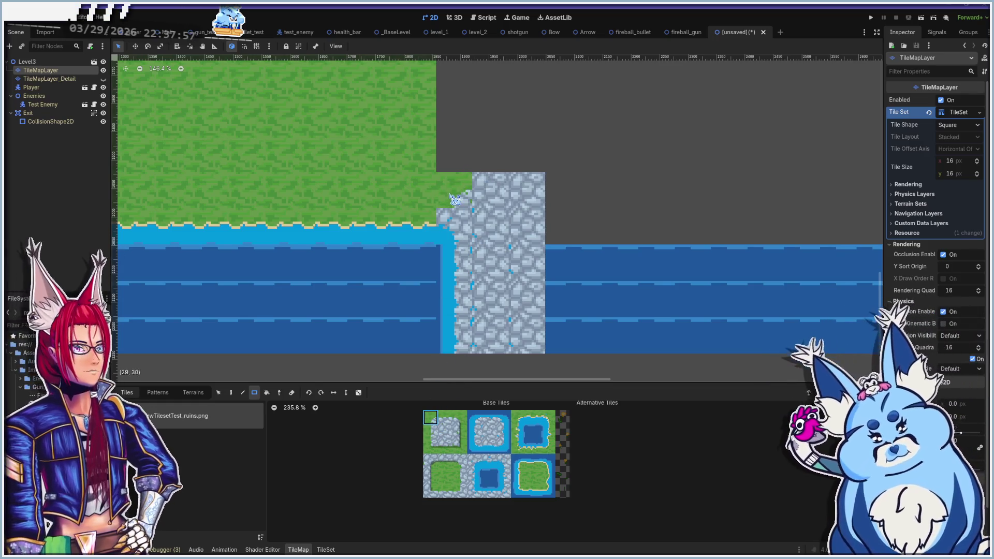
{"action": "scroll", "coordinate": [454, 199], "scroll_direction": "up", "scroll_amount": 2}
{"action": "scroll", "coordinate": [428, 215], "scroll_direction": "down", "scroll_amount": 4}
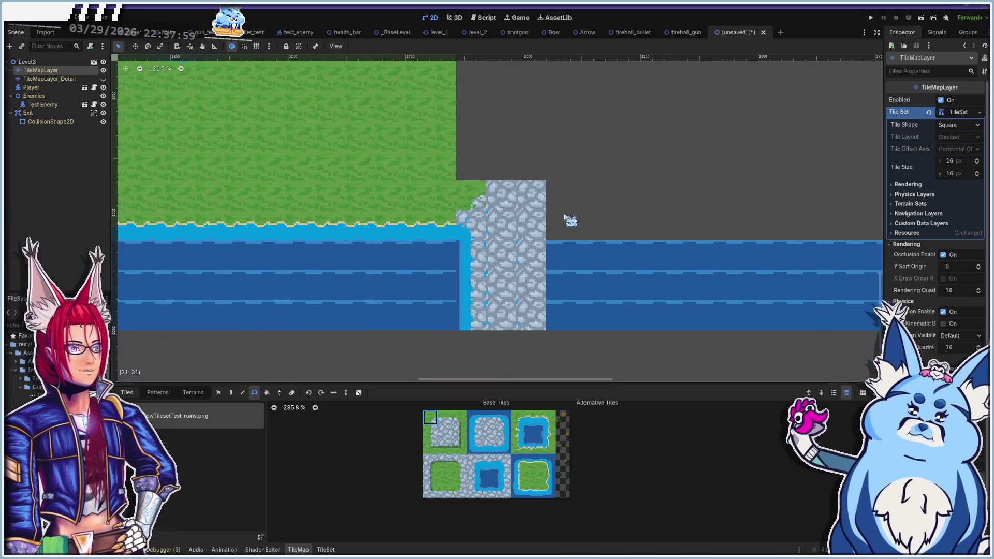
{"action": "scroll", "coordinate": [569, 220], "scroll_direction": "up", "scroll_amount": 2}
{"action": "scroll", "coordinate": [569, 220], "scroll_direction": "right", "scroll_amount": 3}
{"action": "left_click", "coordinate": [459, 418]}
{"action": "left_click", "coordinate": [459, 215]}
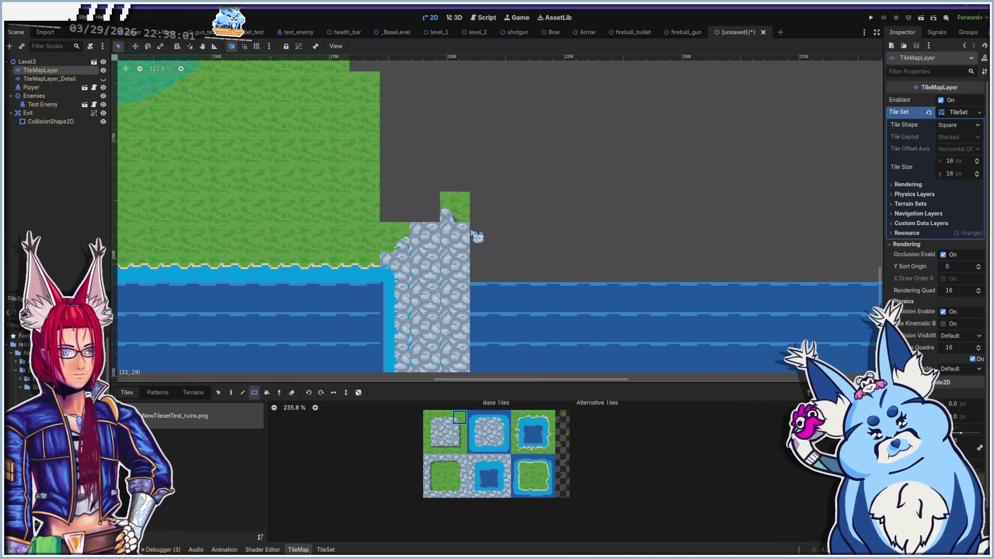
Draw a five-tile cobblestone path north, a block to the upper left, and a strip rightward and down
{"action": "left_click", "coordinate": [445, 432]}
{"action": "left_click_drag", "start_coordinate": [437, 207], "coordinate": [436, 86]}
{"action": "scroll", "coordinate": [440, 171], "scroll_direction": "down", "scroll_amount": 2}
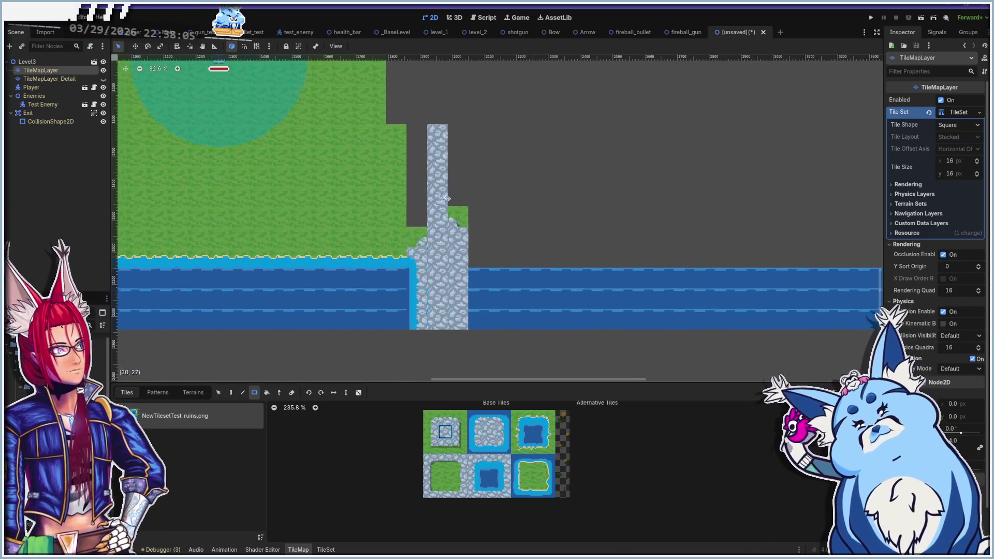
{"action": "left_click_drag", "start_coordinate": [440, 202], "coordinate": [326, 155]}
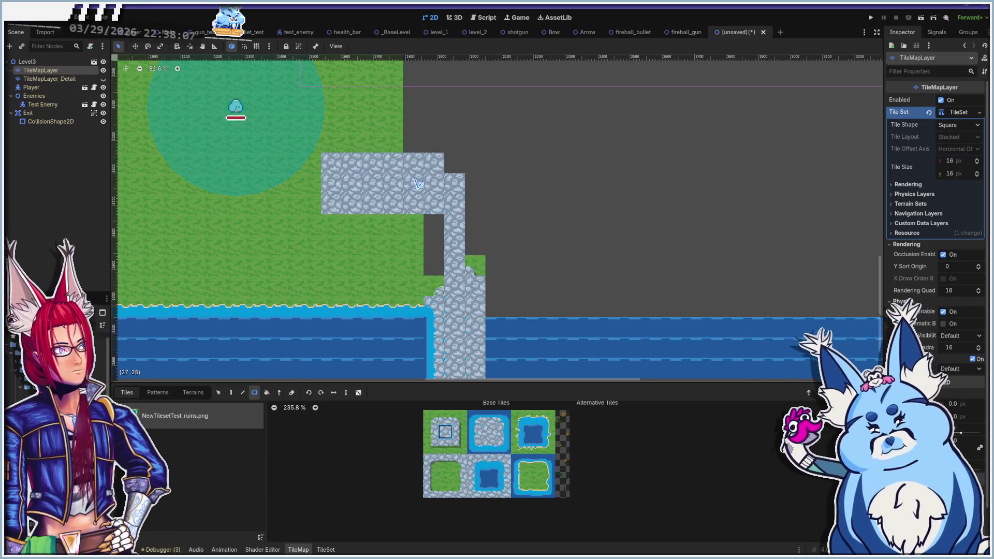
{"action": "scroll", "coordinate": [393, 155], "scroll_direction": "up", "scroll_amount": 1}
{"action": "scroll", "coordinate": [393, 155], "scroll_direction": "left", "scroll_amount": 2}
{"action": "mouse_move", "coordinate": [421, 139]}
{"action": "left_mouse_down"}
{"action": "mouse_move", "coordinate": [533, 142]}
{"action": "mouse_move", "coordinate": [555, 234]}
{"action": "mouse_move", "coordinate": [642, 220]}
{"action": "left_mouse_up"}
Extend the top cobblestone strip further to both the left and right
{"action": "scroll", "coordinate": [528, 194], "scroll_direction": "down", "scroll_amount": 1}
{"action": "scroll", "coordinate": [528, 195], "scroll_direction": "right", "scroll_amount": 2}
{"action": "scroll", "coordinate": [529, 195], "scroll_direction": "up", "scroll_amount": 1}
{"action": "scroll", "coordinate": [528, 194], "scroll_direction": "left", "scroll_amount": 1}
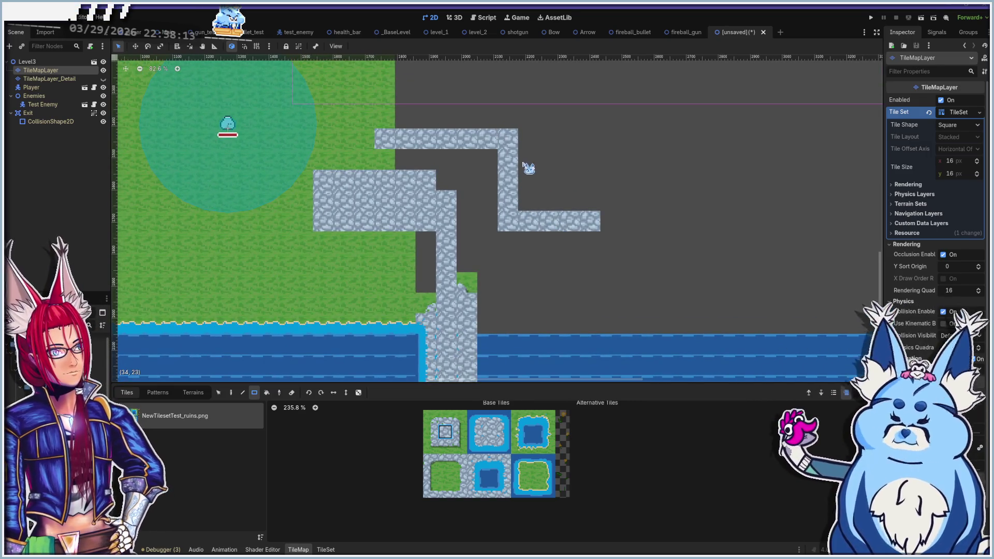
{"action": "left_click_drag", "start_coordinate": [529, 140], "coordinate": [595, 138]}
{"action": "scroll", "coordinate": [595, 137], "scroll_direction": "up", "scroll_amount": 3}
{"action": "scroll", "coordinate": [594, 138], "scroll_direction": "left", "scroll_amount": 2}
{"action": "left_click_drag", "start_coordinate": [406, 166], "coordinate": [499, 169]}
{"action": "left_click_drag", "start_coordinate": [362, 169], "coordinate": [318, 169]}
Hide the Enemies node and draw a water-edged stone column beside the bridge
{"action": "scroll", "coordinate": [391, 200], "scroll_direction": "left", "scroll_amount": 4}
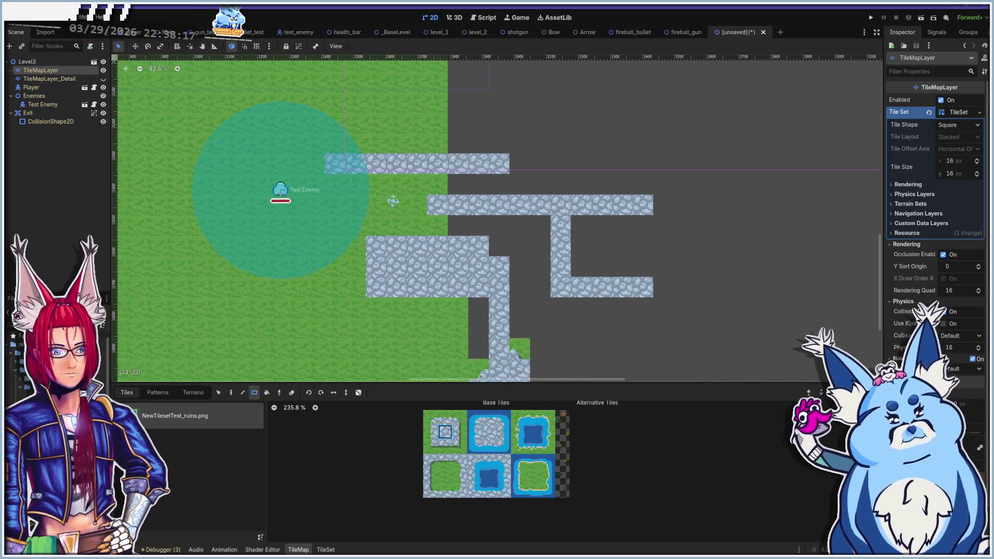
{"action": "left_click", "coordinate": [103, 95]}
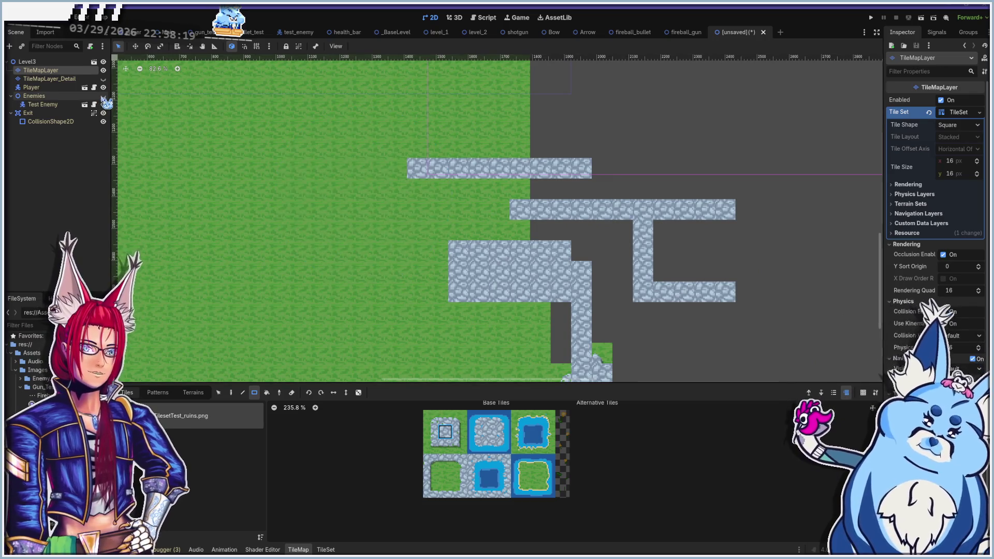
{"action": "scroll", "coordinate": [227, 196], "scroll_direction": "down", "scroll_amount": 5}
{"action": "scroll", "coordinate": [226, 196], "scroll_direction": "right", "scroll_amount": 6}
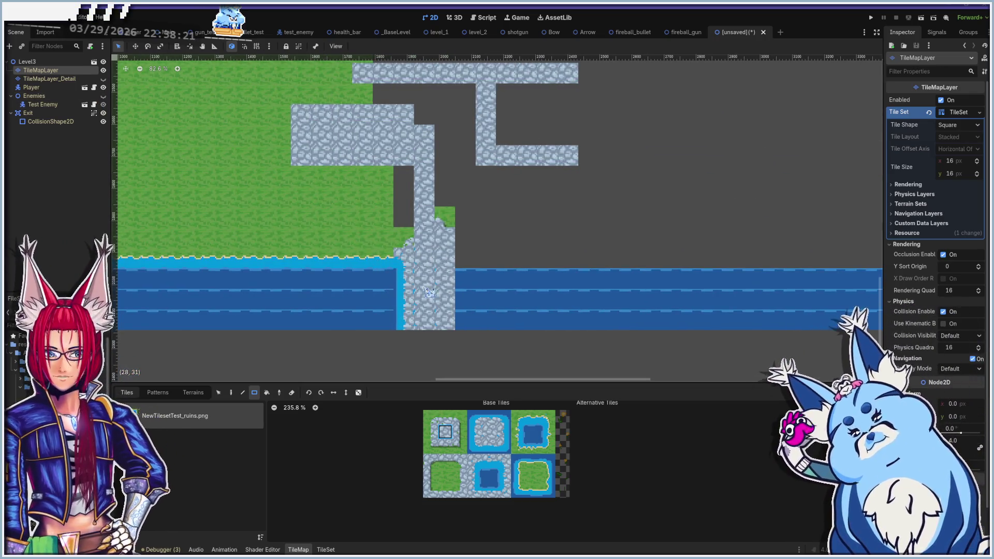
{"action": "scroll", "coordinate": [438, 287], "scroll_direction": "down", "scroll_amount": 2}
{"action": "scroll", "coordinate": [437, 287], "scroll_direction": "right", "scroll_amount": 1}
{"action": "left_click", "coordinate": [503, 432]}
{"action": "left_click_drag", "start_coordinate": [445, 299], "coordinate": [446, 238]}
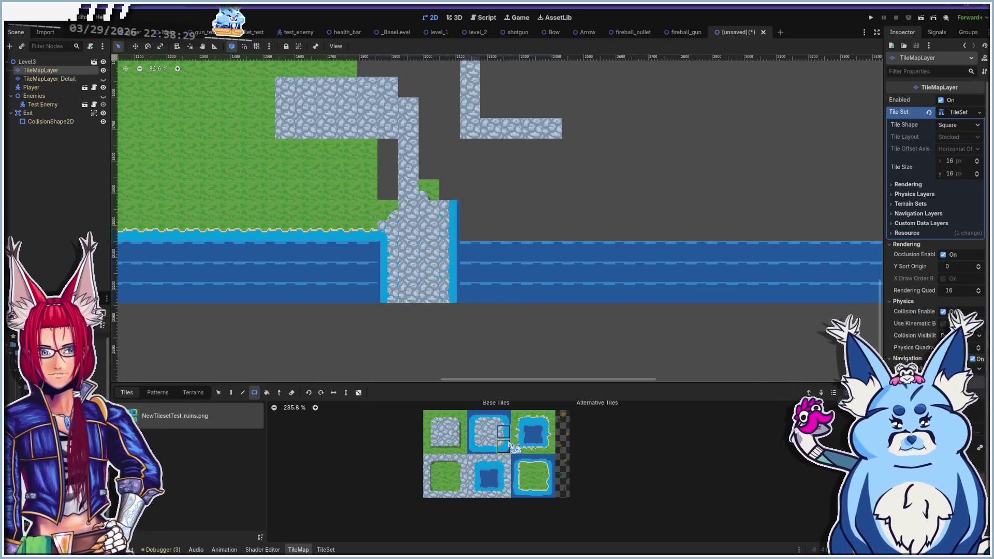
Paint a row of stone-and-water tiles rightward, with an edge tile at its end and a top-right corner
{"action": "left_click", "coordinate": [473, 477]}
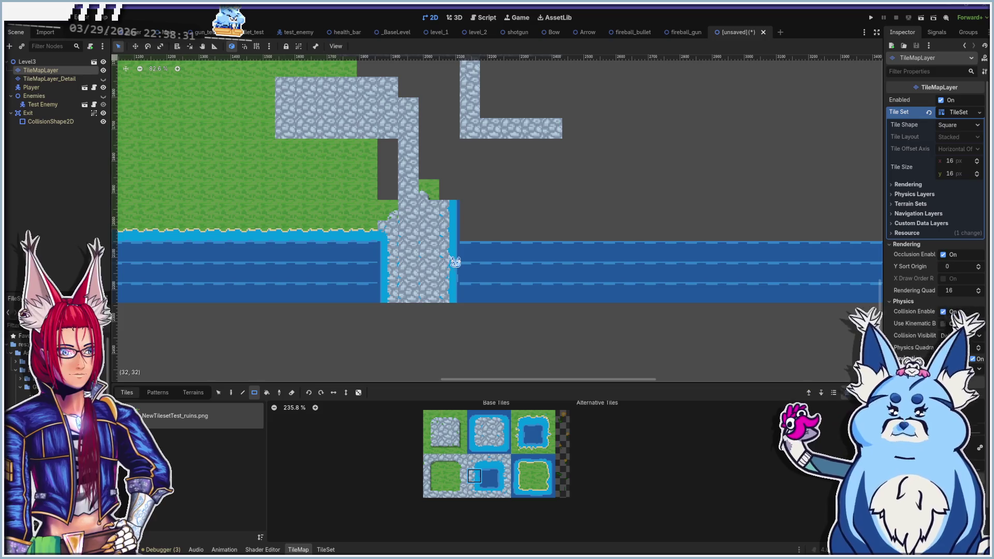
{"action": "scroll", "coordinate": [464, 294], "scroll_direction": "up", "scroll_amount": 1}
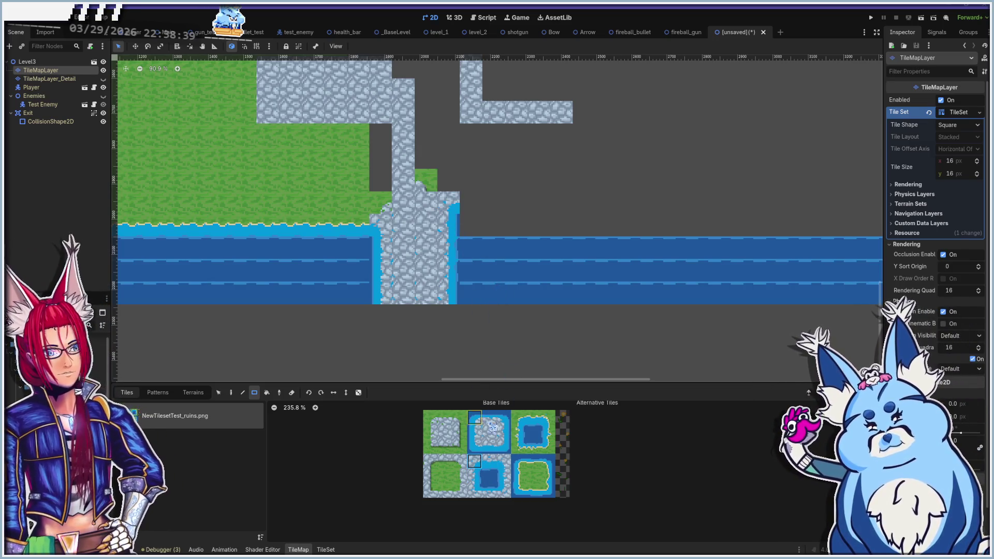
{"action": "left_click", "coordinate": [489, 446]}
{"action": "mouse_move", "coordinate": [464, 199]}
{"action": "left_mouse_down"}
{"action": "mouse_move", "coordinate": [598, 215]}
{"action": "mouse_move", "coordinate": [614, 207]}
{"action": "left_mouse_up"}
{"action": "left_click", "coordinate": [474, 432]}
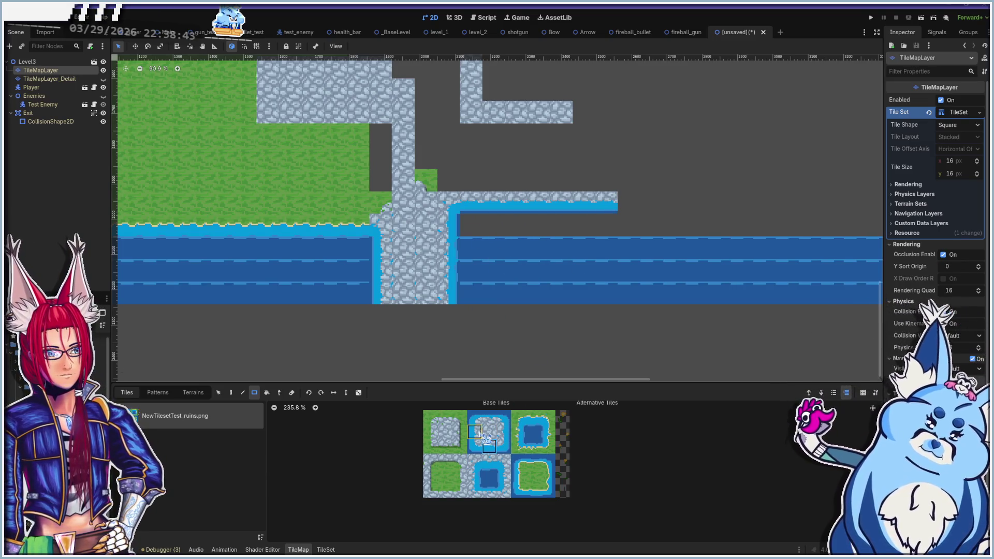
{"action": "left_click", "coordinate": [630, 226]}
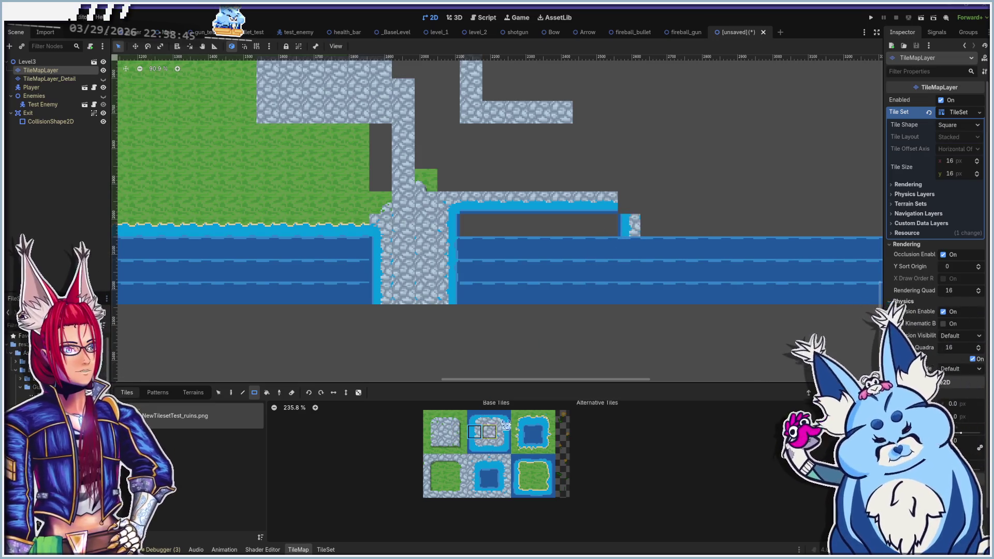
{"action": "left_click", "coordinate": [504, 460]}
{"action": "left_click", "coordinate": [630, 202]}
Paint a strip of stone-edge tiles continuing past the corner
{"action": "scroll", "coordinate": [628, 310], "scroll_direction": "right", "scroll_amount": 5}
{"action": "scroll", "coordinate": [473, 313], "scroll_direction": "up", "scroll_amount": 2}
{"action": "scroll", "coordinate": [478, 221], "scroll_direction": "up", "scroll_amount": 10}
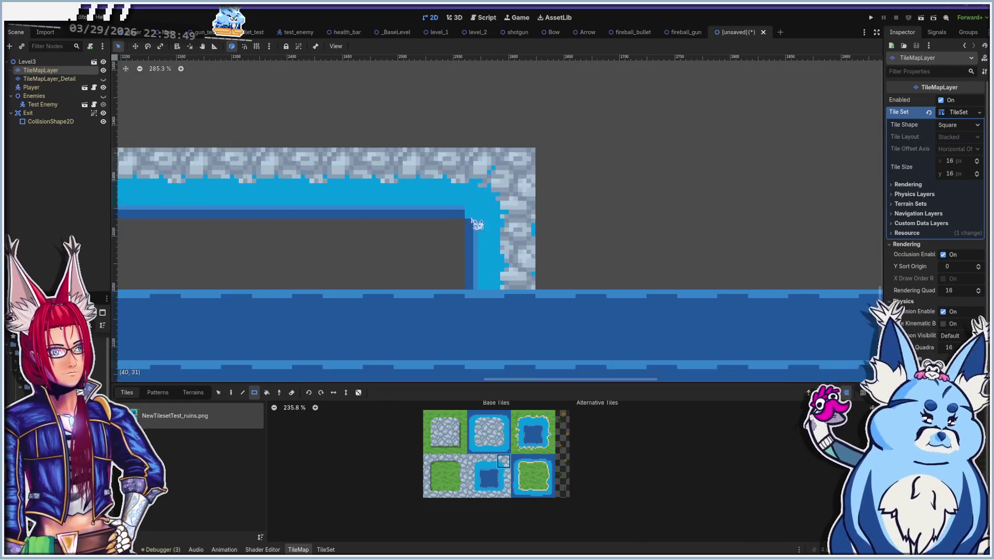
{"action": "scroll", "coordinate": [472, 226], "scroll_direction": "down", "scroll_amount": 8}
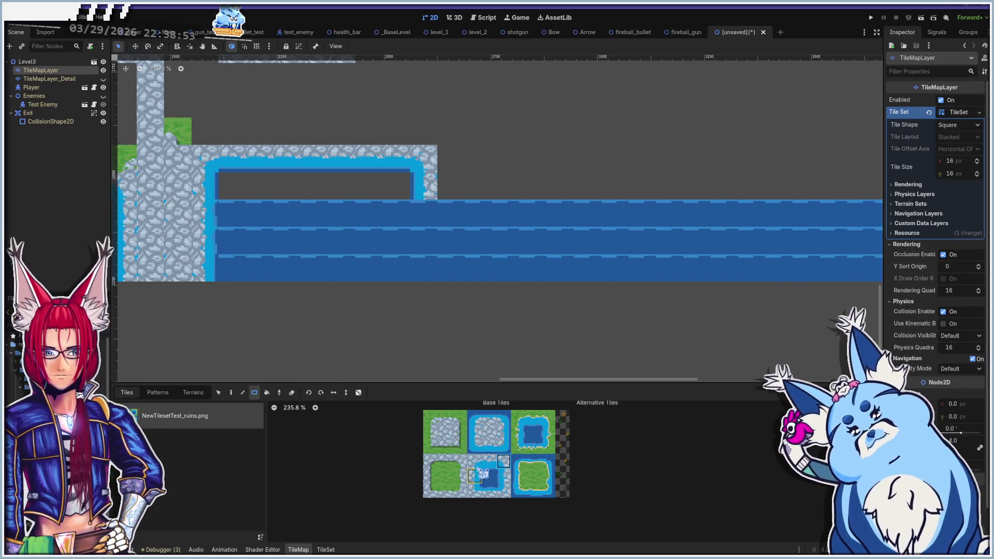
{"action": "left_click", "coordinate": [475, 446]}
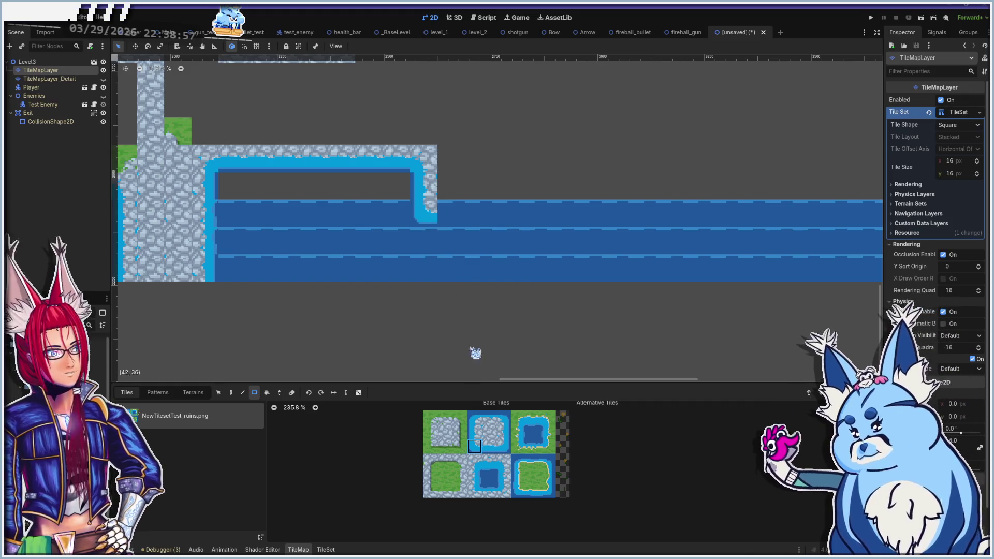
{"action": "left_click", "coordinate": [489, 448]}
{"action": "mouse_move", "coordinate": [440, 207]}
{"action": "left_mouse_down"}
{"action": "mouse_move", "coordinate": [452, 224]}
{"action": "mouse_move", "coordinate": [518, 222]}
{"action": "left_mouse_up"}
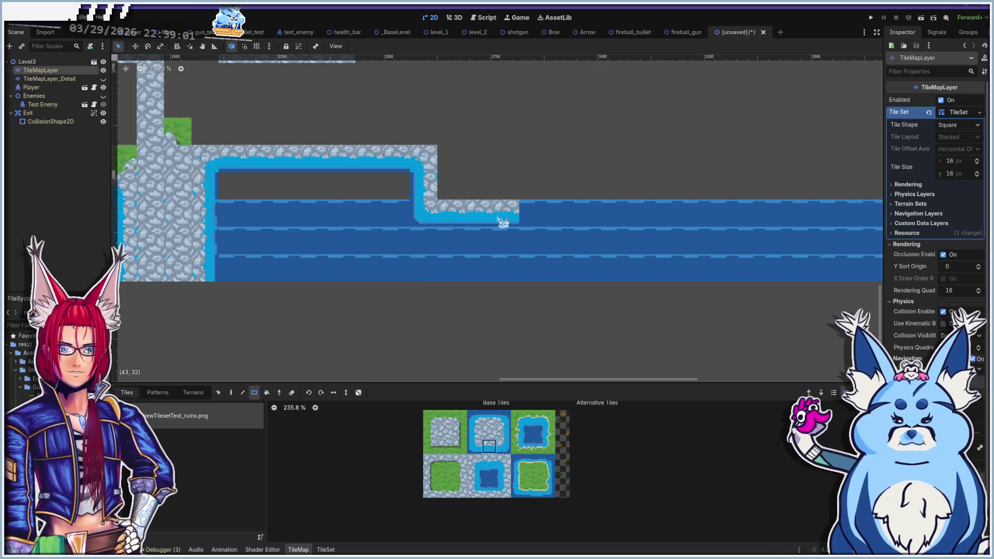
Finish the ledge end with edge tiles and turn one ledge cell back into plain water
{"action": "left_click", "coordinate": [502, 447]}
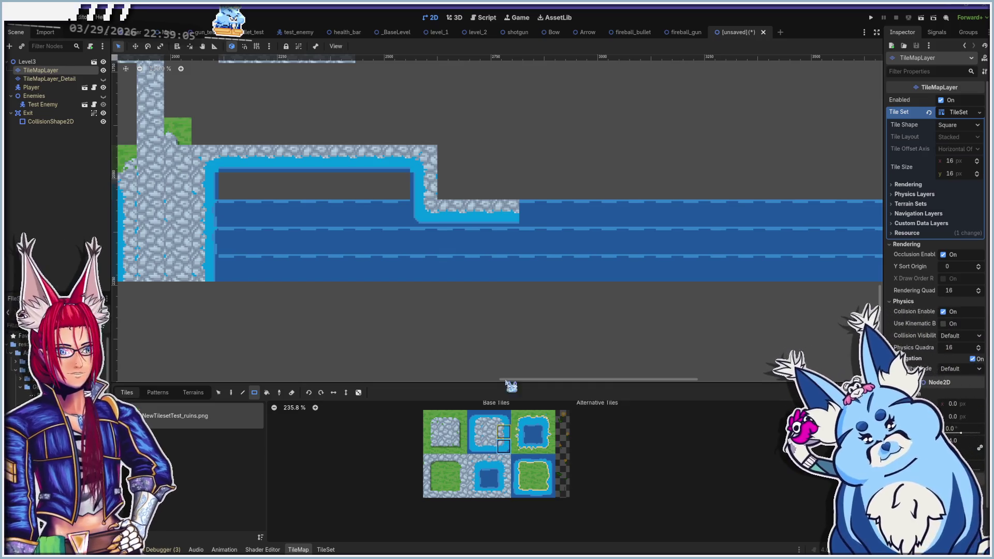
{"action": "left_click", "coordinate": [490, 217]}
{"action": "left_click", "coordinate": [489, 446]}
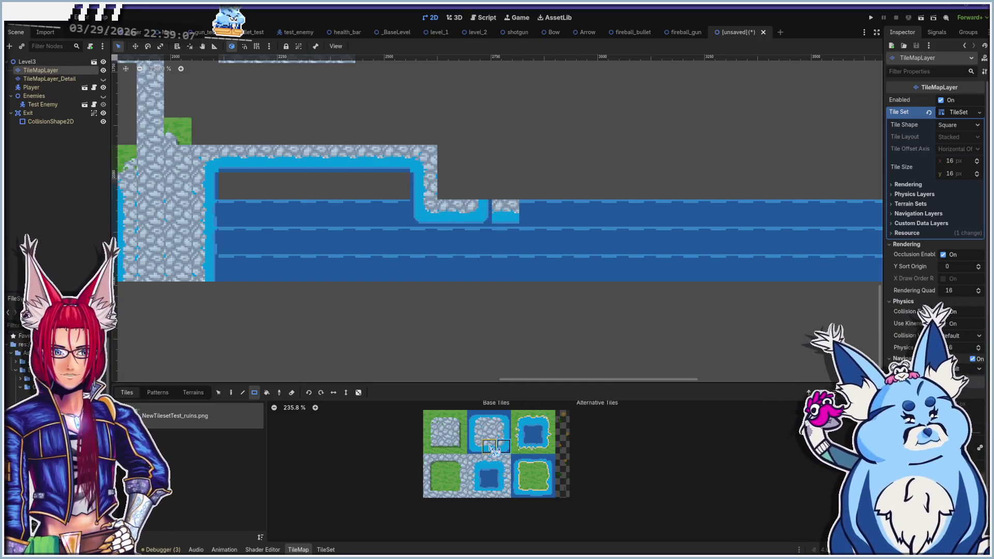
{"action": "left_click", "coordinate": [502, 194]}
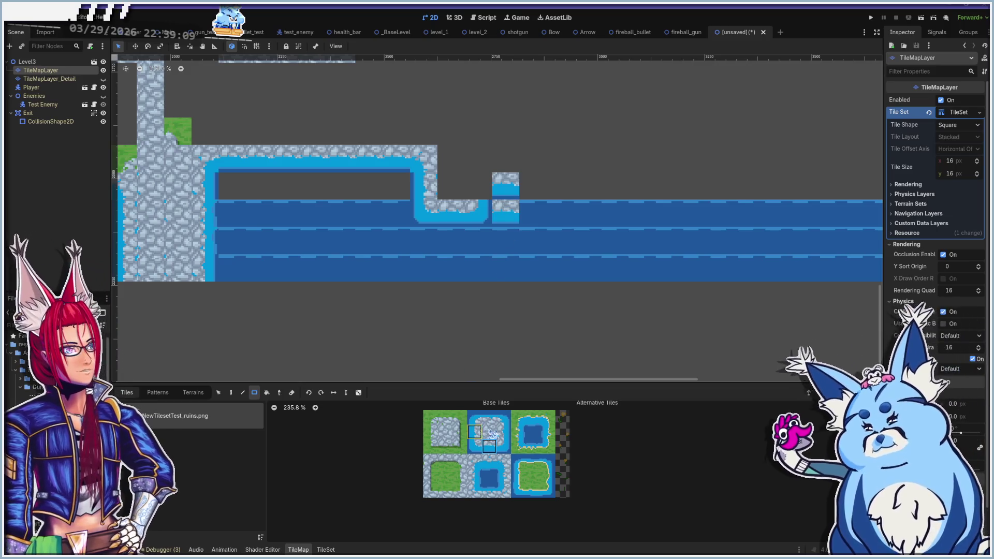
{"action": "left_click", "coordinate": [533, 436]}
{"action": "left_click", "coordinate": [510, 219]}
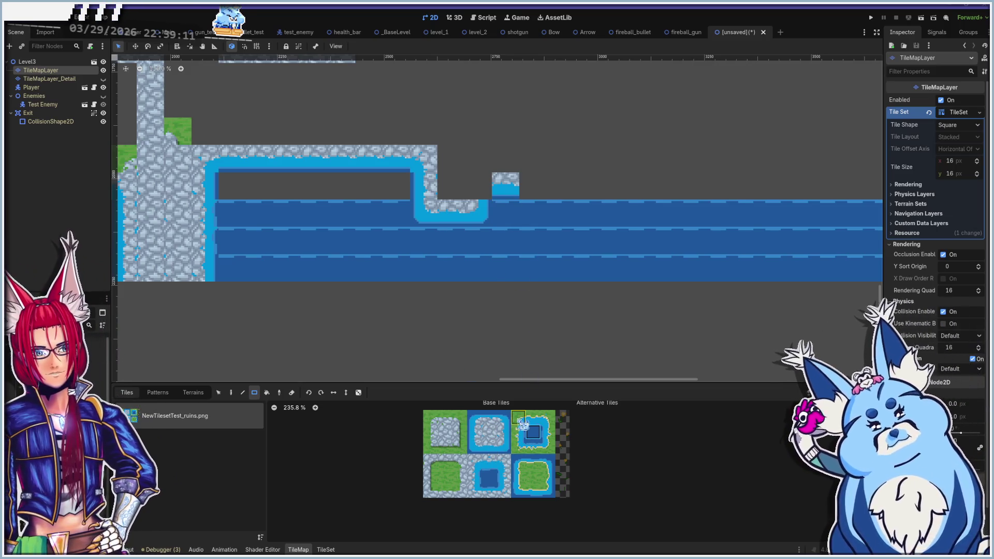
{"action": "left_click", "coordinate": [490, 477]}
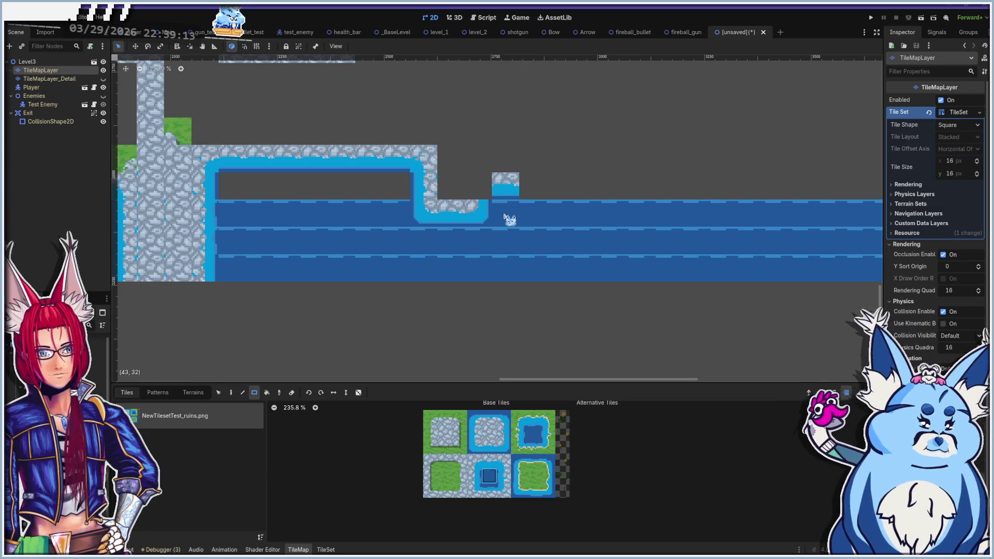
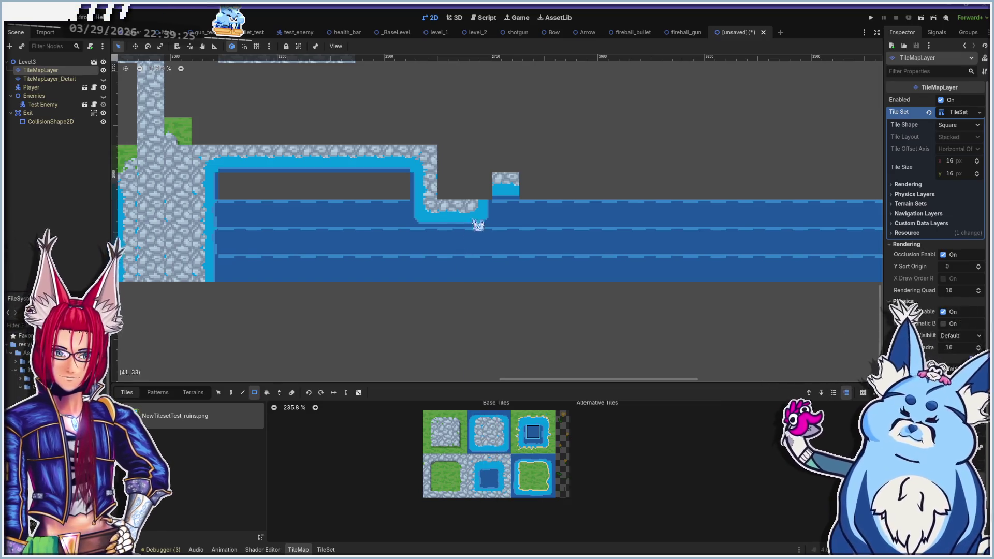
Paint stone-and-water tiles and stretch stone rows rightward, ending with a four-tile strip over the water edge
{"action": "left_click", "coordinate": [474, 461]}
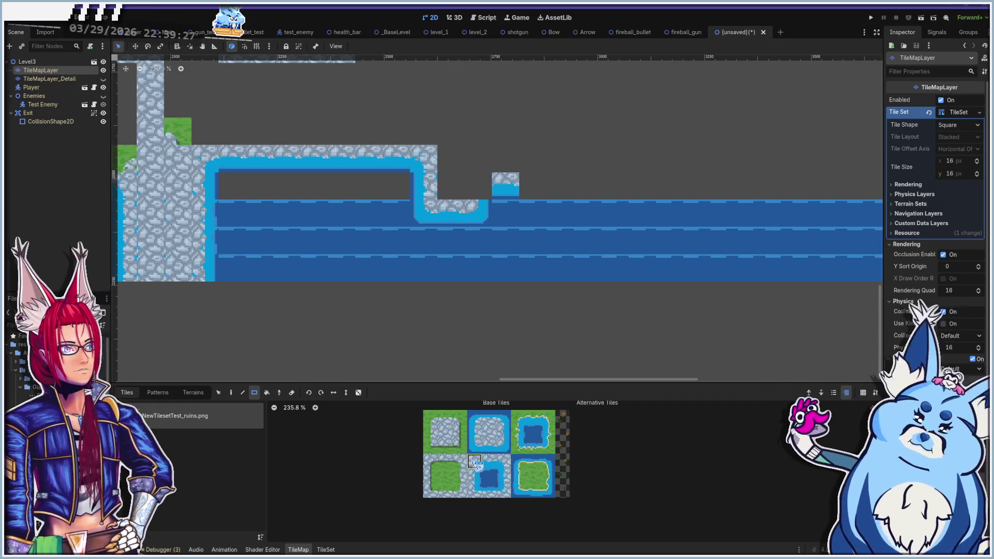
{"action": "left_click", "coordinate": [486, 194]}
{"action": "left_click", "coordinate": [491, 437]}
{"action": "left_click_drag", "start_coordinate": [456, 189], "coordinate": [455, 164]}
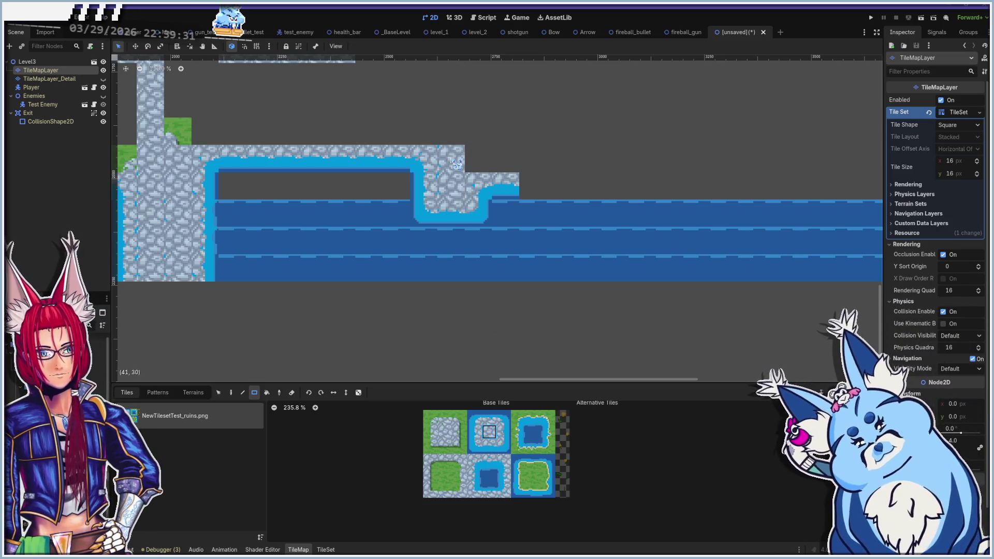
{"action": "left_click_drag", "start_coordinate": [288, 138], "coordinate": [420, 136]}
{"action": "left_click_drag", "start_coordinate": [476, 165], "coordinate": [600, 167]}
{"action": "scroll", "coordinate": [583, 213], "scroll_direction": "right", "scroll_amount": 3}
{"action": "left_click", "coordinate": [488, 446]}
{"action": "left_click_drag", "start_coordinate": [434, 204], "coordinate": [514, 203]}
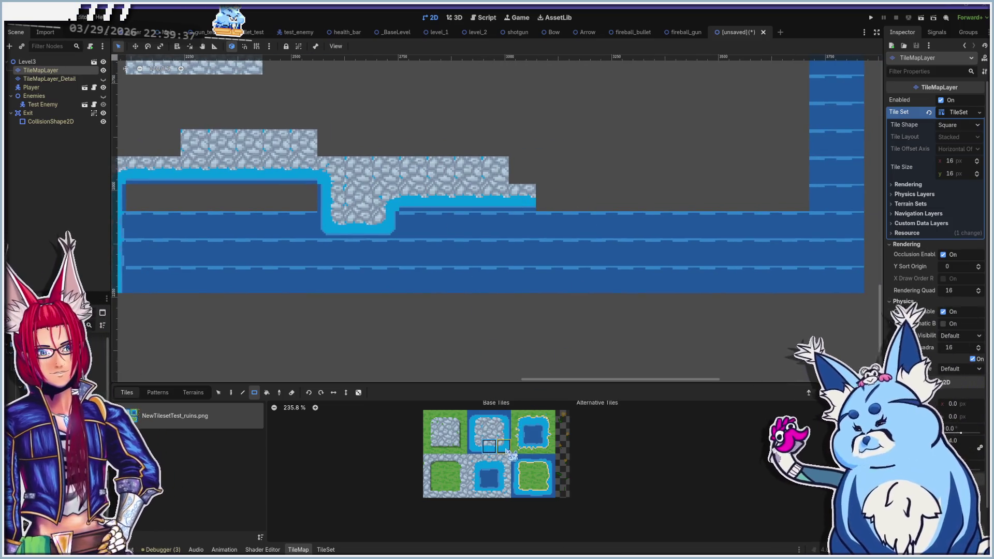
Cap the ledge end with a water-edged grass corner and a two-tile block above it
{"action": "left_click", "coordinate": [463, 448]}
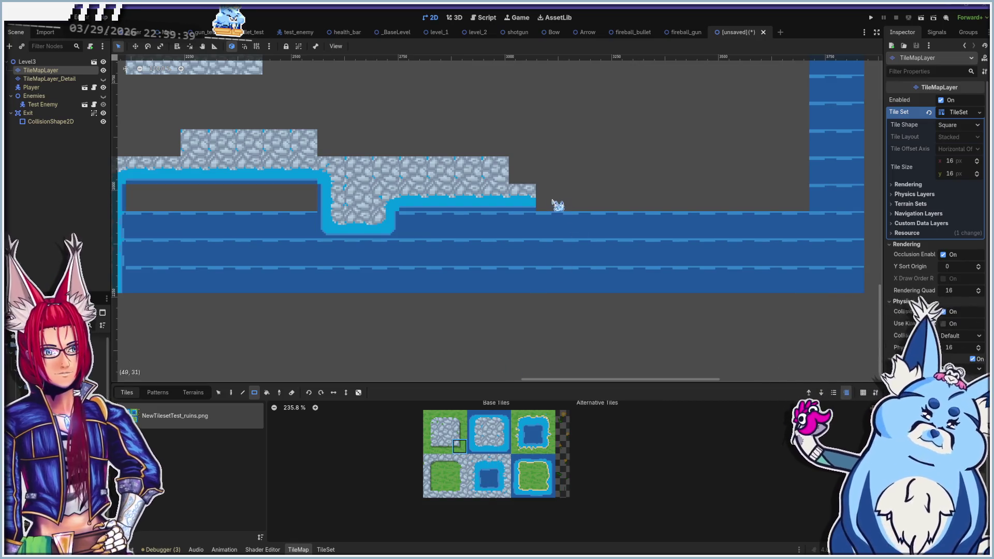
{"action": "left_click", "coordinate": [551, 200]}
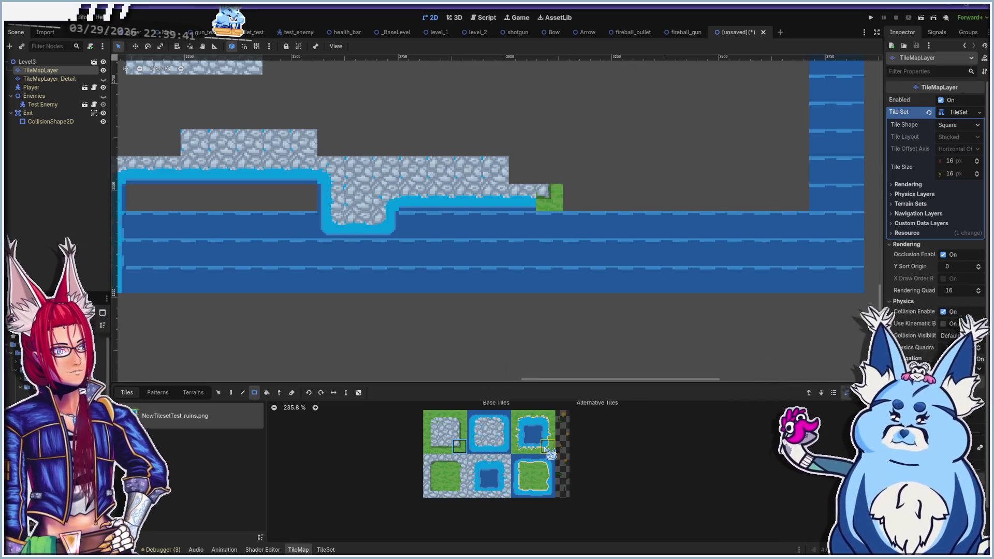
{"action": "left_click", "coordinate": [549, 491]}
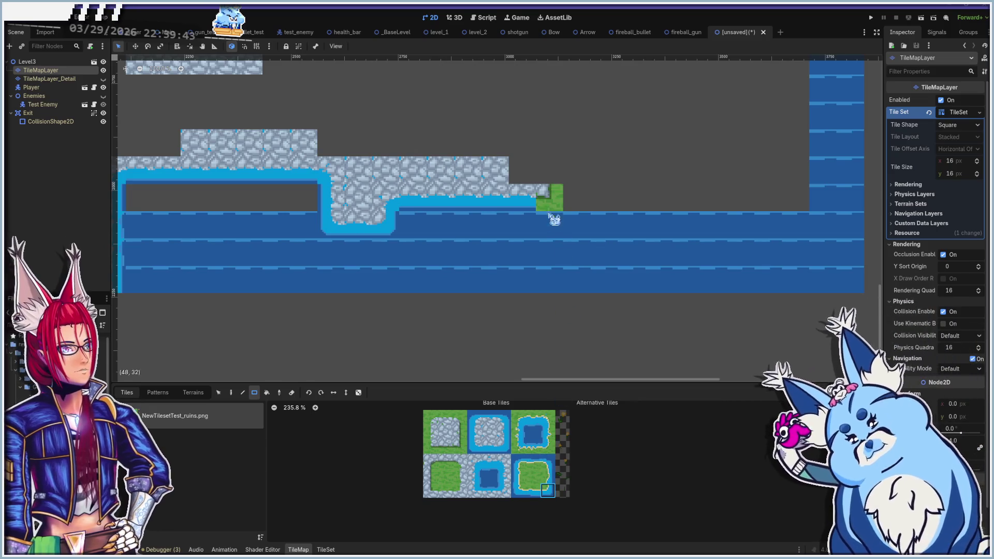
{"action": "left_click", "coordinate": [549, 206]}
{"action": "left_click", "coordinate": [459, 432]}
{"action": "left_click_drag", "start_coordinate": [541, 177], "coordinate": [558, 161]}
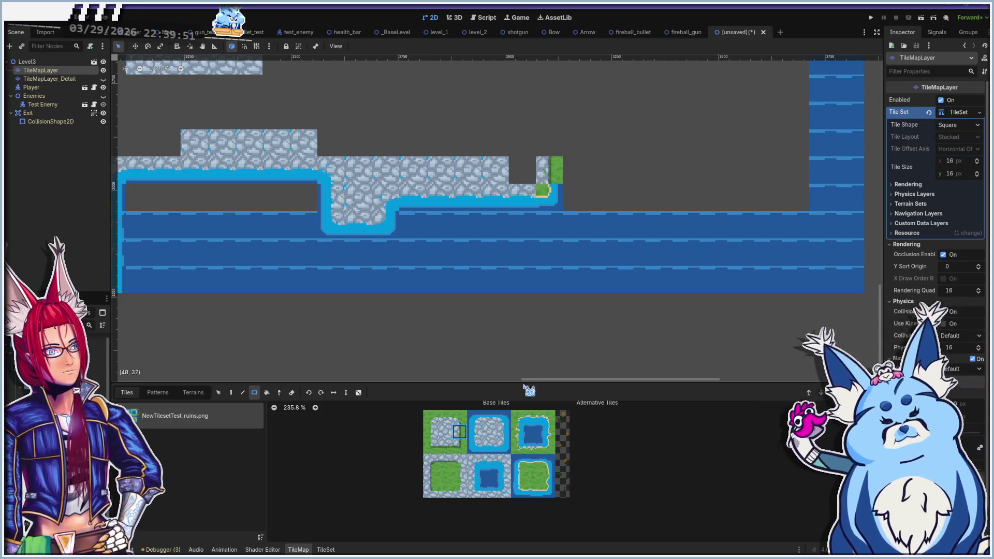
Swap the green ledge-end tile for a water-edge tile and fill the ledge-top notch with stone
{"action": "left_click", "coordinate": [503, 446]}
{"action": "left_click", "coordinate": [543, 191]}
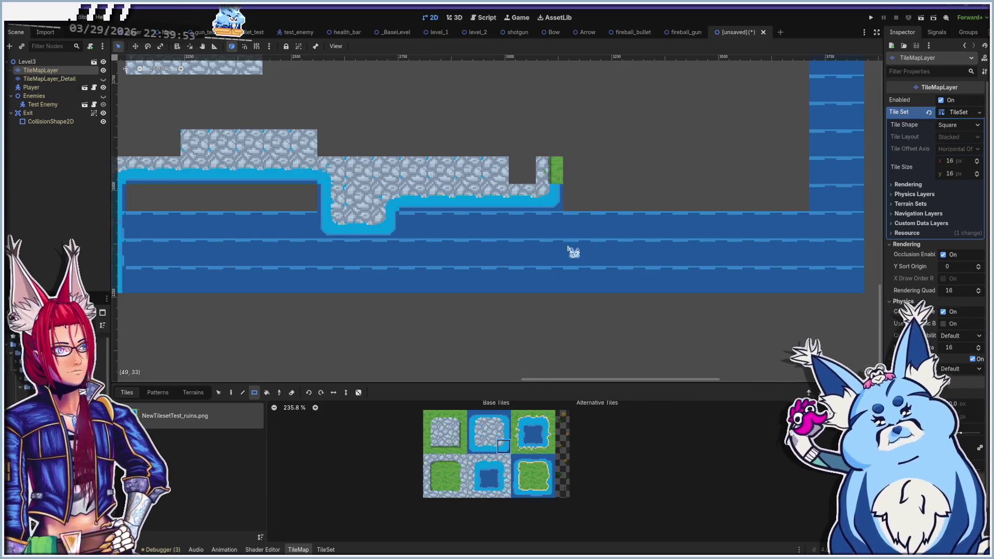
{"action": "left_click", "coordinate": [446, 432]}
{"action": "left_click_drag", "start_coordinate": [532, 175], "coordinate": [515, 163]}
{"action": "scroll", "coordinate": [452, 272], "scroll_direction": "down", "scroll_amount": 2}
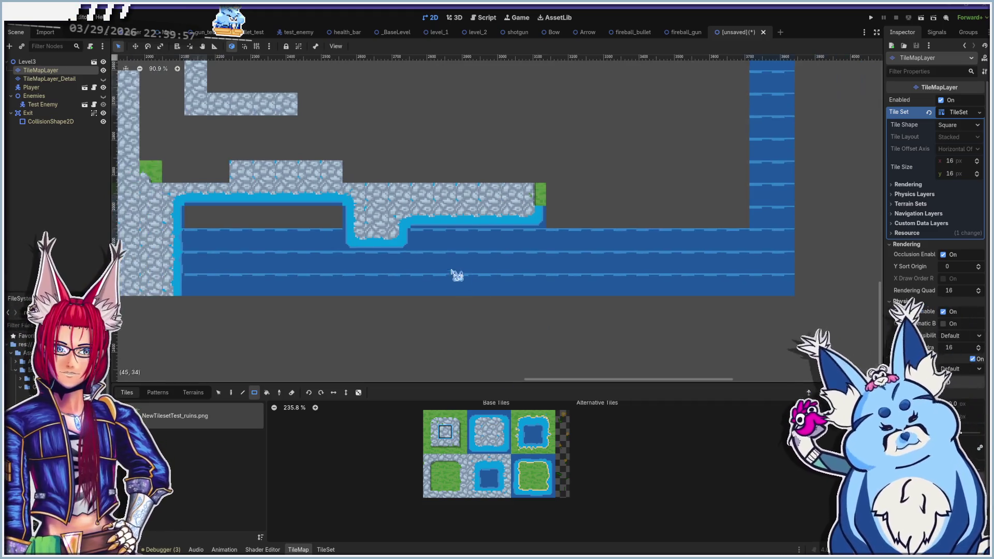
Paint a stone rectangle above the ledge and bring the grass area and upper platforms into view
{"action": "scroll", "coordinate": [510, 251], "scroll_direction": "up", "scroll_amount": 2}
{"action": "left_click_drag", "start_coordinate": [544, 227], "coordinate": [416, 210]}
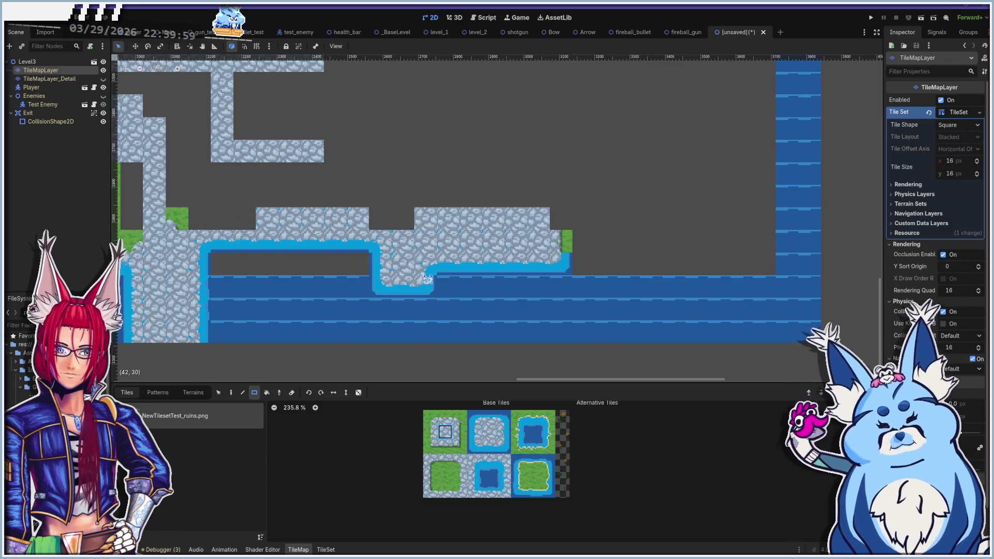
{"action": "scroll", "coordinate": [428, 279], "scroll_direction": "up", "scroll_amount": 1}
{"action": "scroll", "coordinate": [383, 313], "scroll_direction": "down", "scroll_amount": 3}
{"action": "left_click_drag", "start_coordinate": [326, 308], "coordinate": [548, 300]}
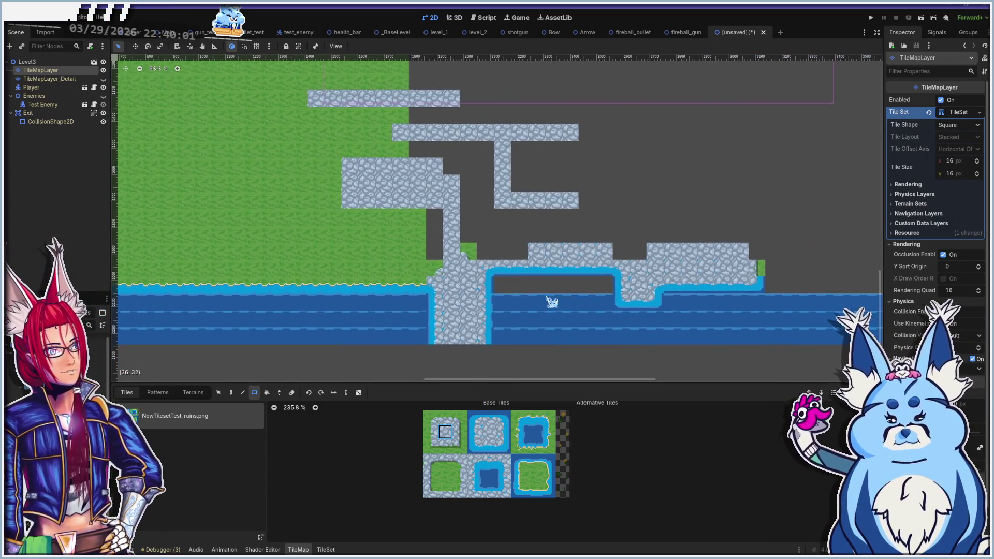
{"action": "scroll", "coordinate": [366, 271], "scroll_direction": "right", "scroll_amount": 3}
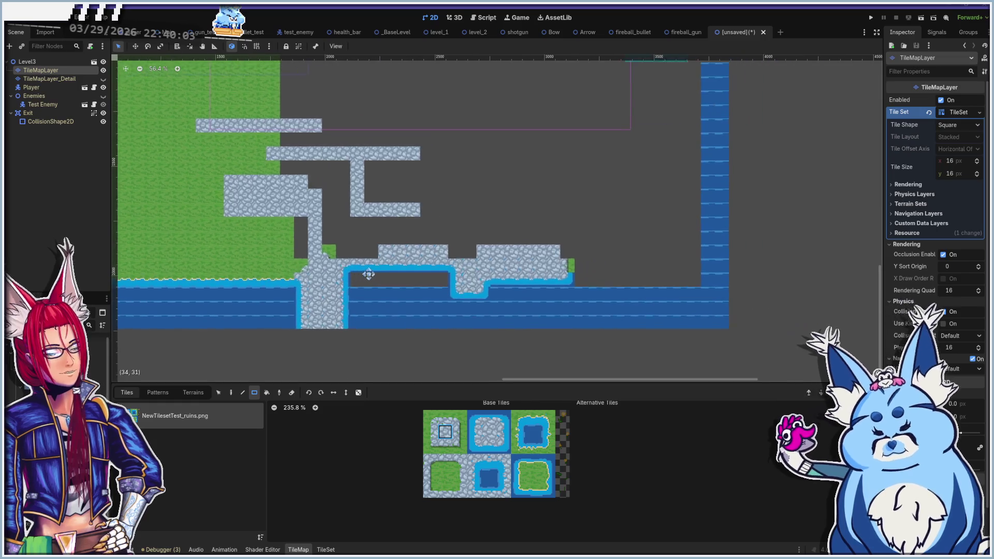
{"action": "scroll", "coordinate": [422, 278], "scroll_direction": "up", "scroll_amount": 1}
Draw a five-tile row of blue water tiles
{"action": "left_click", "coordinate": [530, 431]}
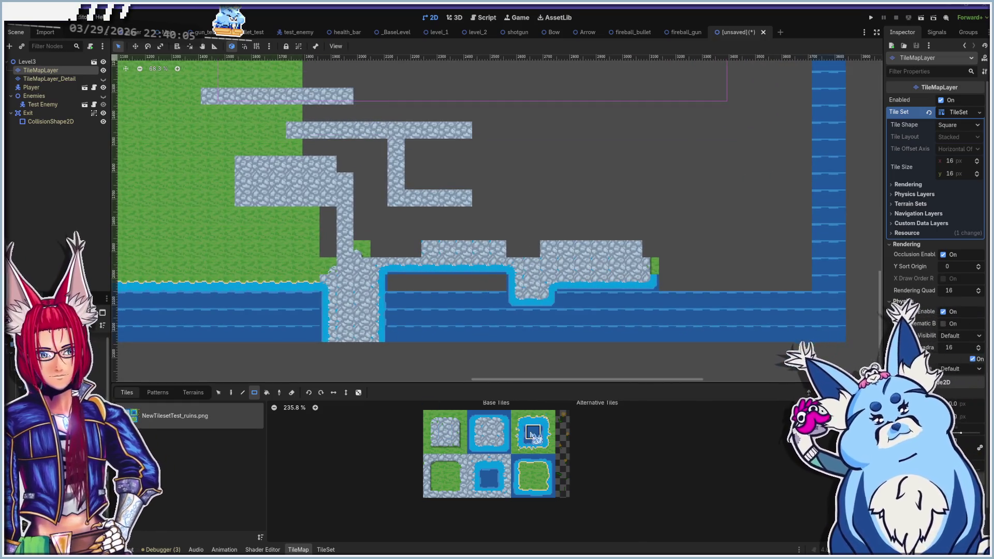
{"action": "left_click_drag", "start_coordinate": [398, 286], "coordinate": [491, 289]}
{"action": "scroll", "coordinate": [499, 292], "scroll_direction": "right", "scroll_amount": 5}
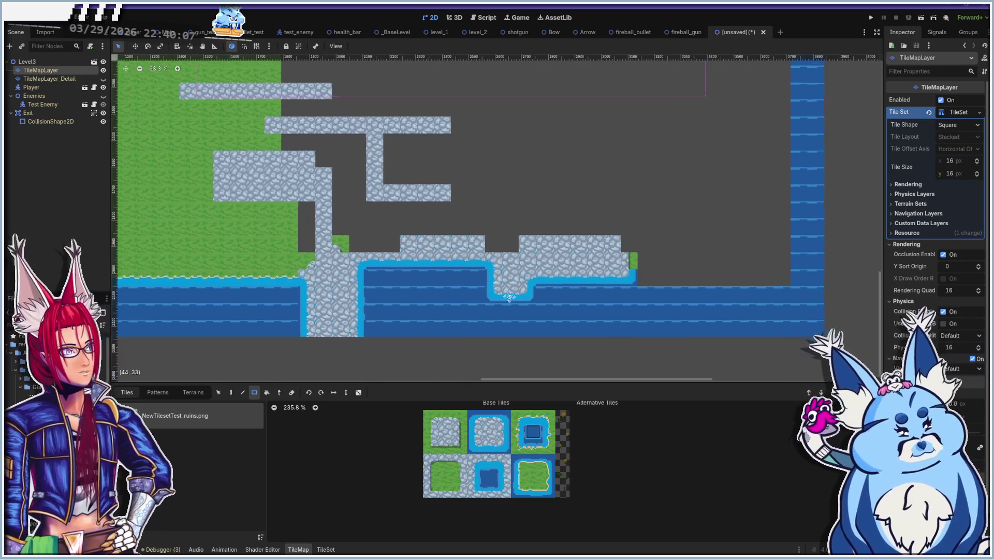
{"action": "scroll", "coordinate": [384, 293], "scroll_direction": "left", "scroll_amount": 4}
{"action": "scroll", "coordinate": [429, 253], "scroll_direction": "up", "scroll_amount": 3}
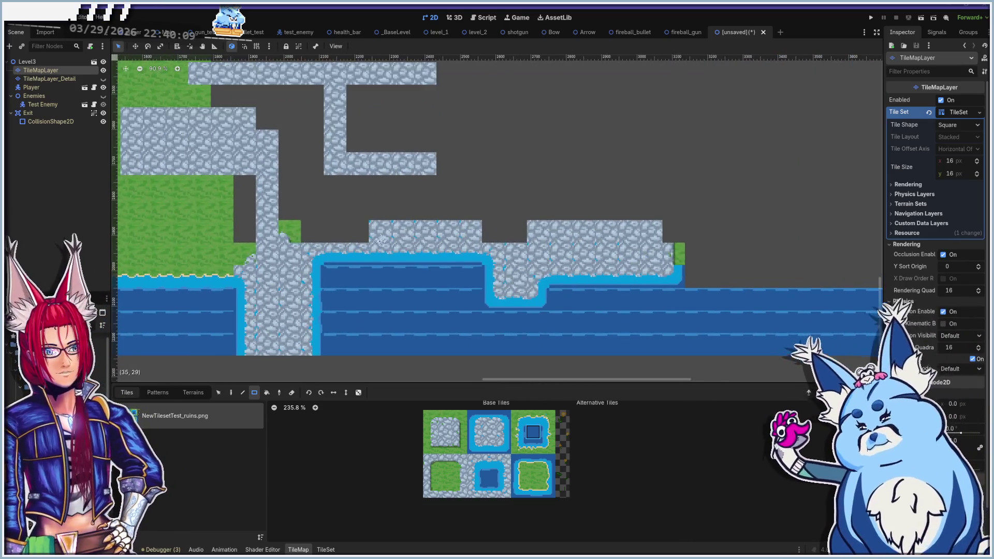
Fill a column with plain stone tiles, then clear part of that stone column
{"action": "left_click", "coordinate": [445, 431]}
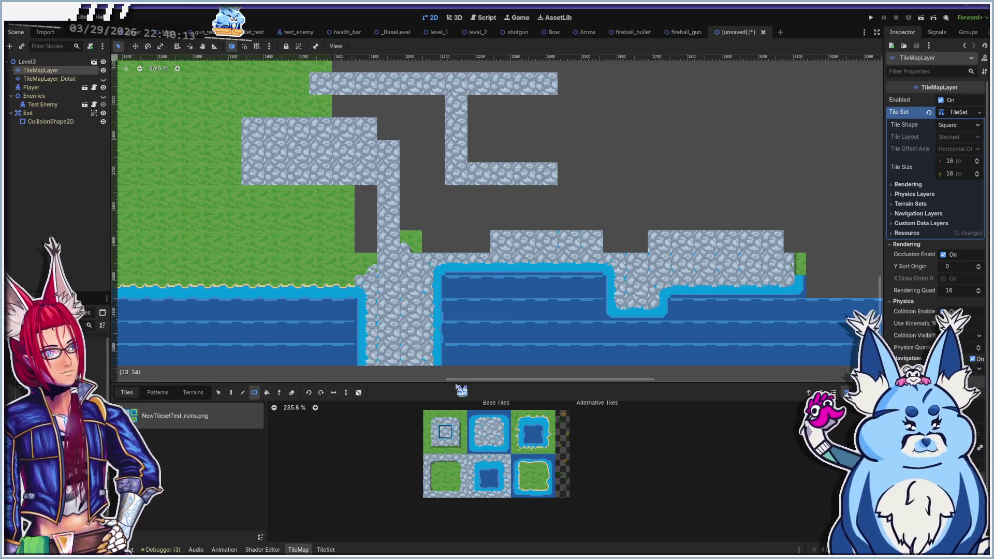
{"action": "left_click", "coordinate": [445, 475]}
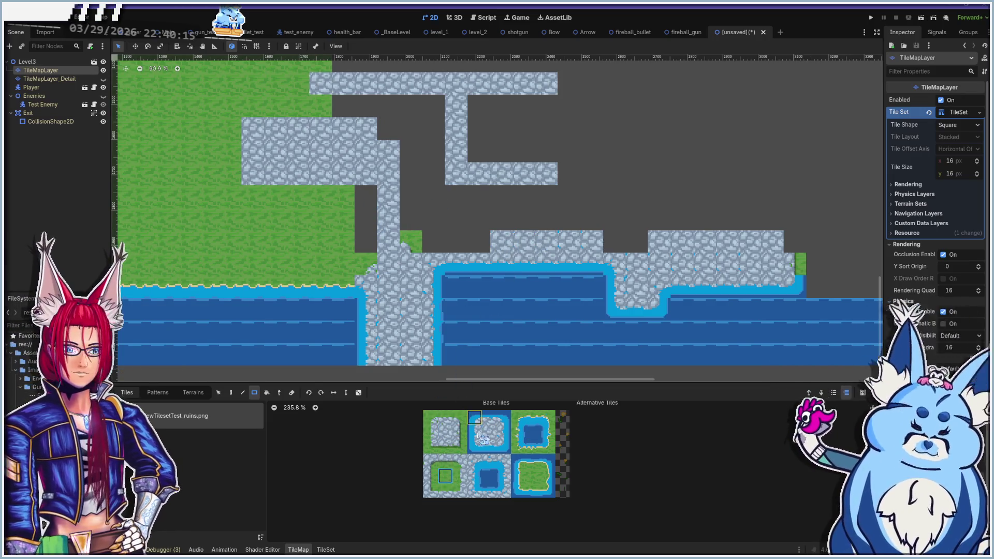
{"action": "left_click", "coordinate": [430, 431]}
{"action": "left_click_drag", "start_coordinate": [366, 196], "coordinate": [373, 249]}
{"action": "left_click_drag", "start_coordinate": [379, 318], "coordinate": [472, 313]}
{"action": "mouse_move", "coordinate": [476, 204]}
{"action": "left_mouse_down"}
{"action": "mouse_move", "coordinate": [489, 210]}
{"action": "mouse_move", "coordinate": [498, 247]}
{"action": "left_mouse_up"}
{"action": "left_click", "coordinate": [444, 476]}
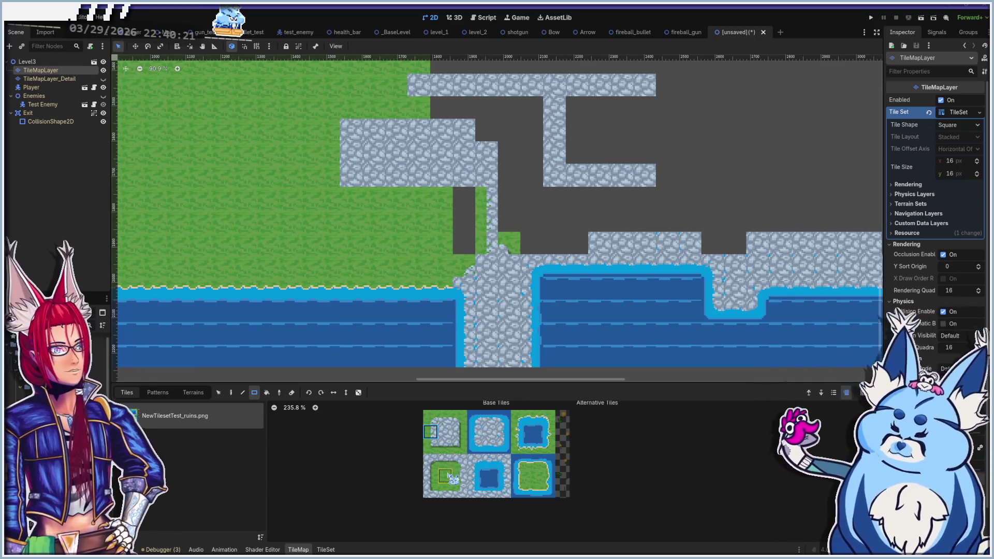
Fill the emptied column with grass and repaint a neighbouring tile with stone
{"action": "left_click_drag", "start_coordinate": [464, 190], "coordinate": [464, 256]}
{"action": "left_click_drag", "start_coordinate": [398, 280], "coordinate": [470, 338]}
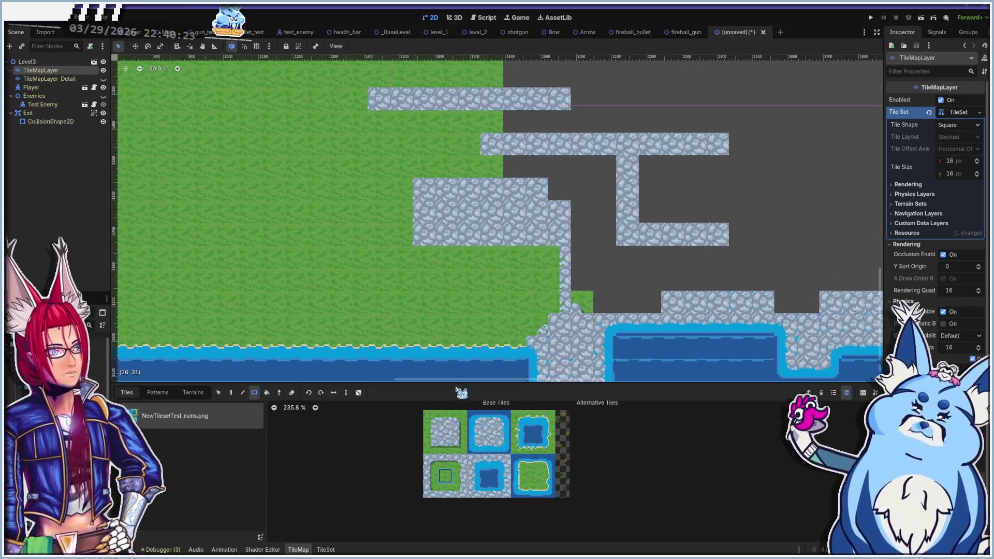
{"action": "left_click", "coordinate": [430, 446]}
{"action": "left_click", "coordinate": [426, 233]}
Turn the stone column, corner and strip into grass-edged tiles
{"action": "left_click", "coordinate": [436, 430]}
{"action": "left_click_drag", "start_coordinate": [422, 212], "coordinate": [426, 192]}
{"action": "left_click", "coordinate": [434, 417]}
{"action": "left_click", "coordinate": [426, 185]}
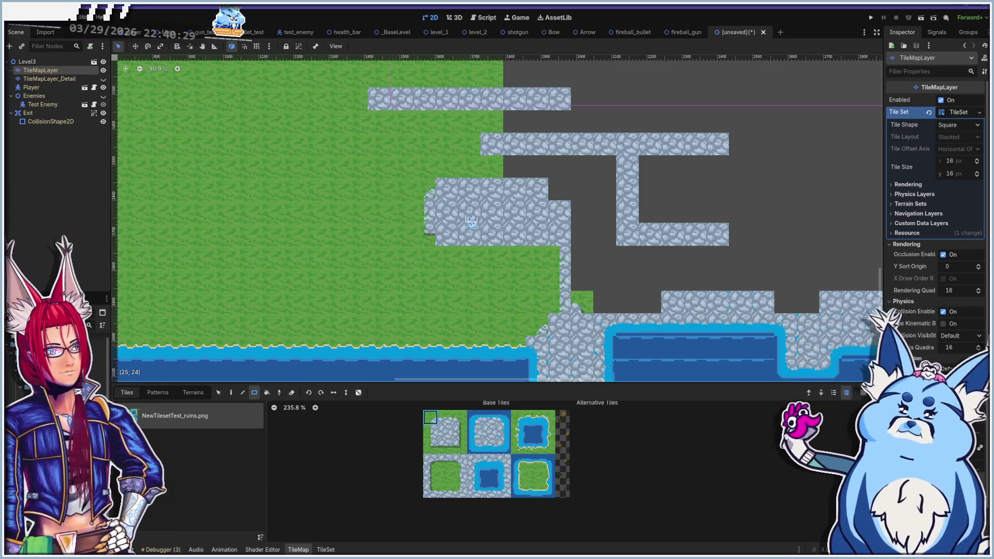
{"action": "left_click", "coordinate": [445, 417]}
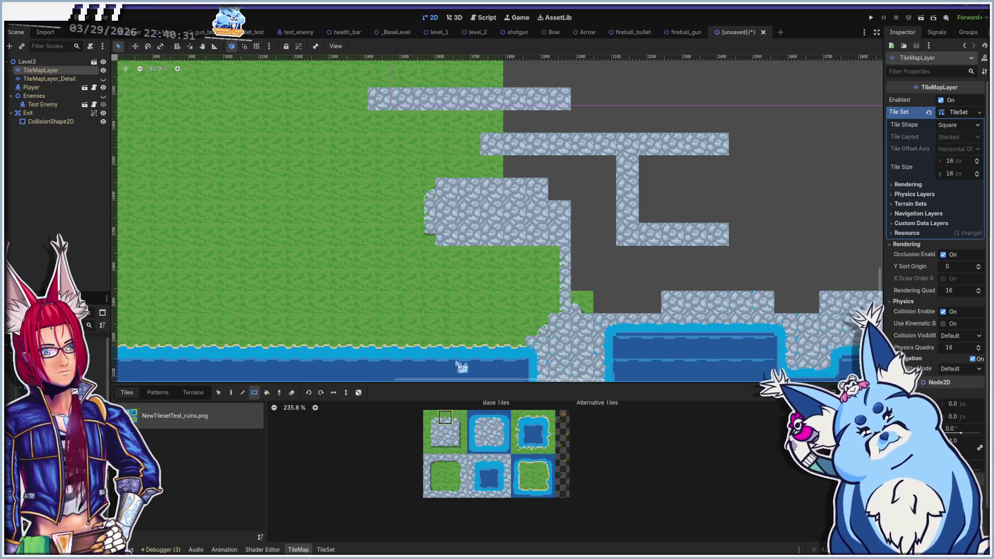
{"action": "mouse_move", "coordinate": [440, 183]}
{"action": "left_mouse_down"}
{"action": "mouse_move", "coordinate": [500, 183]}
{"action": "mouse_move", "coordinate": [528, 202]}
{"action": "left_mouse_up"}
{"action": "left_click", "coordinate": [459, 418]}
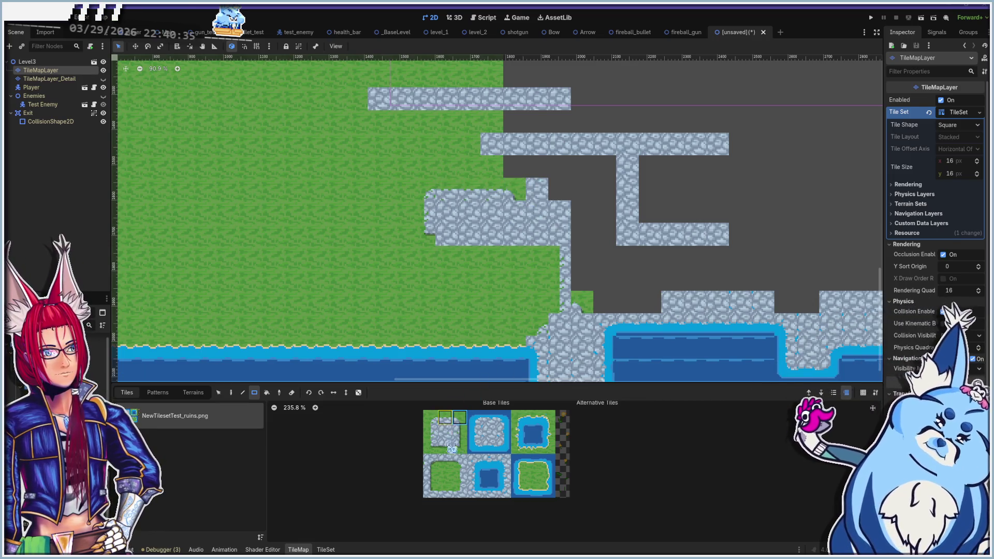
Fill the remaining dark gap cells with stone and edge tiles
{"action": "left_click", "coordinate": [430, 491]}
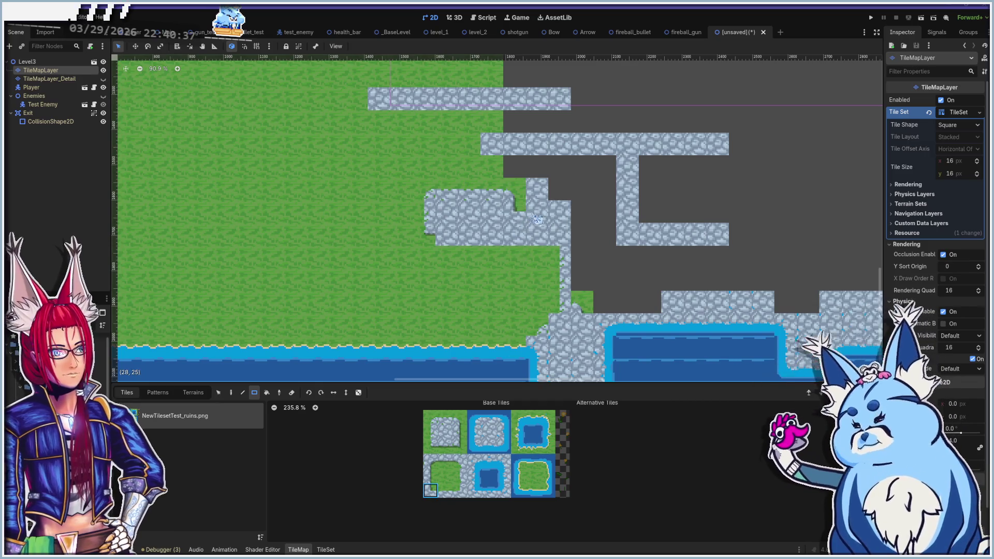
{"action": "left_click", "coordinate": [445, 418]}
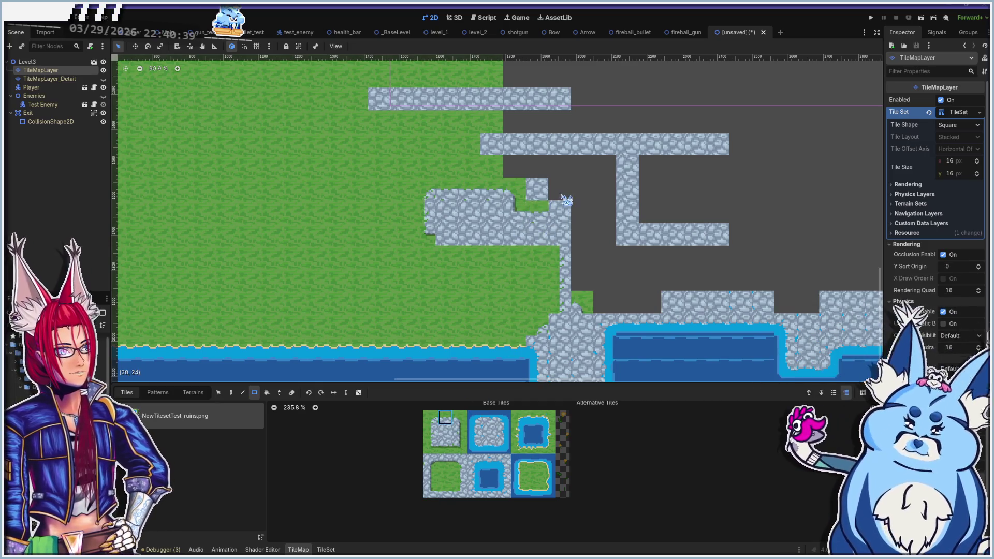
{"action": "left_click", "coordinate": [461, 491]}
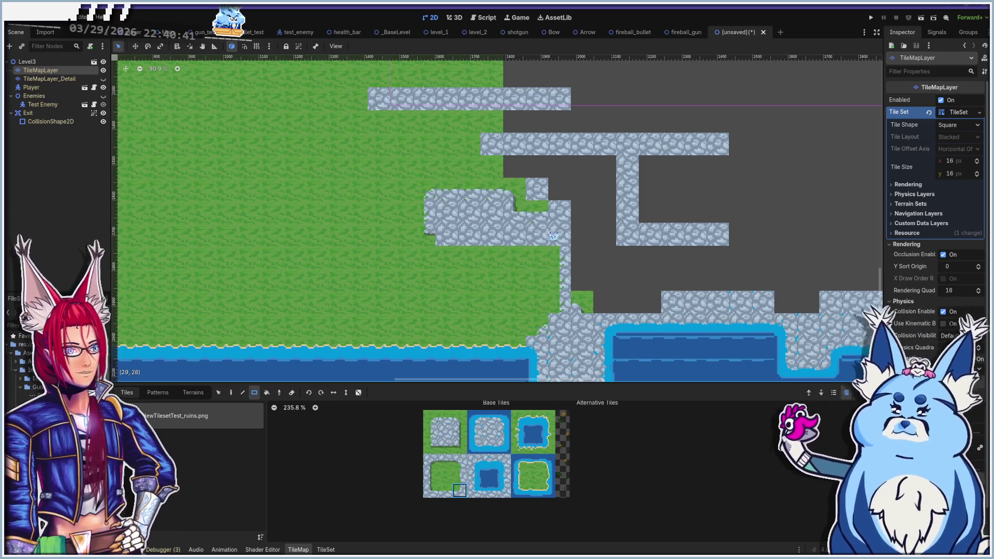
{"action": "left_click", "coordinate": [439, 434]}
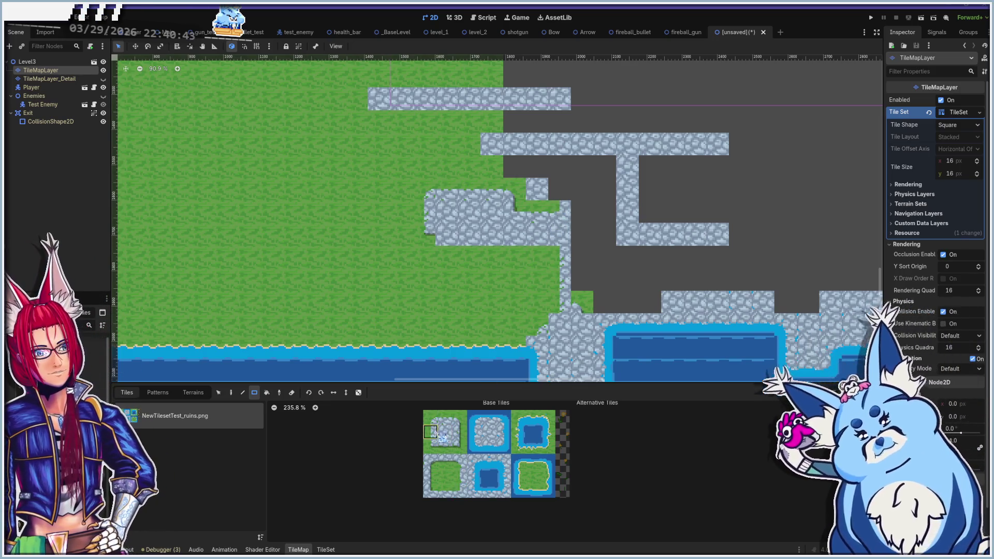
{"action": "left_click", "coordinate": [557, 192]}
{"action": "left_click", "coordinate": [453, 452]}
{"action": "left_click", "coordinate": [539, 167]}
{"action": "left_click", "coordinate": [459, 461]}
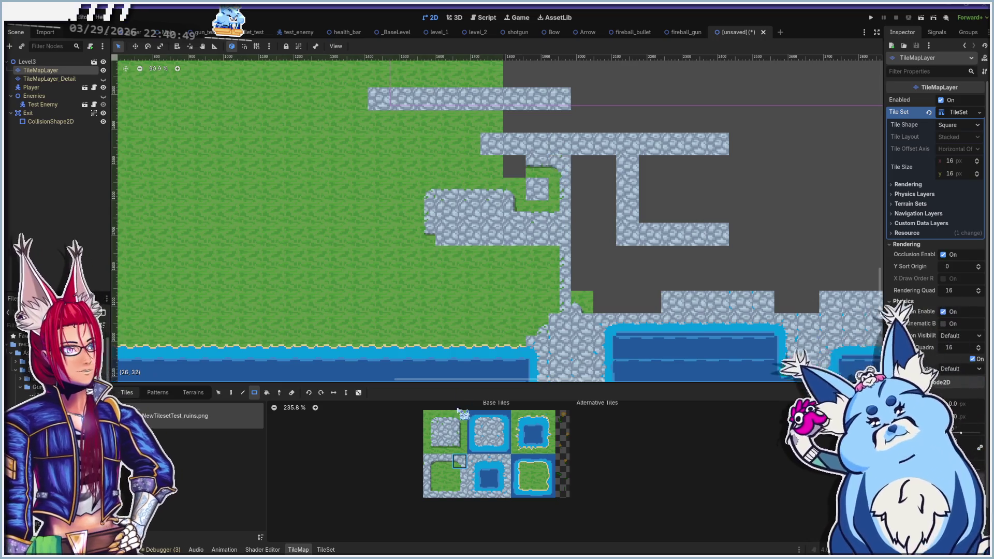
{"action": "left_click", "coordinate": [445, 461]}
{"action": "left_click", "coordinate": [515, 166]}
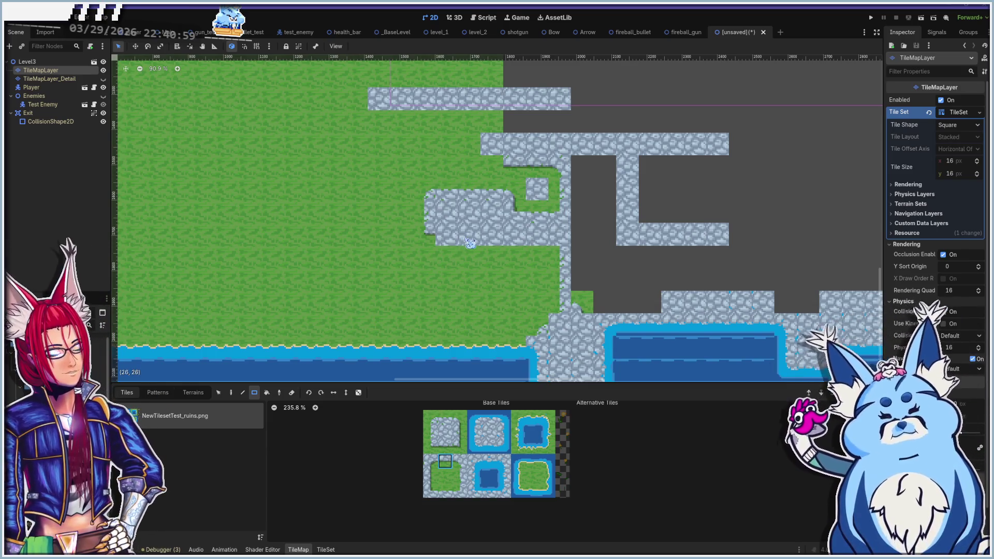
{"action": "scroll", "coordinate": [465, 243], "scroll_direction": "up", "scroll_amount": 3}
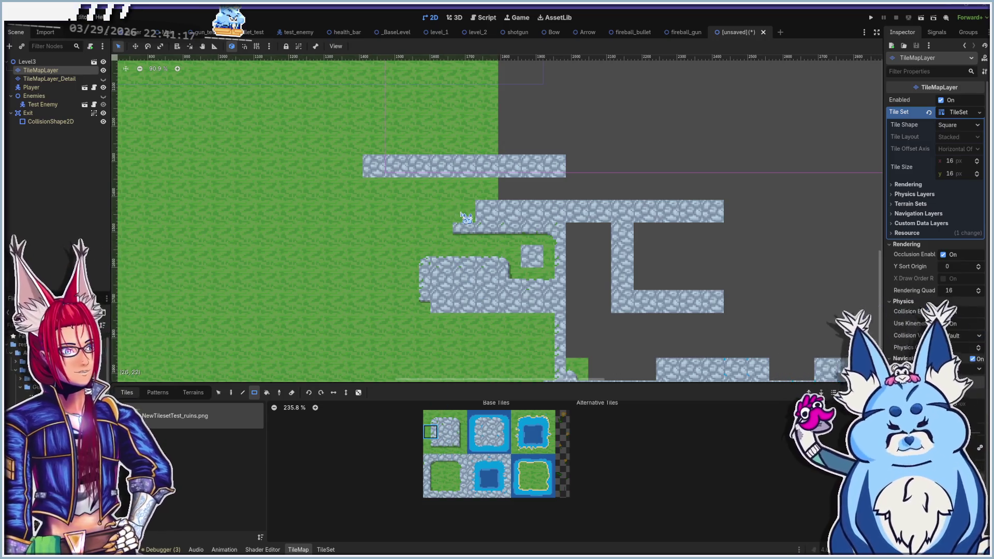
Add a stone column at the upper platform's left end and fill the grass notch with stone
{"action": "left_click_drag", "start_coordinate": [448, 203], "coordinate": [448, 219]}
{"action": "left_click", "coordinate": [431, 445]}
{"action": "left_click", "coordinate": [447, 227]}
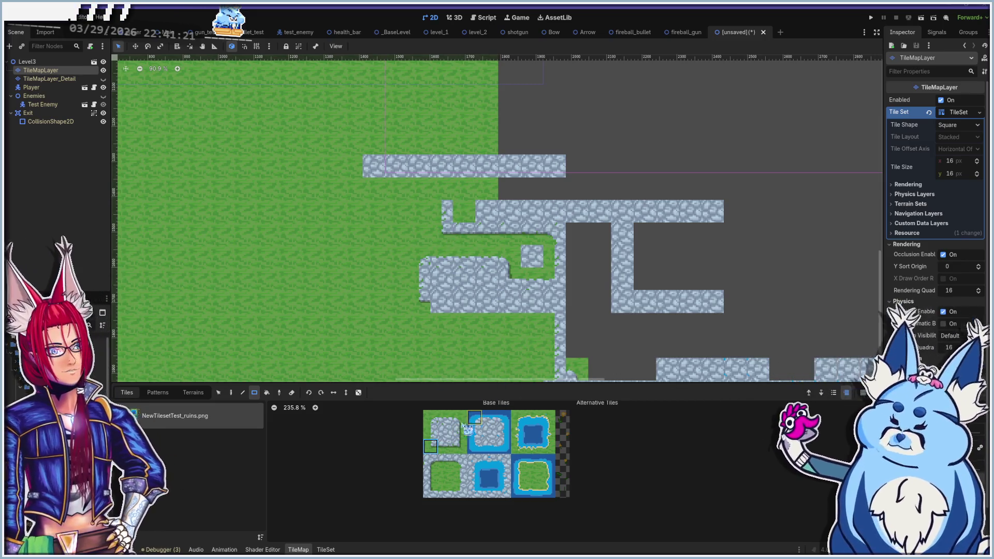
{"action": "mouse_move", "coordinate": [456, 222]}
{"action": "left_mouse_down"}
{"action": "mouse_move", "coordinate": [472, 210]}
{"action": "mouse_move", "coordinate": [468, 197]}
{"action": "left_mouse_up"}
Lay a three-tile row on the platform and a four-tile stone row across the gap
{"action": "left_click", "coordinate": [445, 446]}
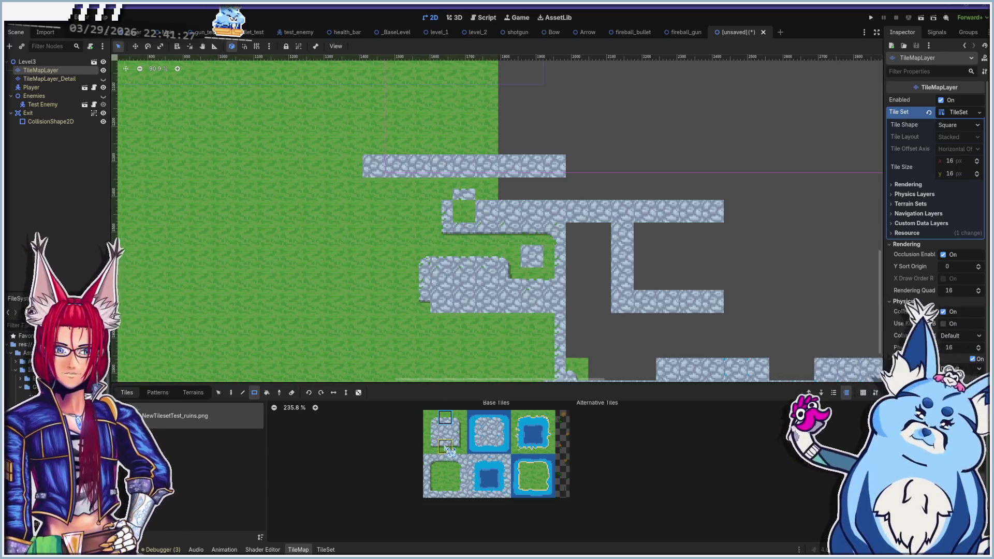
{"action": "left_click_drag", "start_coordinate": [385, 182], "coordinate": [563, 181]}
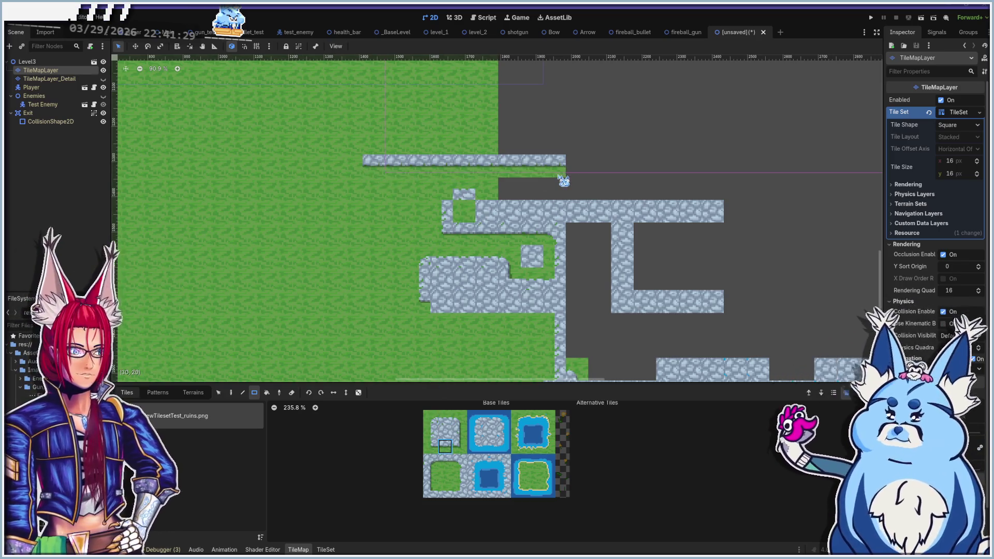
{"action": "left_click", "coordinate": [445, 417]}
{"action": "left_click_drag", "start_coordinate": [501, 197], "coordinate": [560, 199]}
{"action": "left_click", "coordinate": [430, 417]}
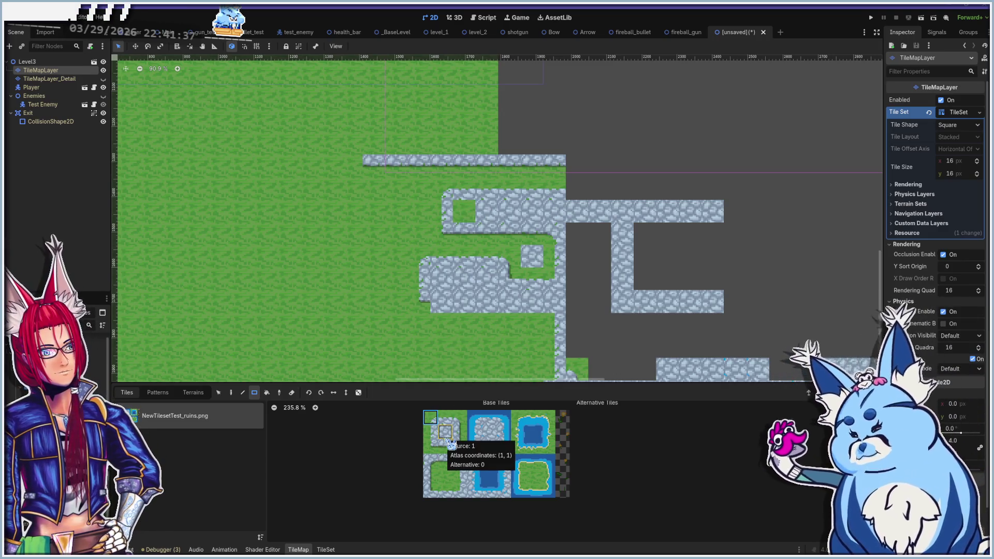
Fill the grass hole in the stone and the gap between the stone blocks with stone
{"action": "left_click", "coordinate": [532, 476]}
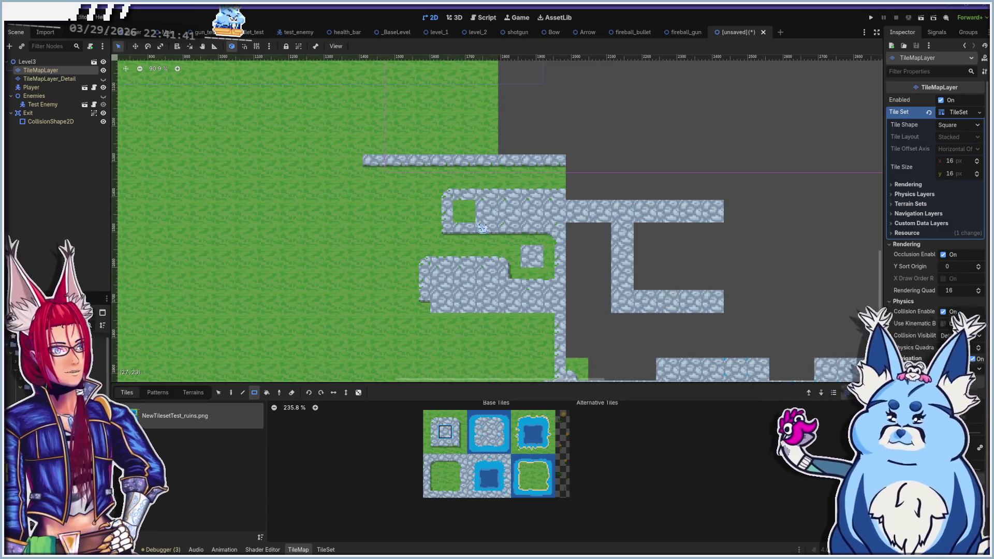
{"action": "left_click_drag", "start_coordinate": [481, 228], "coordinate": [455, 201]}
{"action": "scroll", "coordinate": [474, 318], "scroll_direction": "down", "scroll_amount": 8}
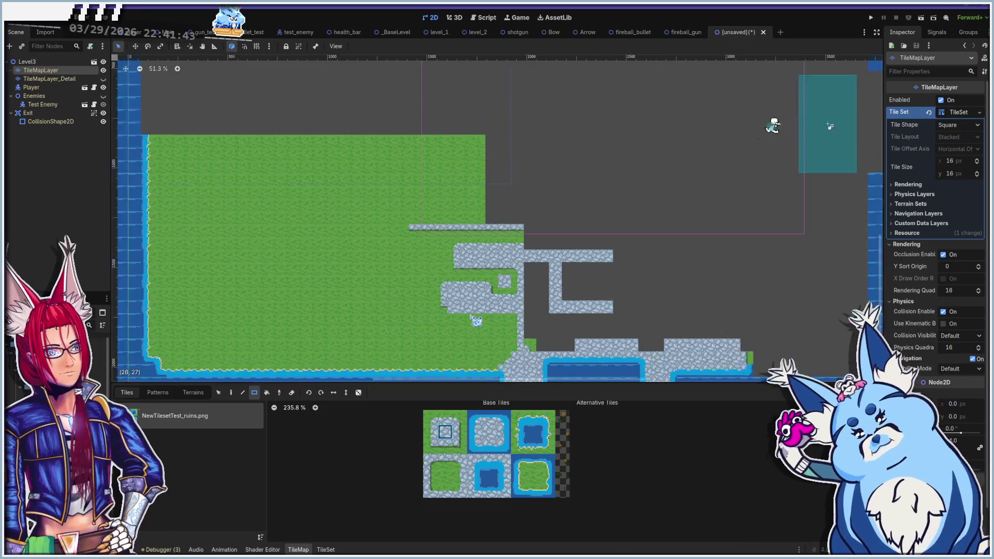
{"action": "scroll", "coordinate": [564, 332], "scroll_direction": "up", "scroll_amount": 4}
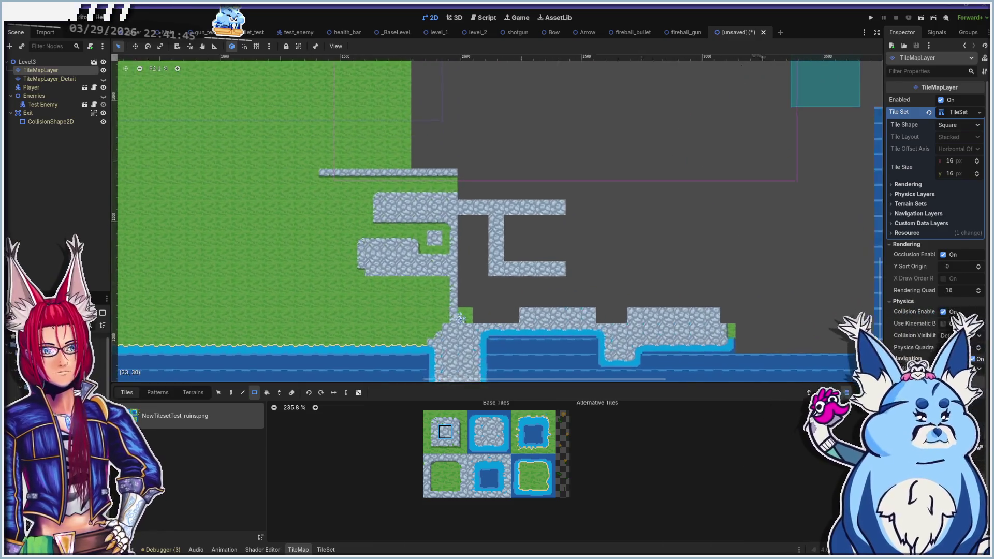
{"action": "left_click", "coordinate": [445, 477]}
{"action": "left_click", "coordinate": [445, 431]}
{"action": "mouse_move", "coordinate": [423, 293]}
{"action": "left_mouse_down"}
{"action": "mouse_move", "coordinate": [417, 222]}
{"action": "mouse_move", "coordinate": [439, 215]}
{"action": "mouse_move", "coordinate": [438, 291]}
{"action": "left_mouse_up"}
Paint a grass strip beside the stone column with a grass corner tile above it
{"action": "scroll", "coordinate": [442, 295], "scroll_direction": "up", "scroll_amount": 1}
{"action": "scroll", "coordinate": [451, 466], "scroll_direction": "up", "scroll_amount": 2}
{"action": "left_click", "coordinate": [443, 471]}
{"action": "left_click", "coordinate": [427, 305]}
{"action": "scroll", "coordinate": [428, 305], "scroll_direction": "up", "scroll_amount": 2}
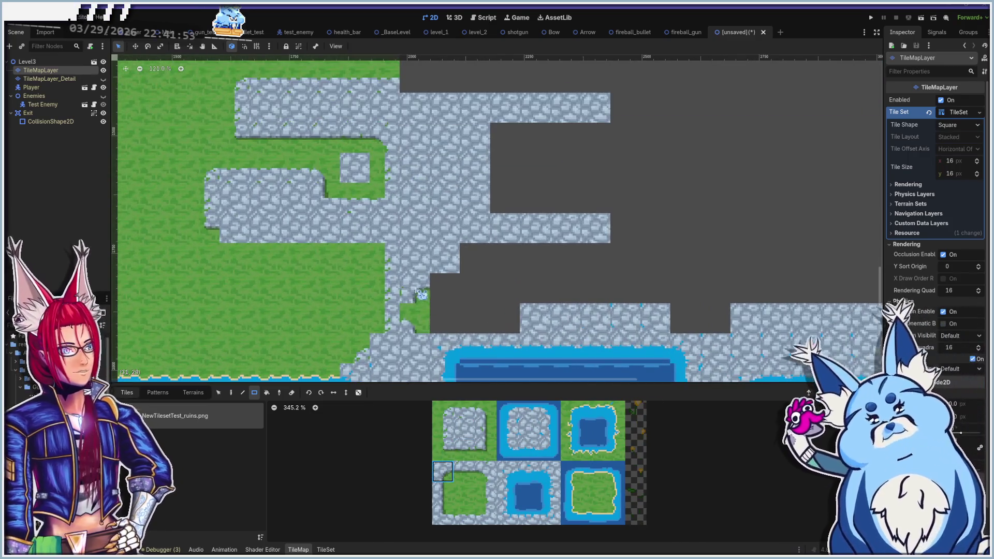
{"action": "left_click", "coordinate": [443, 493]}
{"action": "left_click_drag", "start_coordinate": [420, 299], "coordinate": [420, 278]}
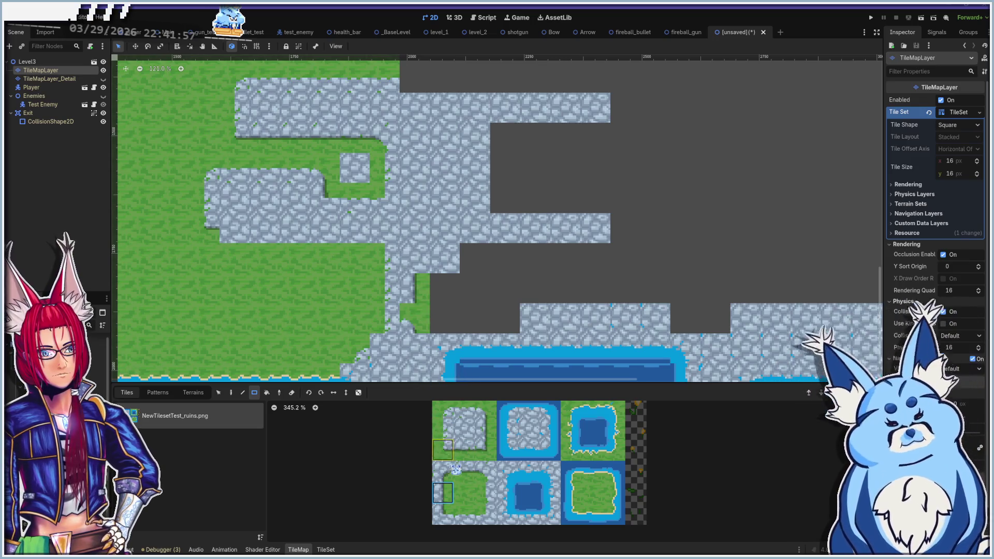
{"action": "left_click_drag", "start_coordinate": [480, 377], "coordinate": [437, 347]}
{"action": "left_click", "coordinate": [442, 471]}
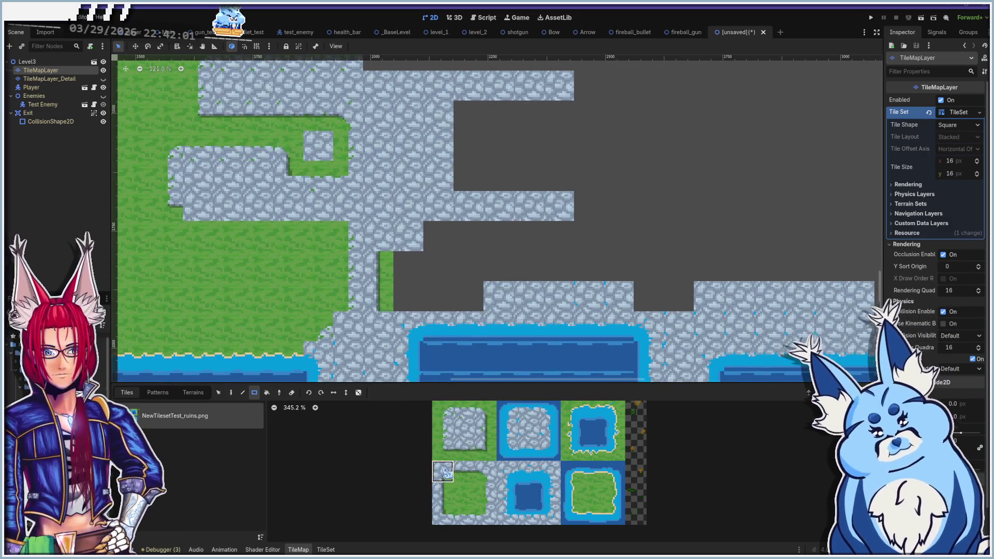
{"action": "left_click", "coordinate": [385, 244]}
Fill the dark gap with grass edge tiles and a lower-left grass corner
{"action": "left_click", "coordinate": [466, 471]}
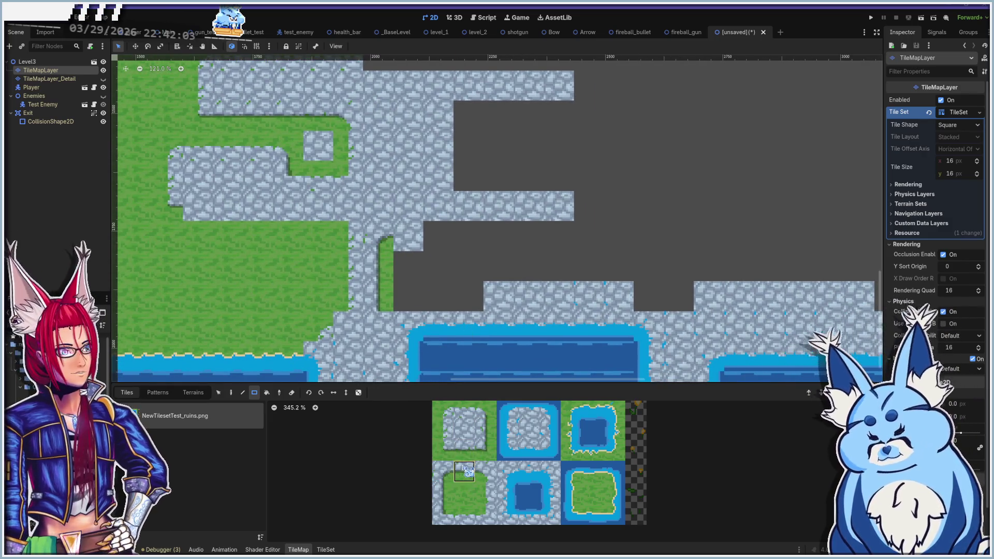
{"action": "left_click", "coordinate": [418, 243]}
{"action": "left_click", "coordinate": [485, 471]}
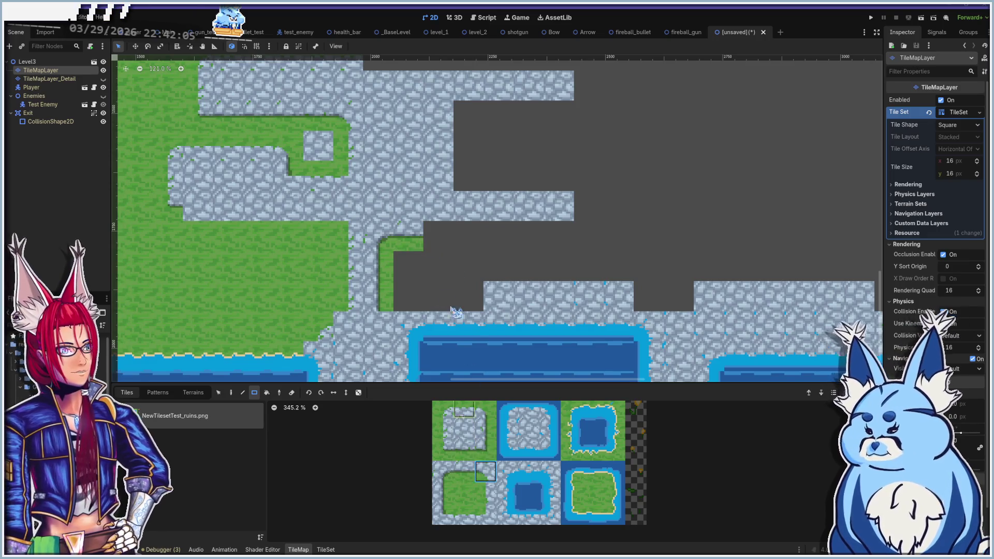
{"action": "left_click", "coordinate": [436, 247]}
{"action": "left_click", "coordinate": [486, 492]}
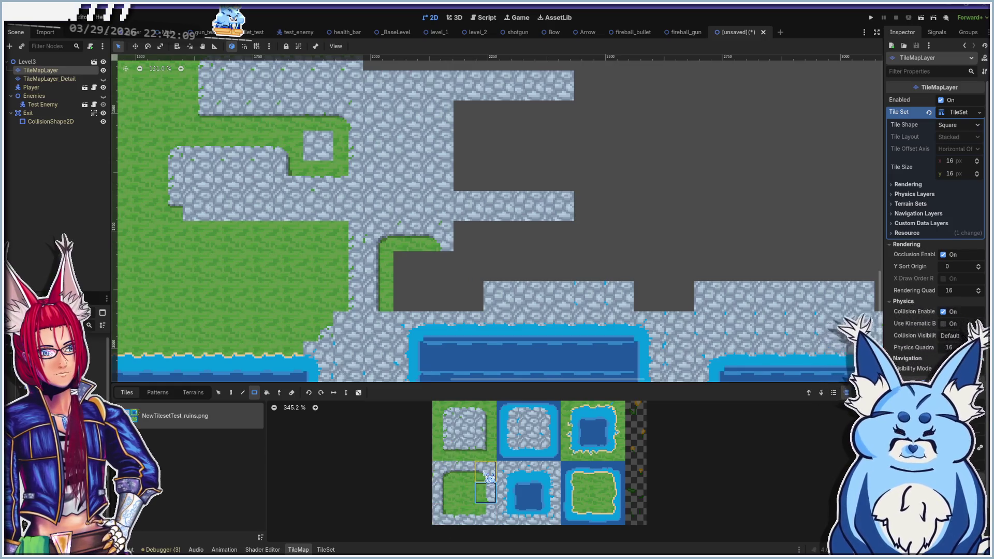
{"action": "left_click", "coordinate": [450, 451]}
{"action": "left_click", "coordinate": [455, 266]}
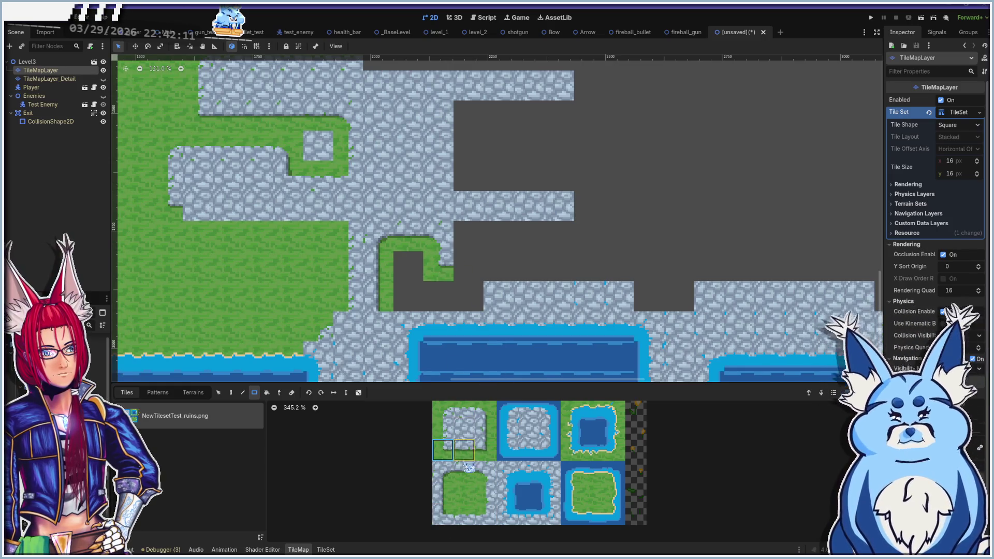
{"action": "left_click", "coordinate": [470, 492]}
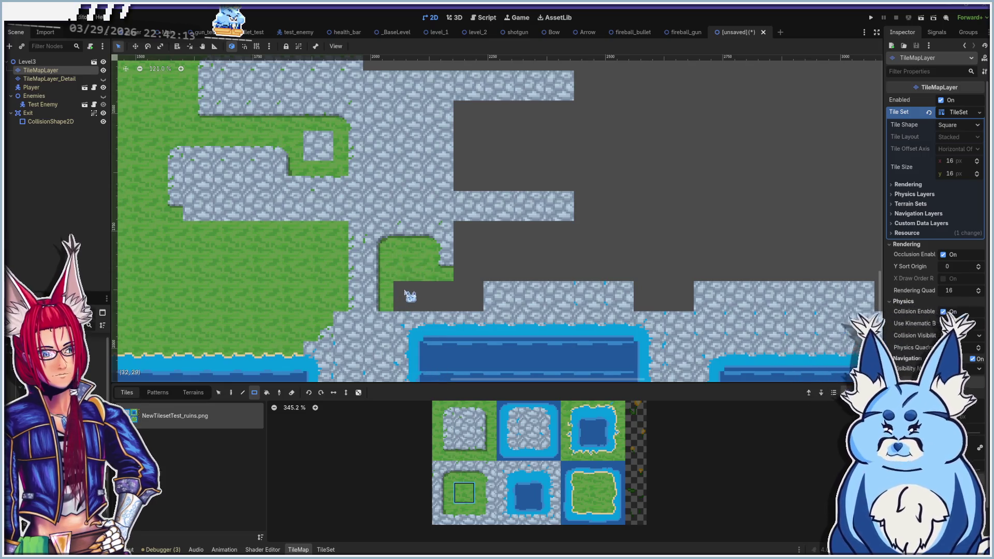
{"action": "left_click", "coordinate": [464, 512]}
{"action": "left_click_drag", "start_coordinate": [406, 300], "coordinate": [458, 299]}
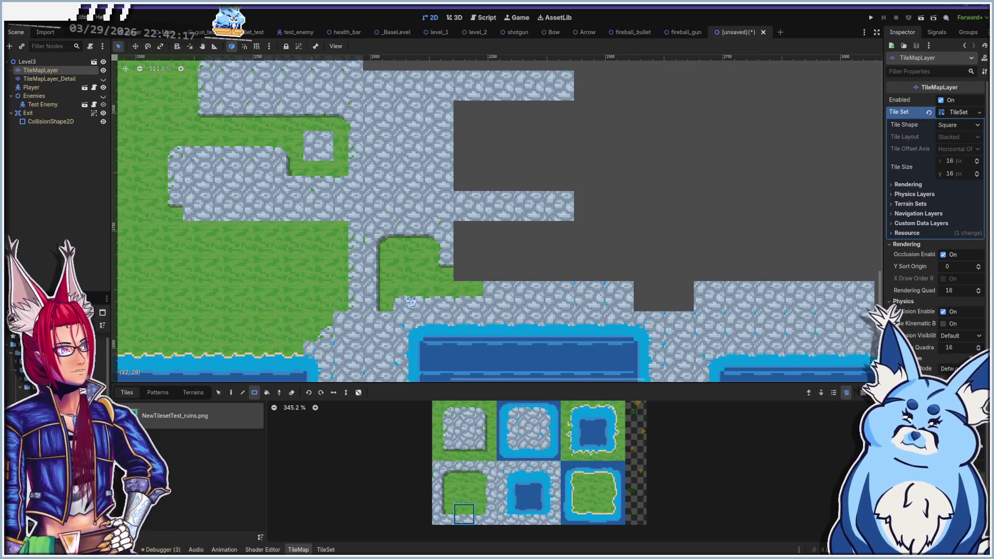
{"action": "left_click", "coordinate": [443, 514]}
{"action": "left_click", "coordinate": [398, 306]}
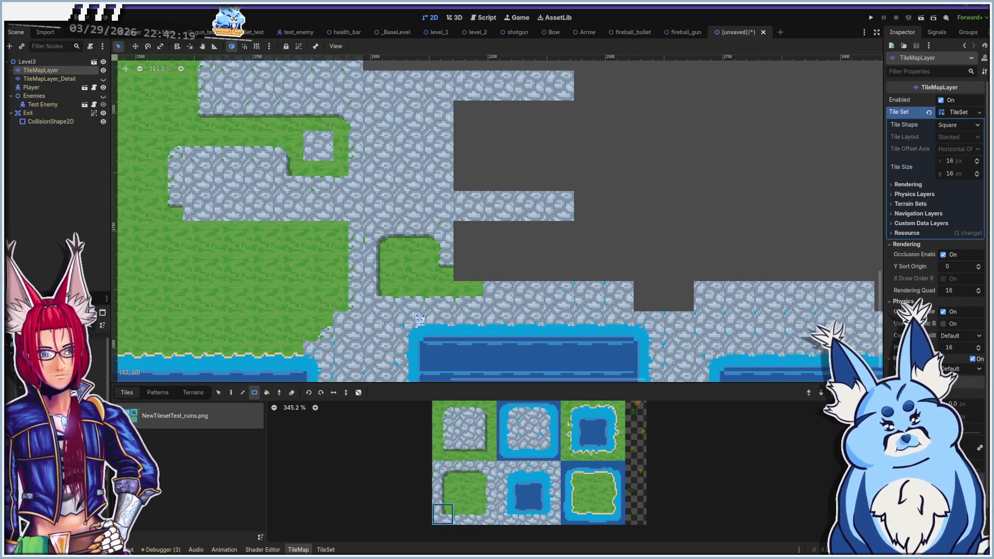
Place upper-left and top-middle grass border tiles as 2x2 blocks, filling the remaining hole
{"action": "left_click", "coordinate": [464, 450]}
{"action": "left_click", "coordinate": [466, 261]}
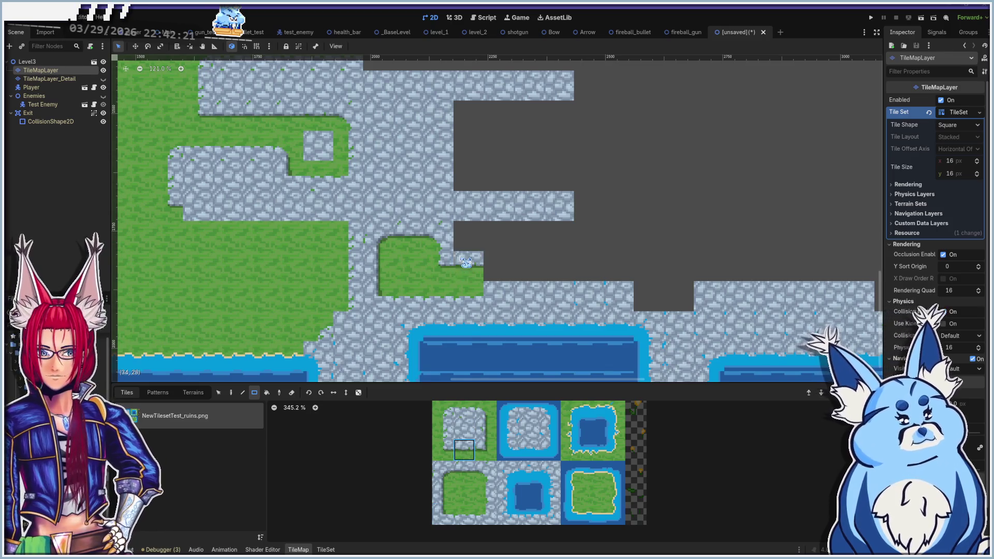
{"action": "left_click", "coordinate": [485, 428]}
{"action": "mouse_move", "coordinate": [489, 248]}
{"action": "left_mouse_down"}
{"action": "mouse_move", "coordinate": [510, 226]}
{"action": "mouse_move", "coordinate": [506, 270]}
{"action": "left_mouse_up"}
{"action": "left_click", "coordinate": [463, 429]}
{"action": "left_click", "coordinate": [470, 248]}
{"action": "scroll", "coordinate": [472, 276], "scroll_direction": "down", "scroll_amount": 3}
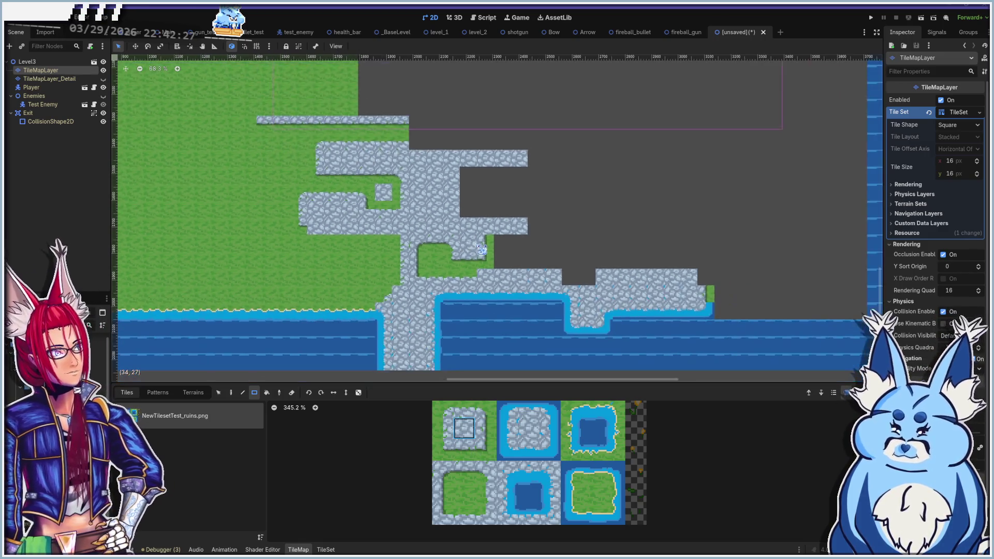
{"action": "scroll", "coordinate": [568, 259], "scroll_direction": "up", "scroll_amount": 2}
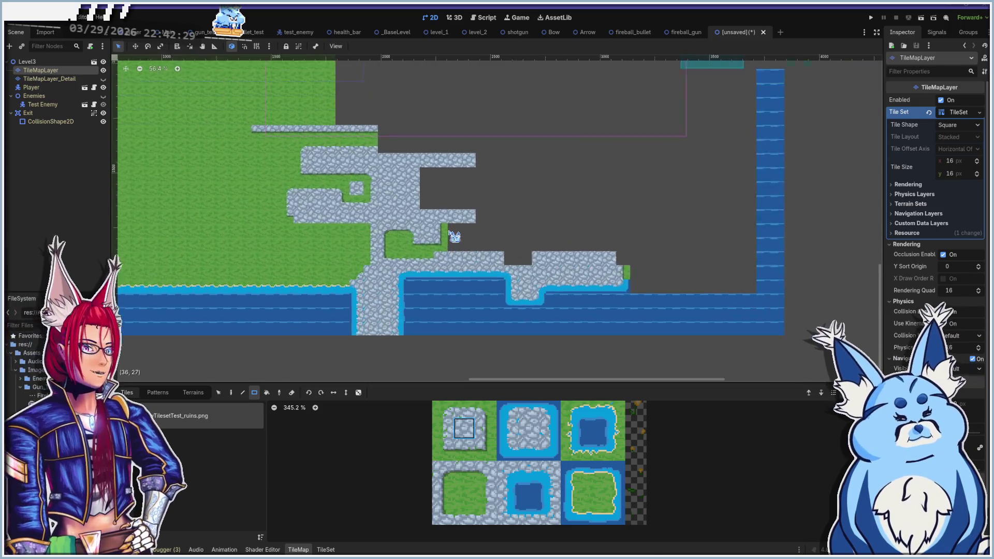
Paint a 3x2 grass block and a three-tile grass edge row, undoing misplaced grass tiles
{"action": "left_click", "coordinate": [464, 493]}
{"action": "left_click_drag", "start_coordinate": [454, 231], "coordinate": [494, 248]}
{"action": "scroll", "coordinate": [494, 247], "scroll_direction": "up", "scroll_amount": 4}
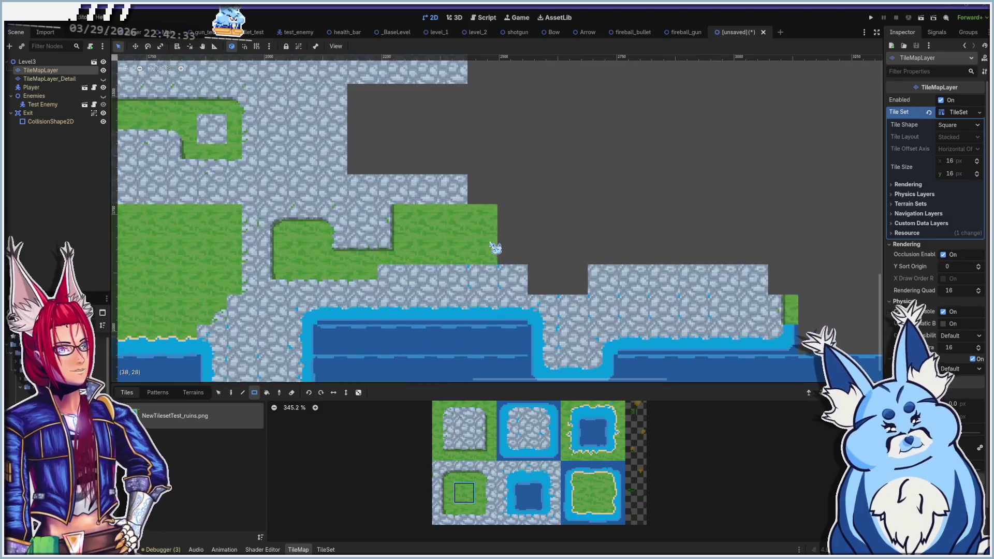
{"action": "left_click", "coordinate": [464, 449]}
{"action": "left_click_drag", "start_coordinate": [422, 199], "coordinate": [479, 206]}
{"action": "left_click", "coordinate": [484, 450]}
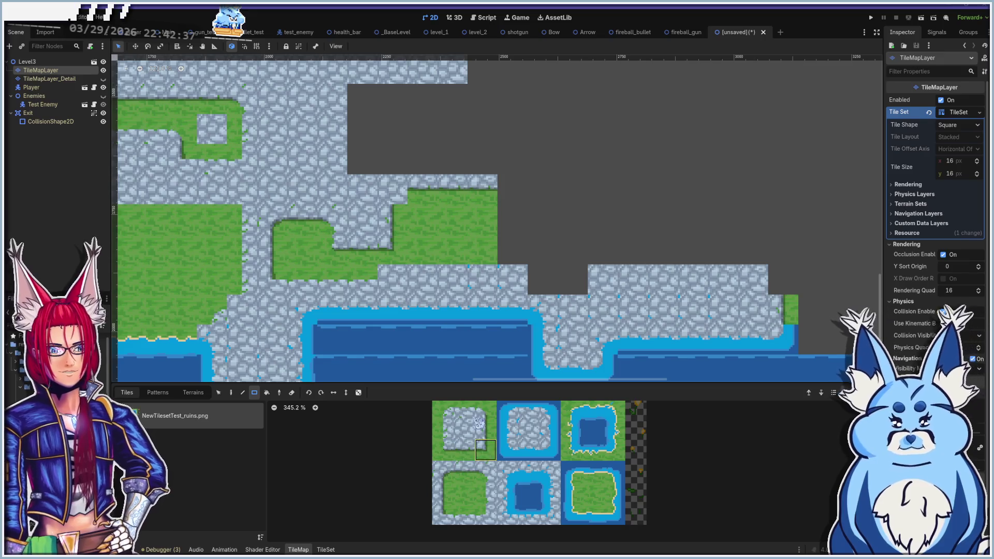
{"action": "left_click", "coordinate": [405, 195]}
{"action": "key", "text": "ctrl+z"}
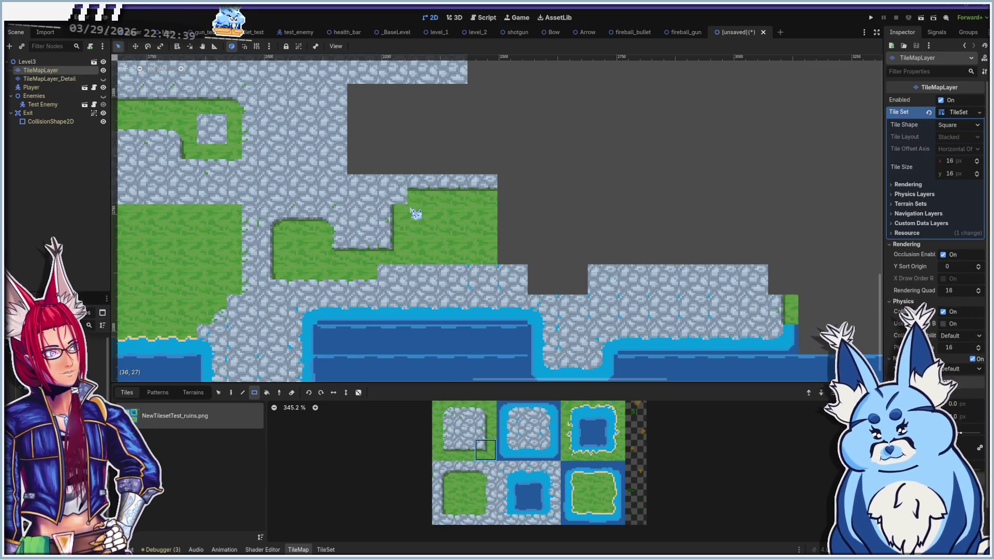
{"action": "left_click", "coordinate": [406, 200]}
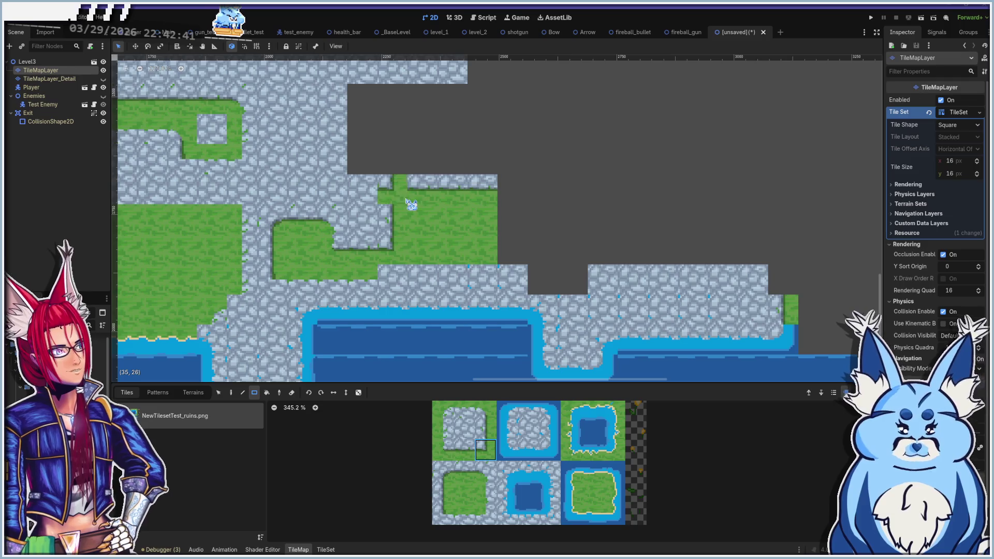
{"action": "key", "text": "ctrl+z"}
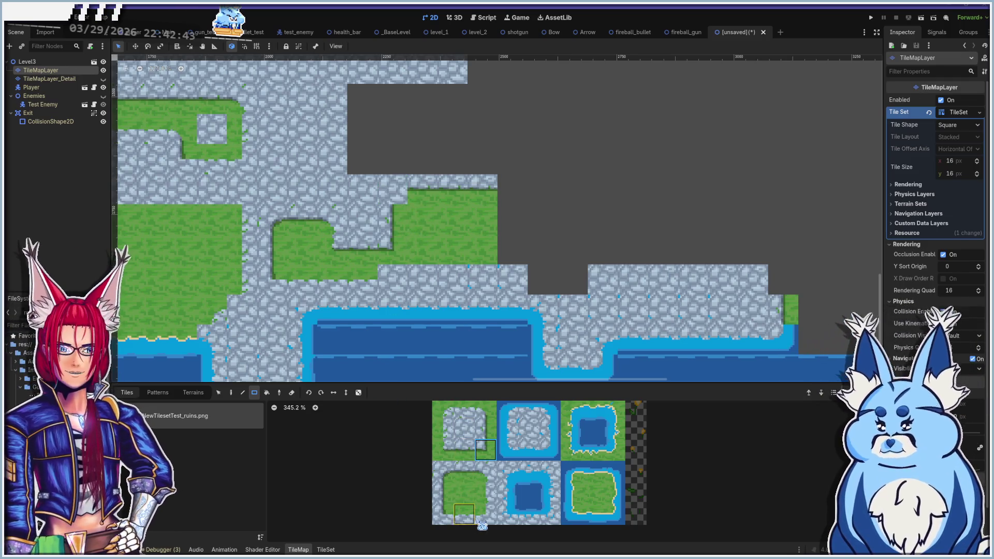
{"action": "left_click", "coordinate": [443, 471]}
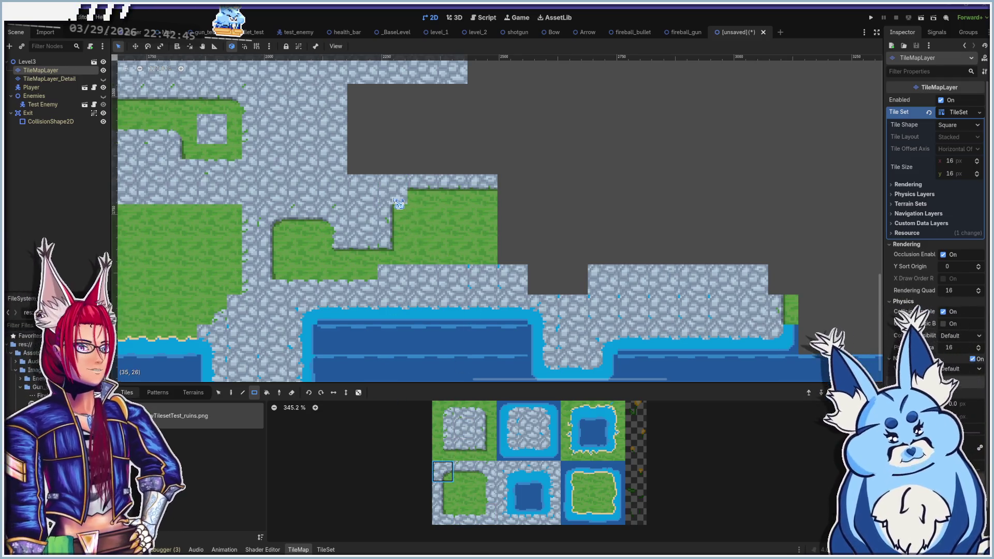
{"action": "scroll", "coordinate": [439, 267], "scroll_direction": "up", "scroll_amount": 4}
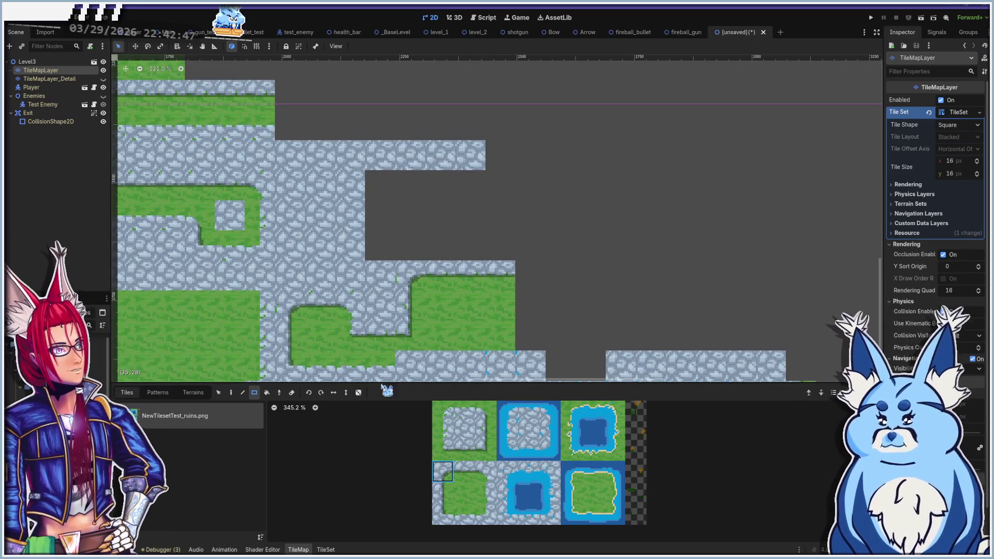
{"action": "left_click", "coordinate": [464, 428]}
Fill a 4x3 area with stone and bring the right part of the level into view
{"action": "left_click_drag", "start_coordinate": [382, 182], "coordinate": [492, 250]}
{"action": "scroll", "coordinate": [494, 243], "scroll_direction": "down", "scroll_amount": 4}
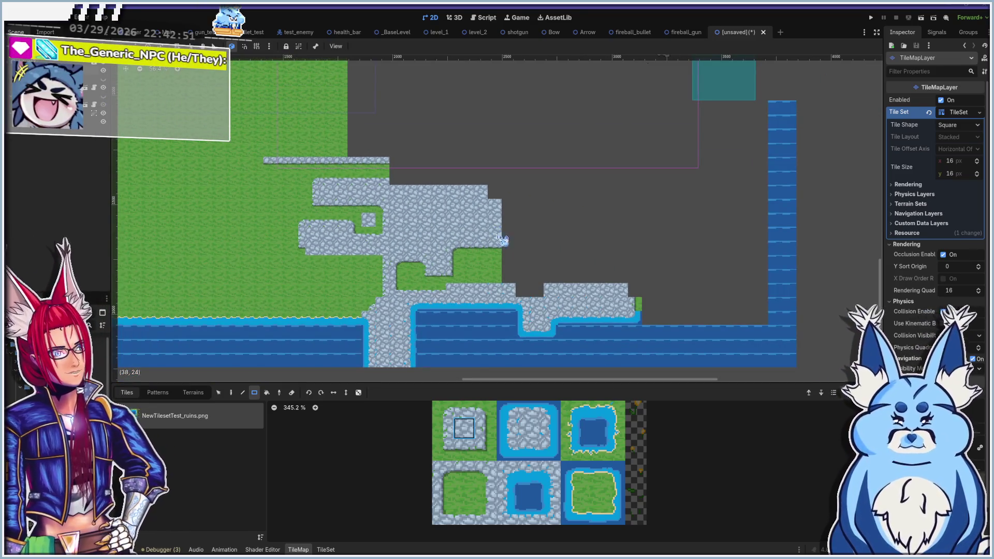
{"action": "scroll", "coordinate": [500, 239], "scroll_direction": "up", "scroll_amount": 2}
{"action": "mouse_move", "coordinate": [539, 258]}
{"action": "left_mouse_down"}
{"action": "mouse_move", "coordinate": [448, 231]}
{"action": "mouse_move", "coordinate": [467, 242]}
{"action": "left_mouse_up"}
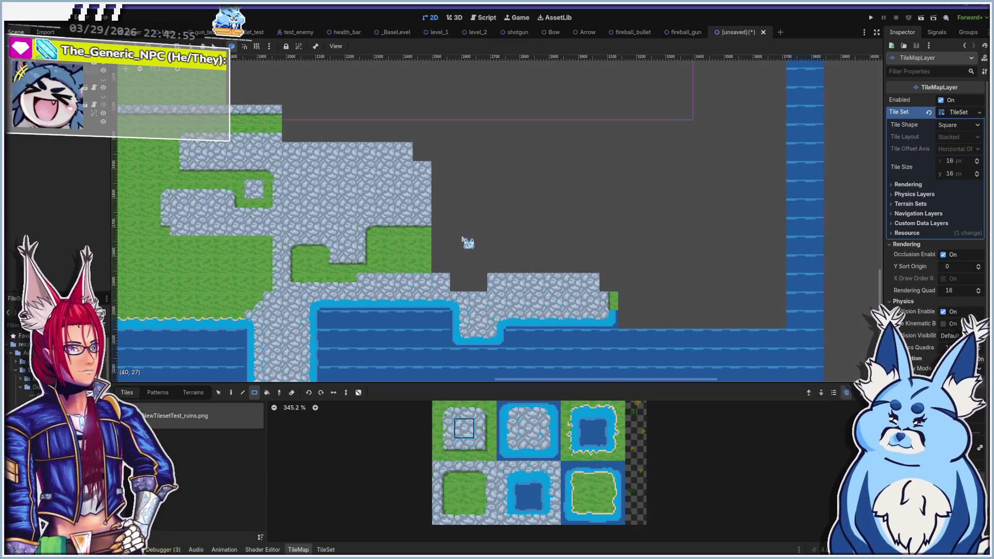
{"action": "left_click_drag", "start_coordinate": [435, 257], "coordinate": [389, 250]}
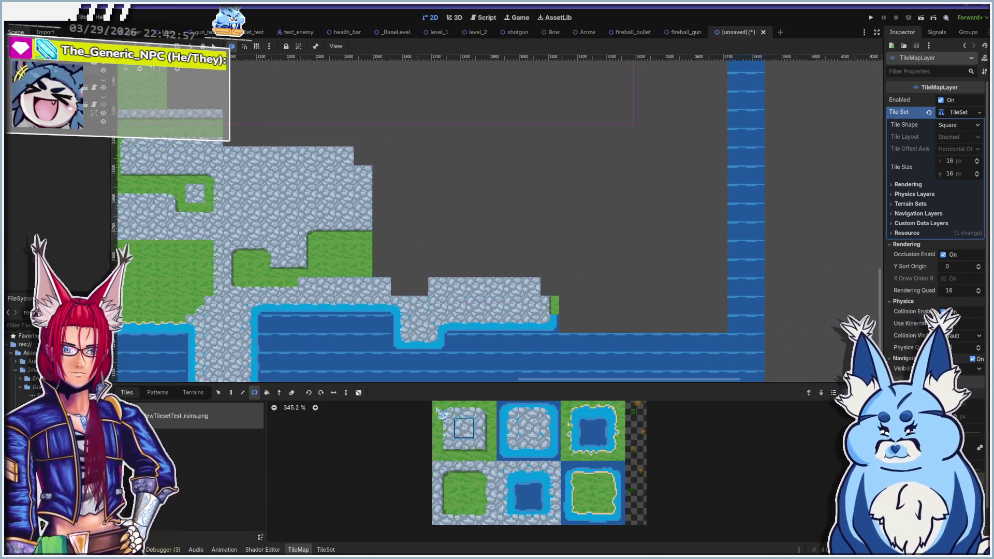
Paint a three-tile row of grass over the stone with edge and corner tiles along the ledge
{"action": "left_click", "coordinate": [469, 492]}
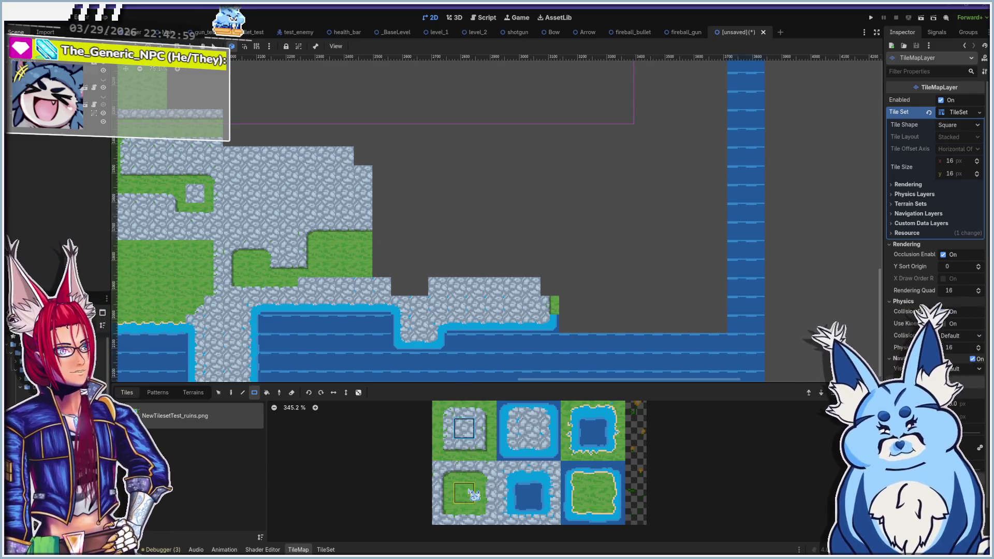
{"action": "scroll", "coordinate": [392, 269], "scroll_direction": "up", "scroll_amount": 2}
{"action": "left_click", "coordinate": [463, 471]}
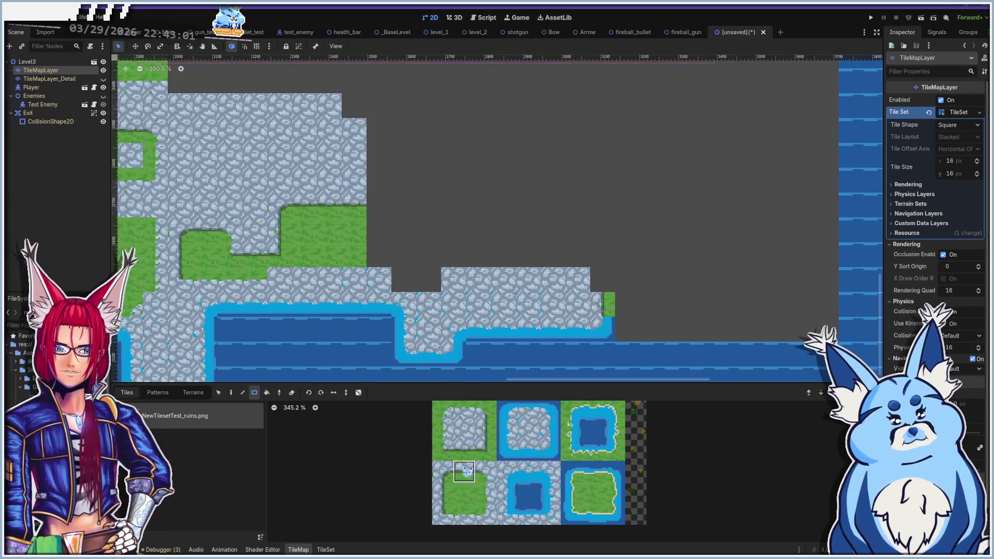
{"action": "mouse_move", "coordinate": [373, 200]}
{"action": "left_mouse_down"}
{"action": "mouse_move", "coordinate": [431, 206]}
{"action": "mouse_move", "coordinate": [456, 239]}
{"action": "left_mouse_up"}
{"action": "left_click", "coordinate": [485, 492]}
{"action": "left_click", "coordinate": [485, 471]}
{"action": "left_click", "coordinate": [453, 211]}
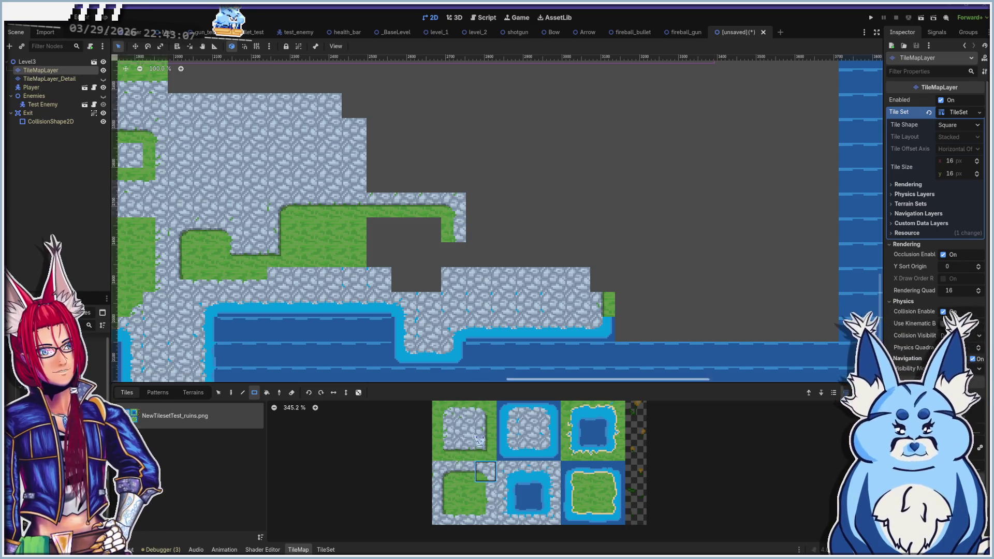
Fill a 4×4 ledge patch with stone-framed grass tiles, then pick water and water-edge tiles
{"action": "left_click", "coordinate": [485, 513]}
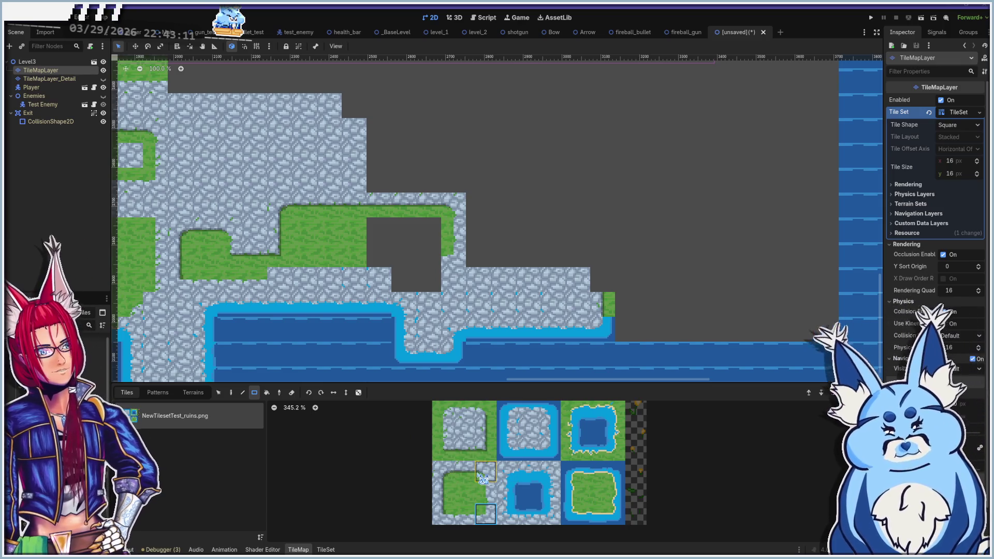
{"action": "left_click", "coordinate": [442, 409]}
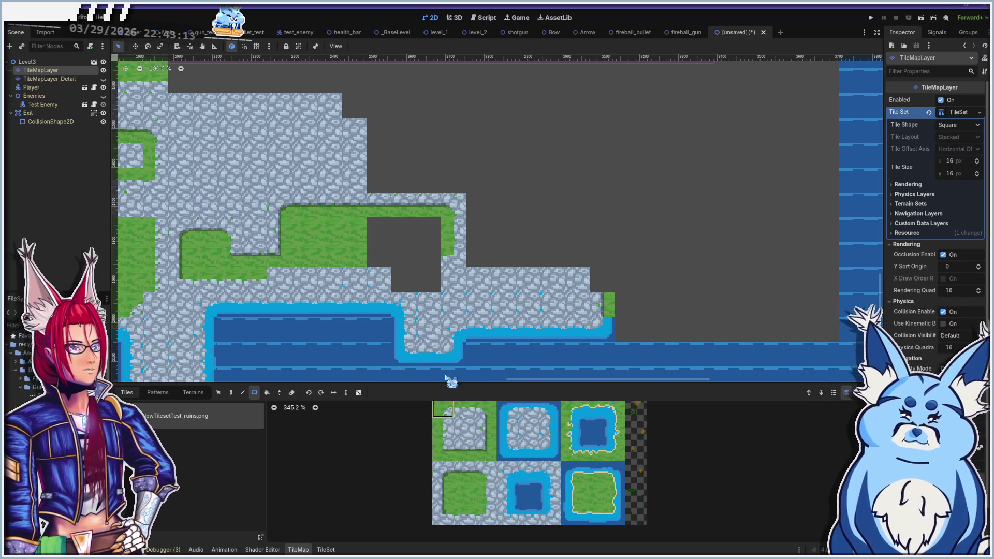
{"action": "mouse_move", "coordinate": [437, 265]}
{"action": "left_mouse_down"}
{"action": "mouse_move", "coordinate": [418, 244]}
{"action": "mouse_move", "coordinate": [424, 231]}
{"action": "mouse_move", "coordinate": [438, 238]}
{"action": "left_mouse_up"}
{"action": "left_click", "coordinate": [464, 493]}
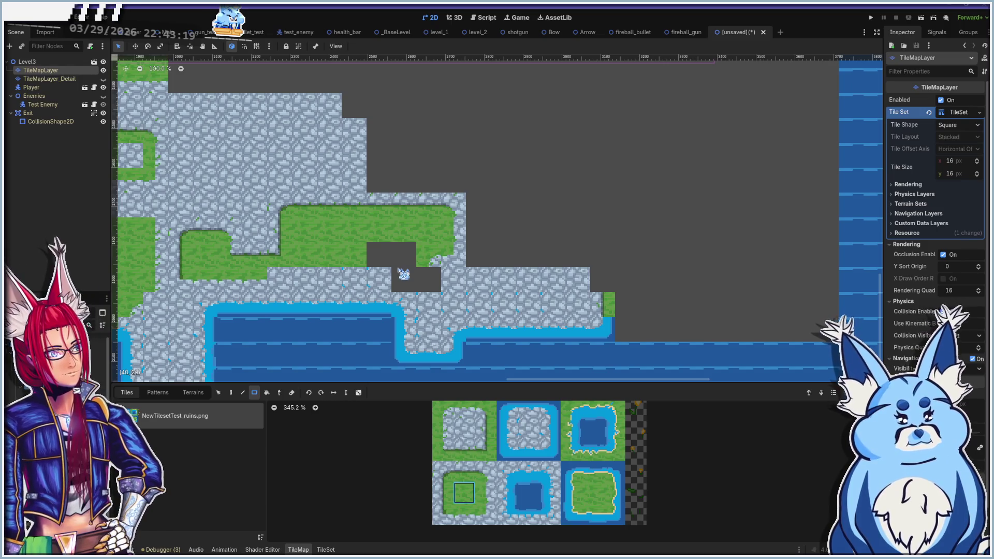
{"action": "left_click", "coordinate": [596, 431]}
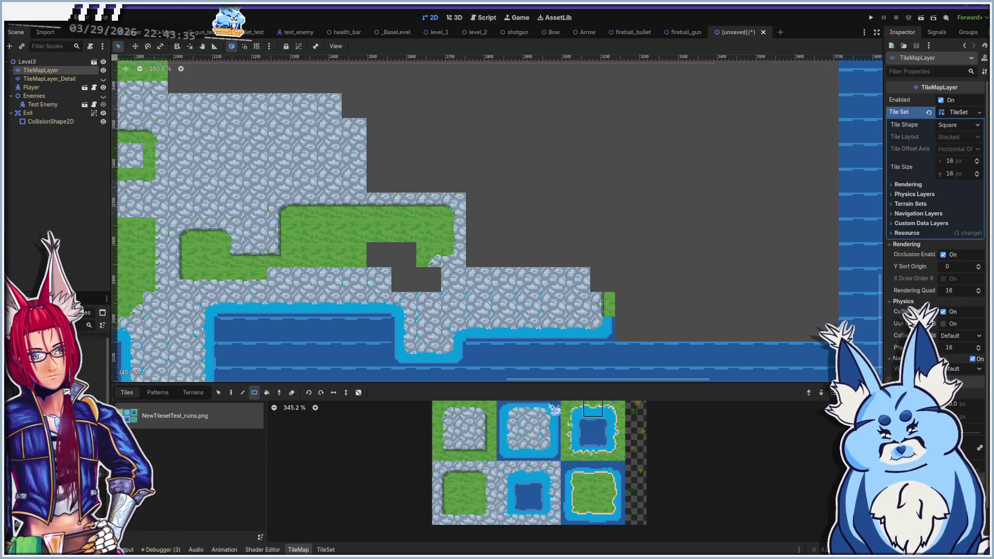
{"action": "left_click", "coordinate": [508, 492]}
Paint a water-edge column along the upper cliff and a water strip one row high beside it
{"action": "left_click_drag", "start_coordinate": [372, 194], "coordinate": [364, 124]}
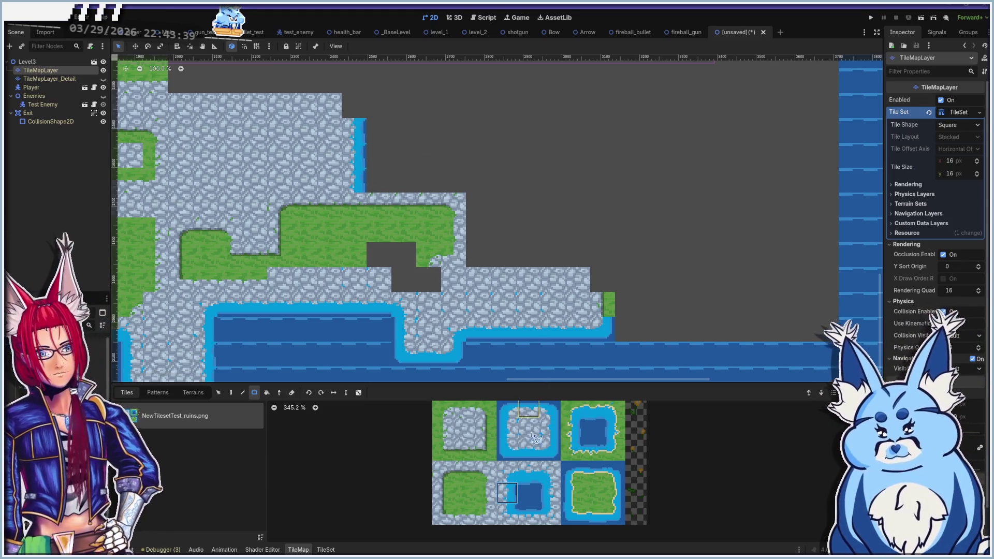
{"action": "left_click", "coordinate": [528, 513]}
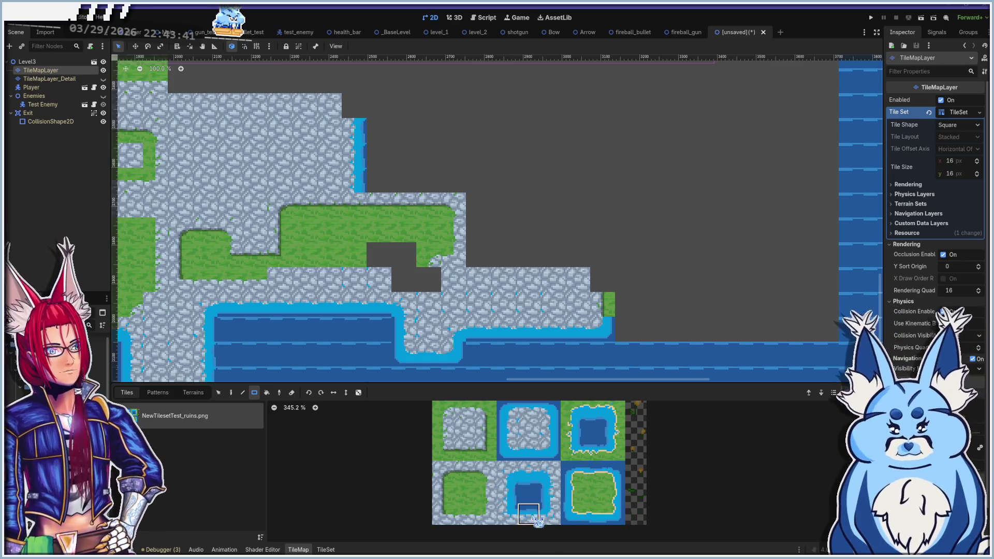
{"action": "left_click", "coordinate": [387, 192]}
{"action": "mouse_move", "coordinate": [388, 197]}
{"action": "left_mouse_down"}
{"action": "mouse_move", "coordinate": [389, 187]}
{"action": "mouse_move", "coordinate": [381, 204]}
{"action": "mouse_move", "coordinate": [399, 205]}
{"action": "mouse_move", "coordinate": [386, 184]}
{"action": "mouse_move", "coordinate": [412, 186]}
{"action": "left_mouse_up"}
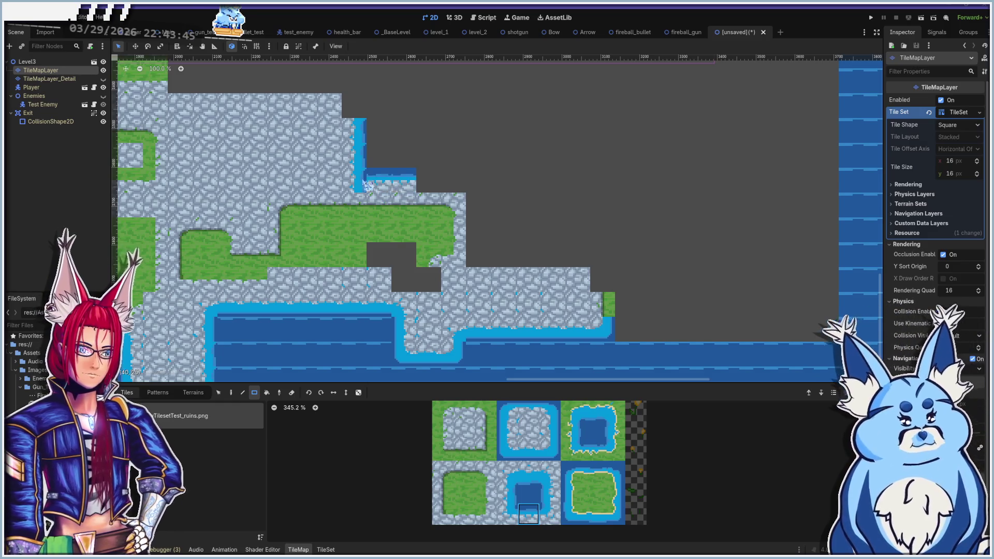
{"action": "left_click_drag", "start_coordinate": [527, 515], "coordinate": [510, 518]}
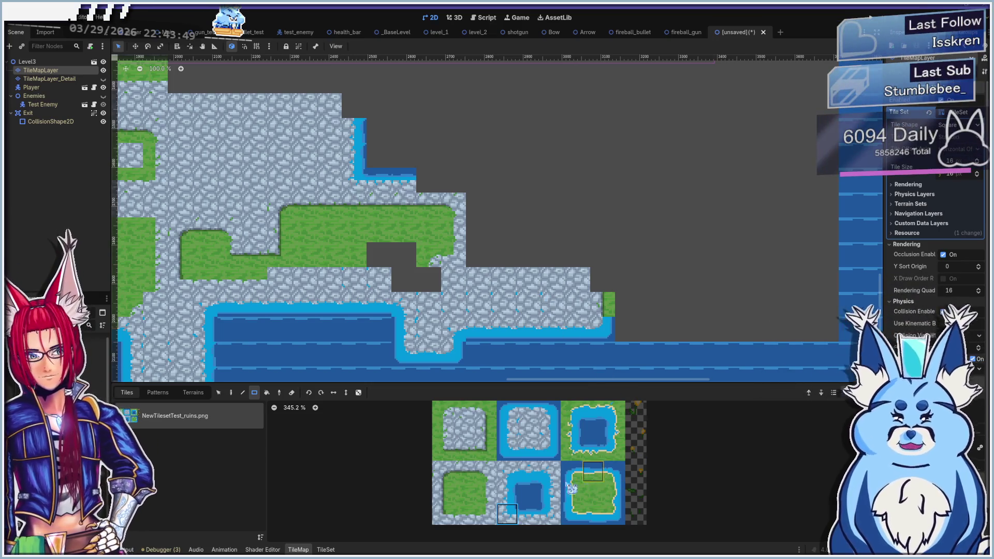
Fill the empty cells with the grass-in-water tile
{"action": "left_click", "coordinate": [592, 493]}
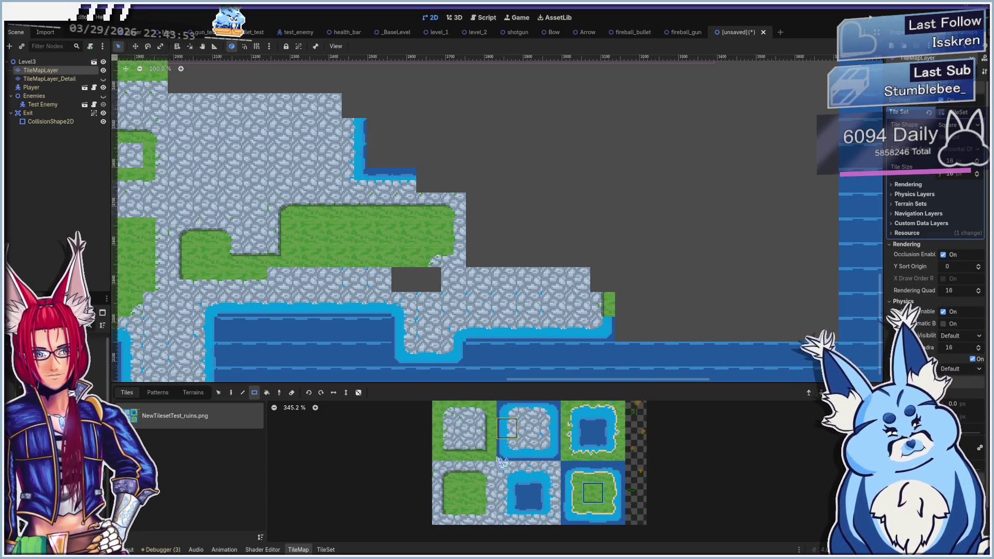
{"action": "left_click", "coordinate": [486, 514]}
{"action": "left_click", "coordinate": [428, 279]}
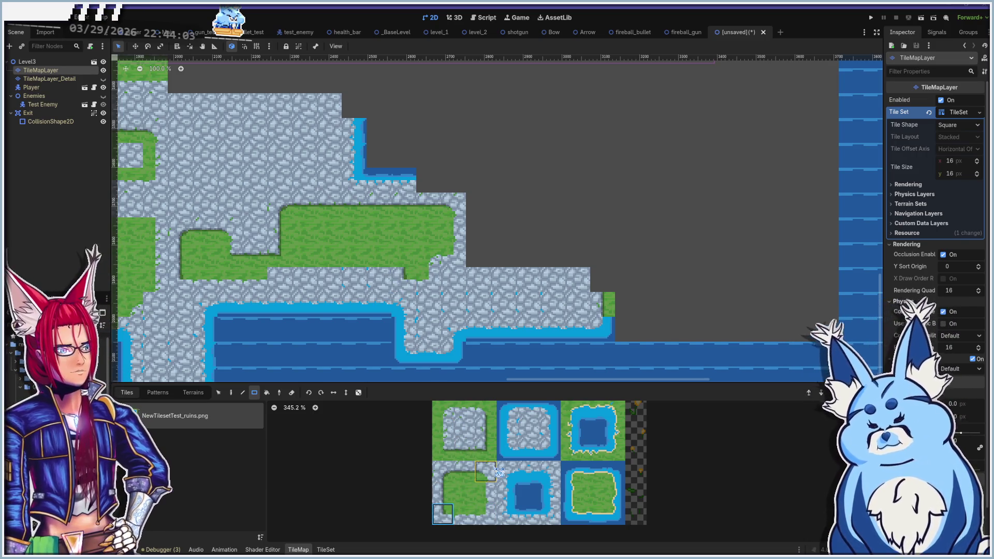
Paint a four-tile row of stone into the gap below the grass
{"action": "left_click", "coordinate": [485, 409]}
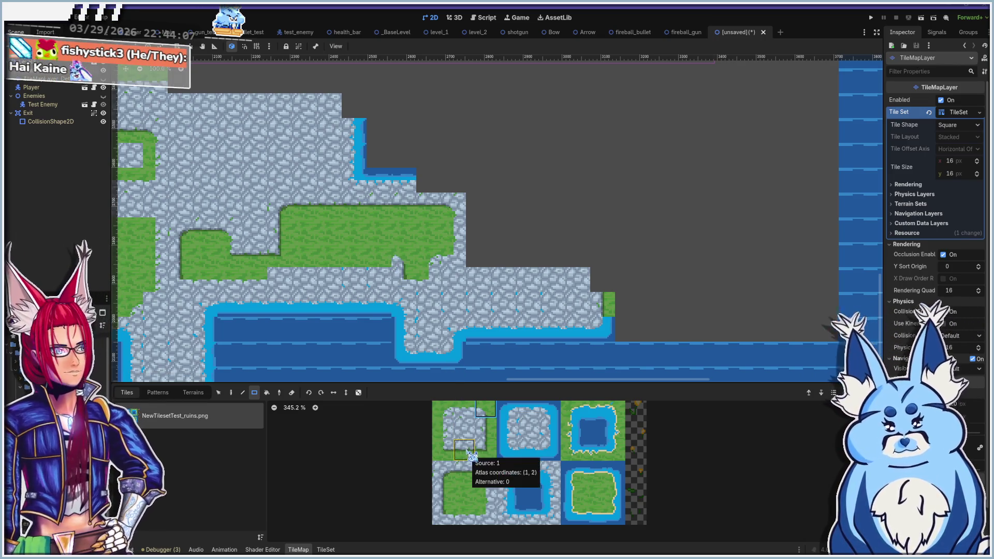
{"action": "left_click", "coordinate": [463, 409]}
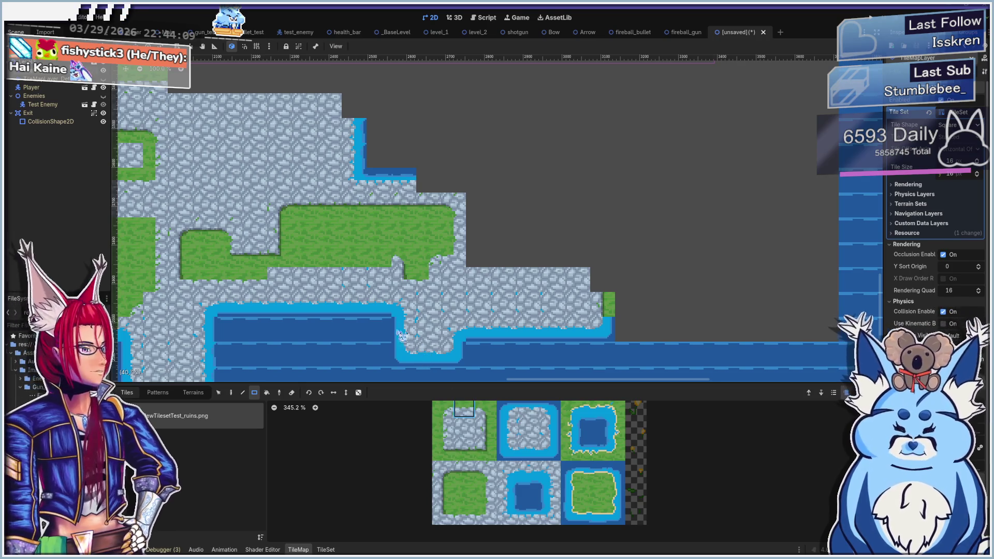
{"action": "left_click_drag", "start_coordinate": [383, 265], "coordinate": [317, 266]}
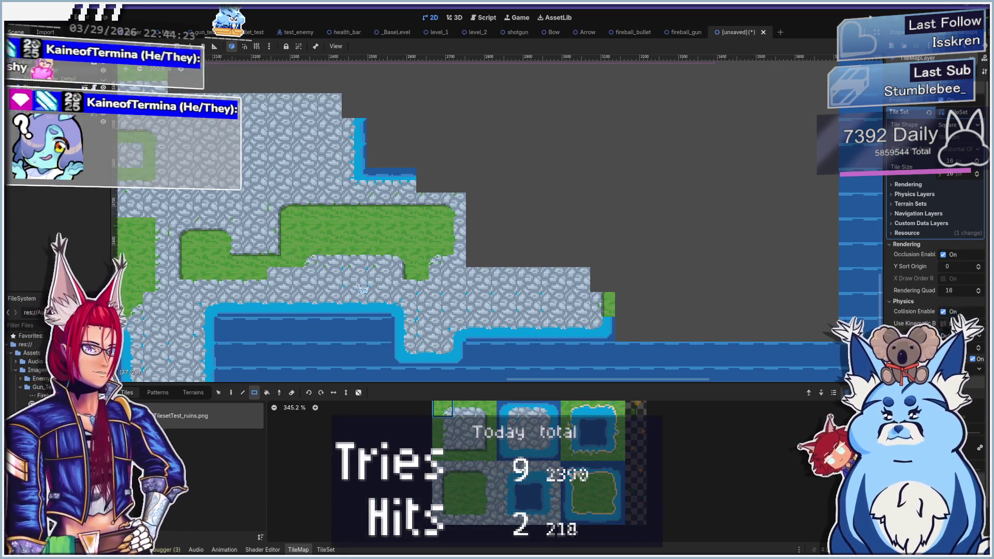
{"action": "scroll", "coordinate": [450, 291], "scroll_direction": "down", "scroll_amount": 2}
Paint water corner and edge tiles at the channel edge, including cell (38, 24)
{"action": "scroll", "coordinate": [451, 292], "scroll_direction": "down", "scroll_amount": 2}
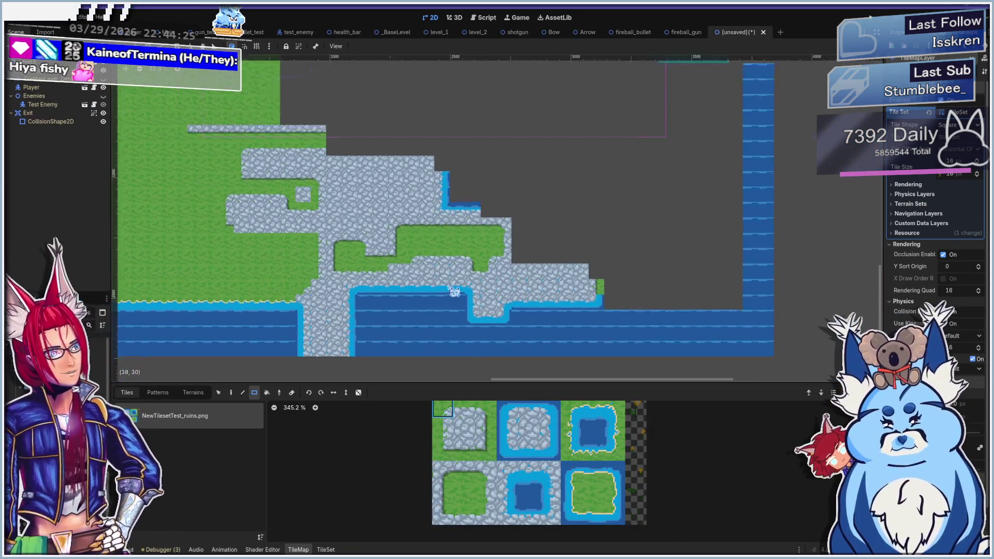
{"action": "scroll", "coordinate": [468, 218], "scroll_direction": "up", "scroll_amount": 4}
{"action": "scroll", "coordinate": [486, 217], "scroll_direction": "up", "scroll_amount": 1}
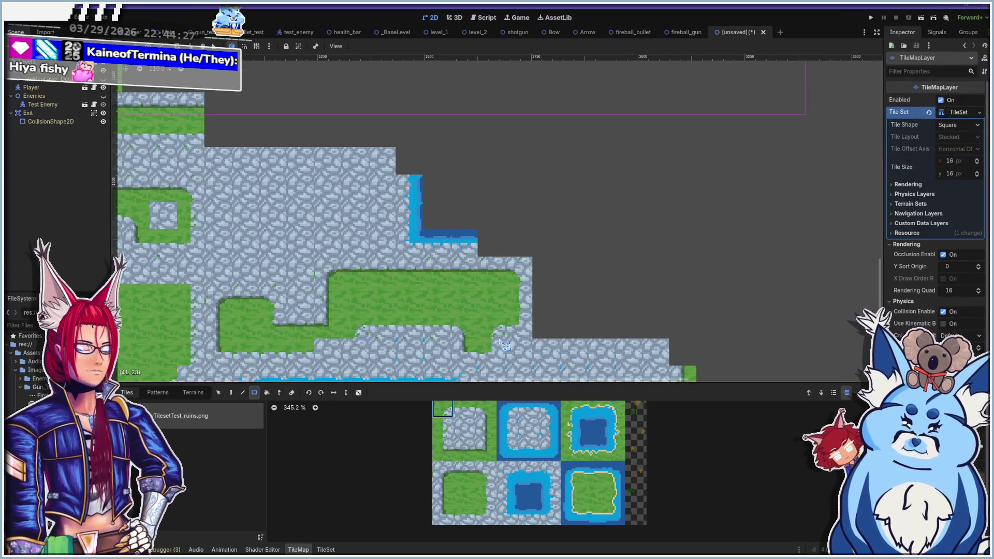
{"action": "left_click", "coordinate": [507, 471]}
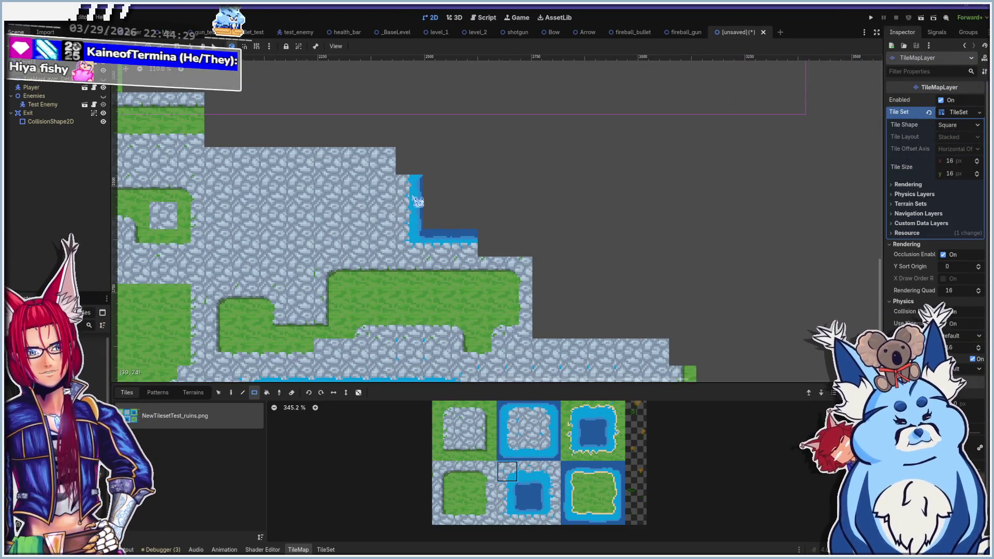
{"action": "left_click", "coordinate": [415, 192]}
{"action": "left_click", "coordinate": [532, 476]}
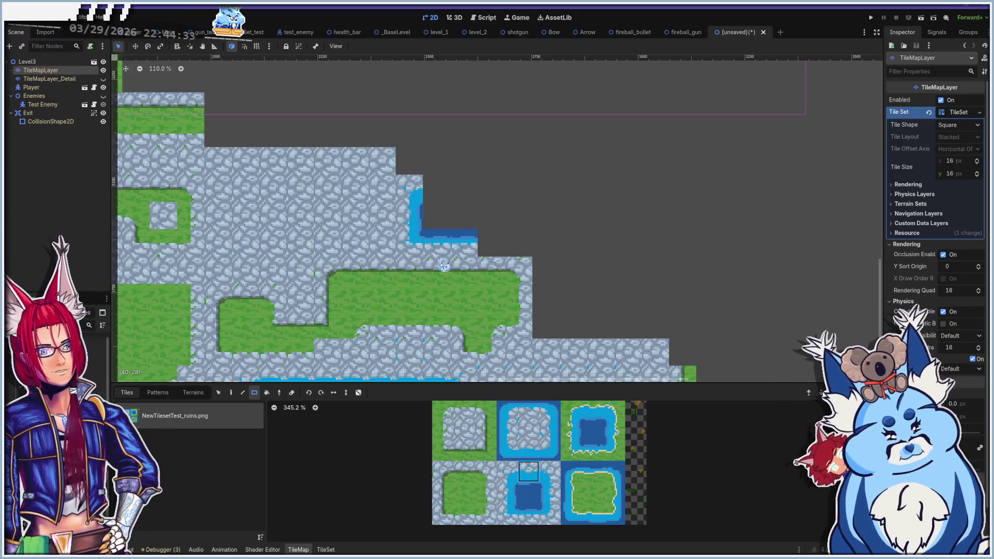
{"action": "left_click", "coordinate": [417, 210]}
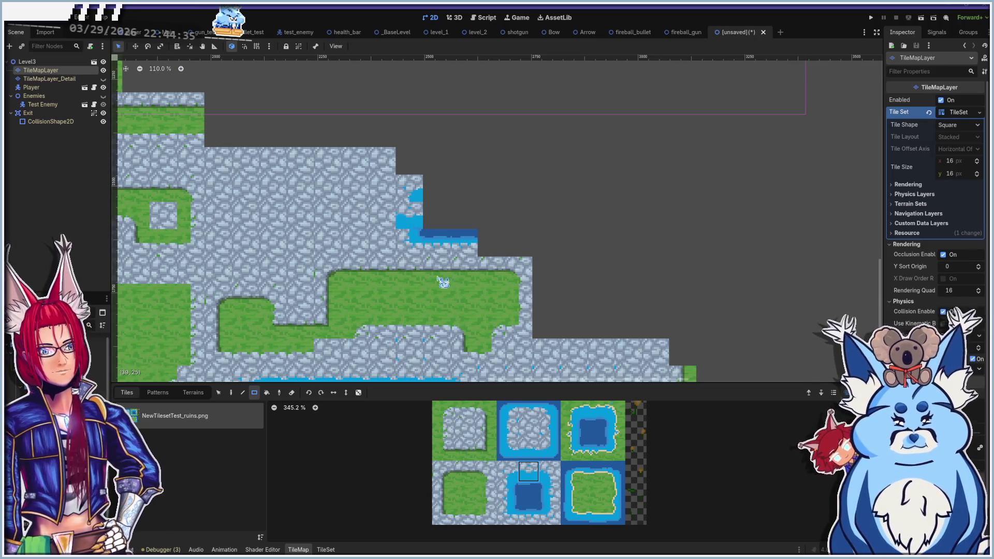
Fill beside the upper water strip into a stone-rimmed pool and add grass-edged water blocks to its right
{"action": "left_click", "coordinate": [507, 472]}
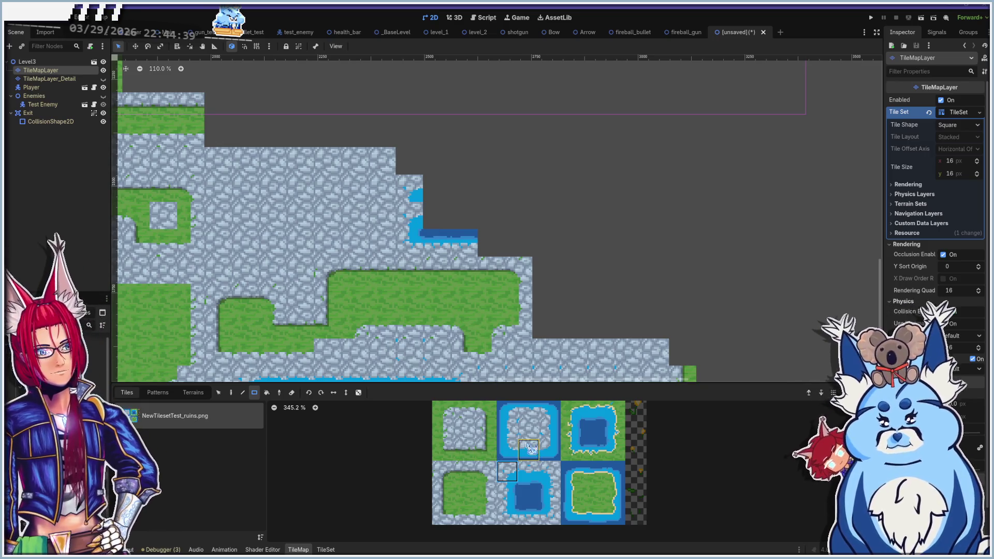
{"action": "left_click", "coordinate": [528, 428]}
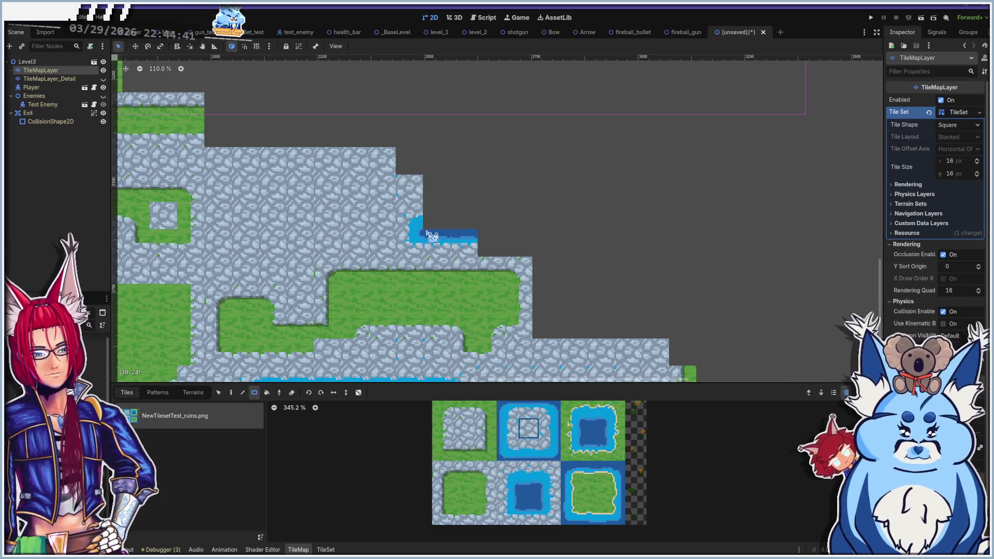
{"action": "left_click_drag", "start_coordinate": [448, 355], "coordinate": [399, 344]}
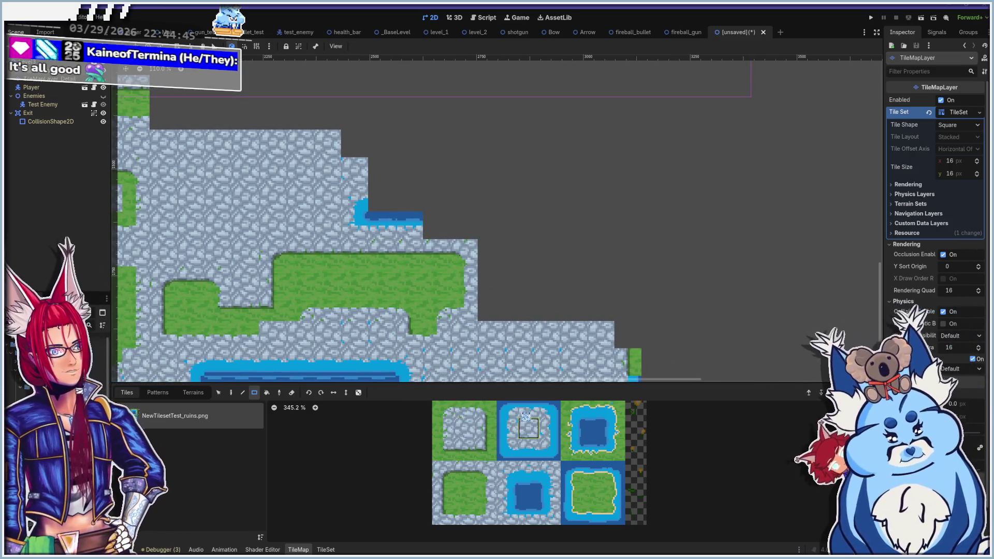
{"action": "left_click", "coordinate": [528, 449]}
{"action": "left_click_drag", "start_coordinate": [382, 207], "coordinate": [417, 212]}
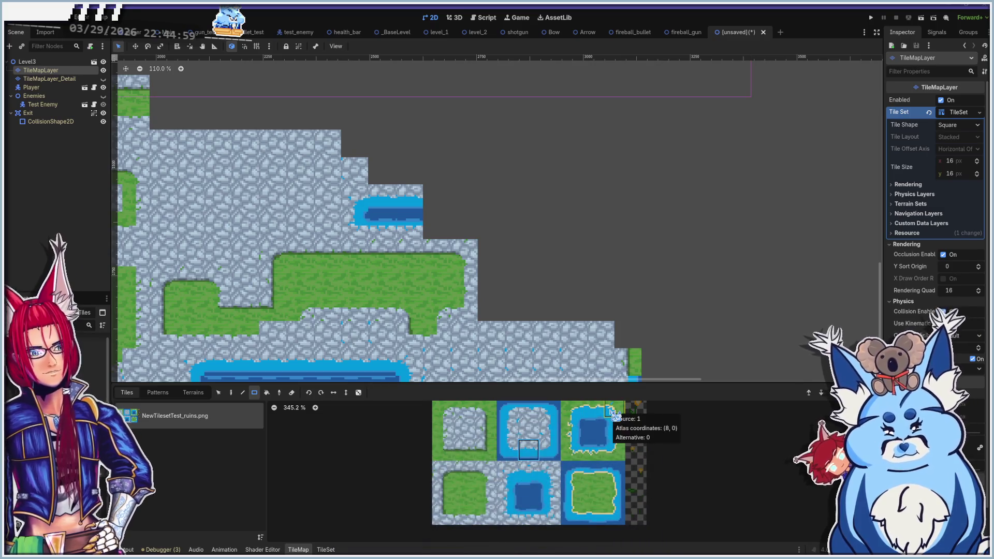
{"action": "left_click", "coordinate": [440, 205]}
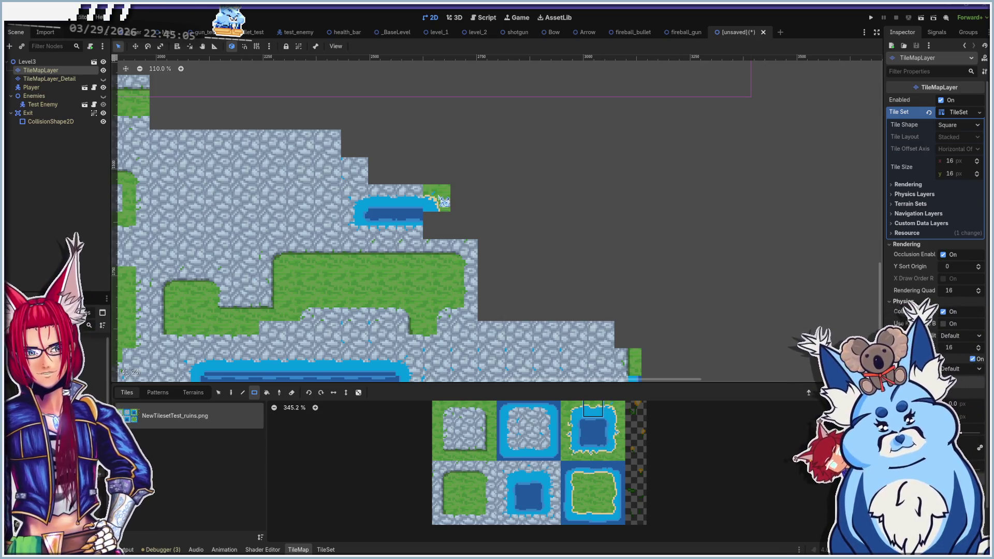
{"action": "left_click", "coordinate": [461, 201]}
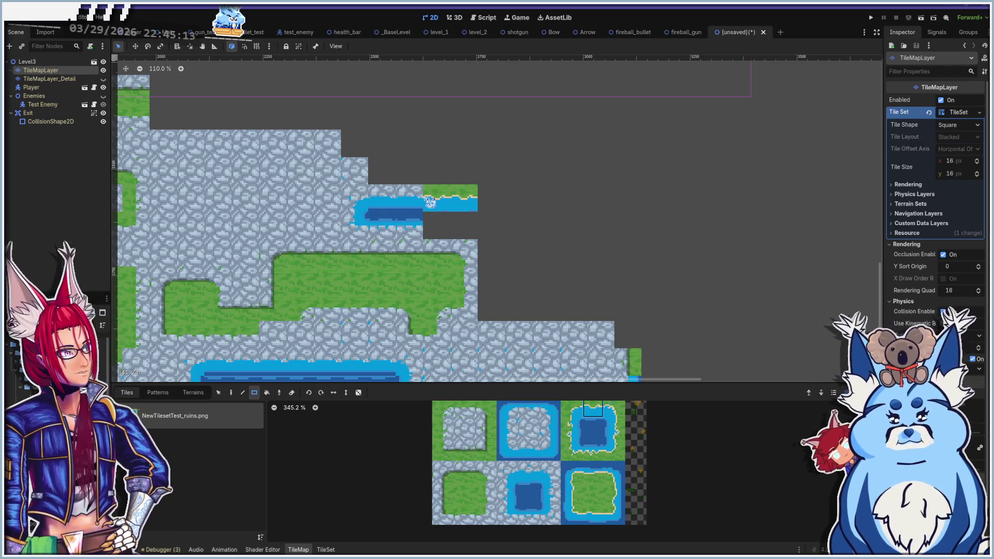
Paint a row of water along the pool, water-edge tiles at its right end, and grass beyond
{"action": "scroll", "coordinate": [430, 202], "scroll_direction": "up", "scroll_amount": 4}
{"action": "scroll", "coordinate": [421, 215], "scroll_direction": "down", "scroll_amount": 4}
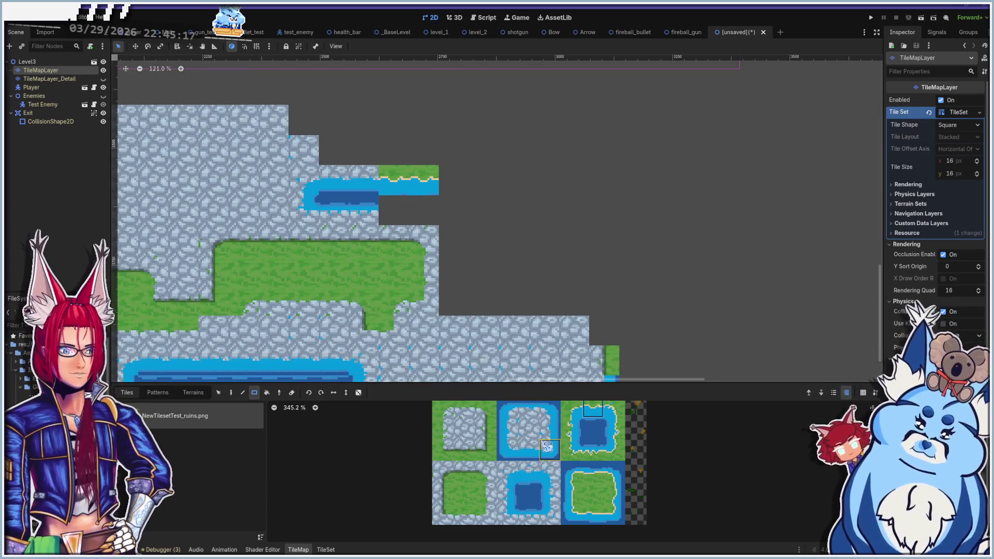
{"action": "left_click", "coordinate": [593, 451]}
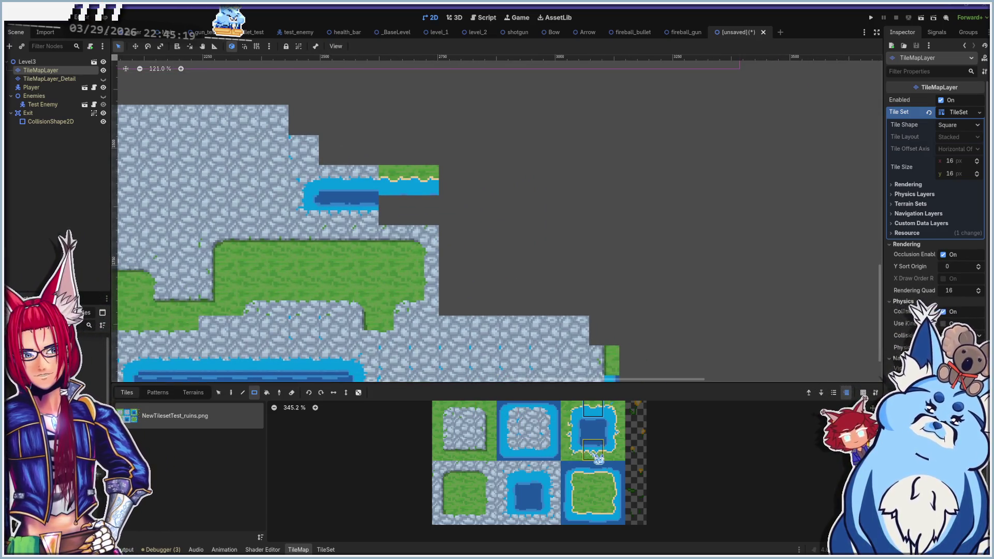
{"action": "left_click", "coordinate": [528, 513]}
{"action": "left_click_drag", "start_coordinate": [386, 217], "coordinate": [430, 218]}
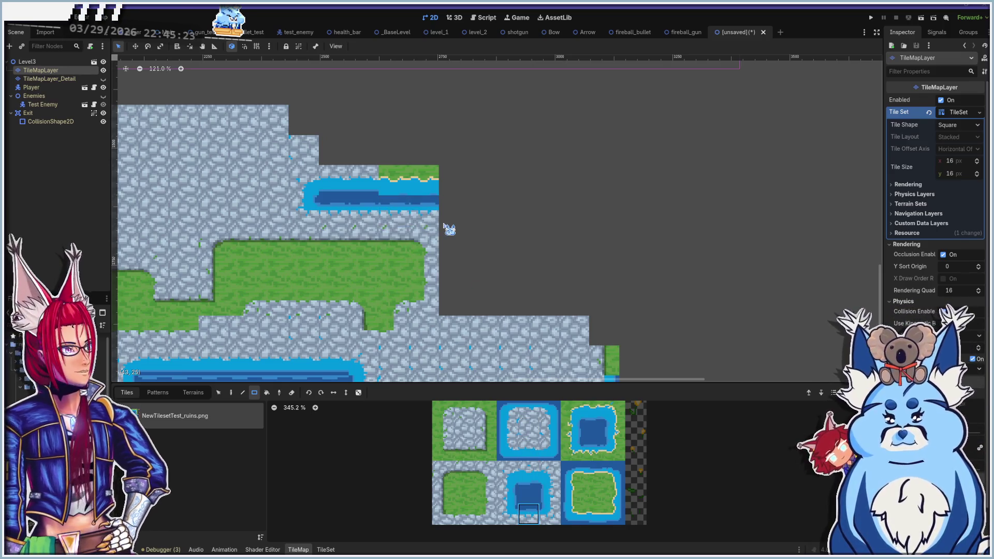
{"action": "left_click", "coordinate": [550, 514]}
{"action": "left_click_drag", "start_coordinate": [445, 201], "coordinate": [463, 220]}
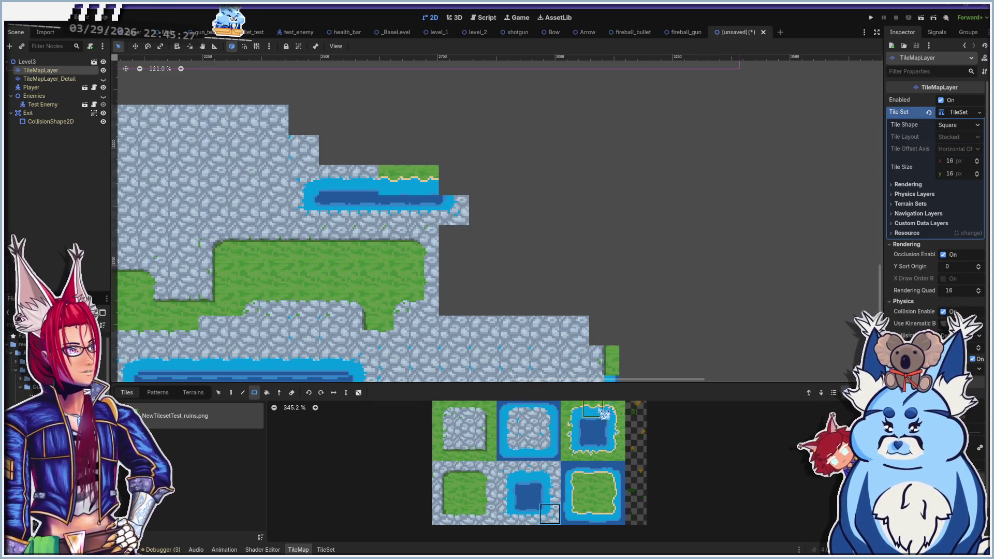
{"action": "left_click", "coordinate": [616, 410]}
{"action": "left_click_drag", "start_coordinate": [457, 167], "coordinate": [464, 191]}
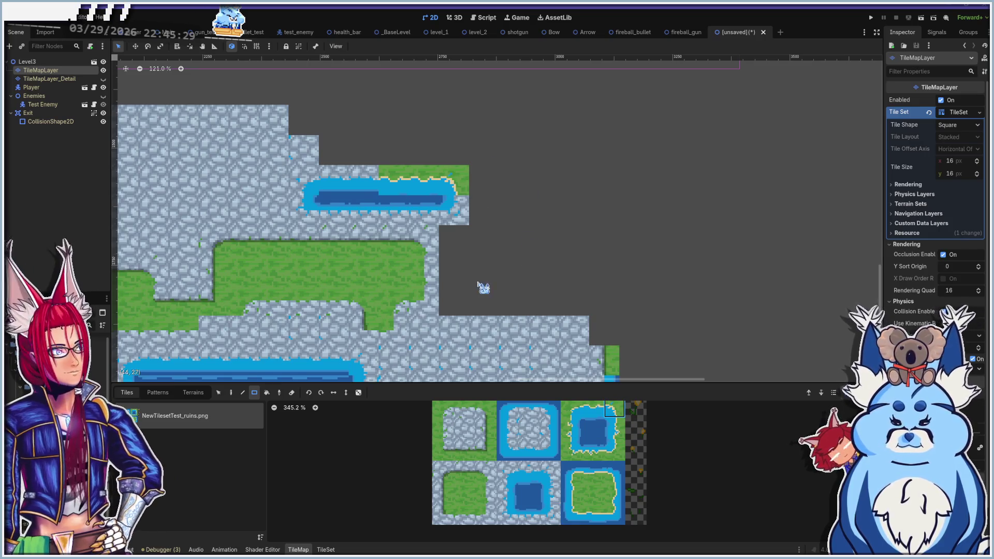
Paint a cobblestone column above the pond, extending it upward over the grass
{"action": "left_click_drag", "start_coordinate": [484, 288], "coordinate": [542, 340]}
{"action": "left_click", "coordinate": [486, 429]}
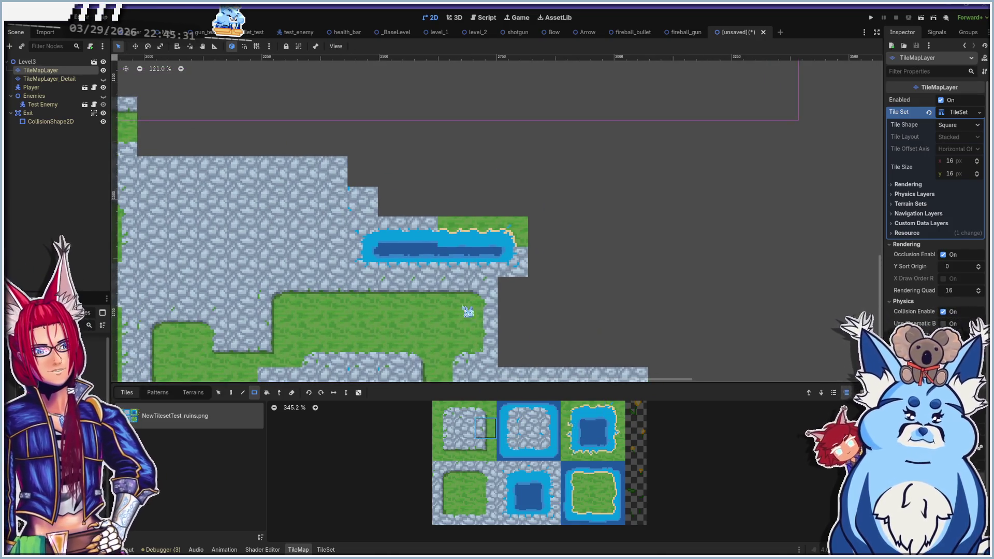
{"action": "left_click_drag", "start_coordinate": [412, 191], "coordinate": [433, 213]}
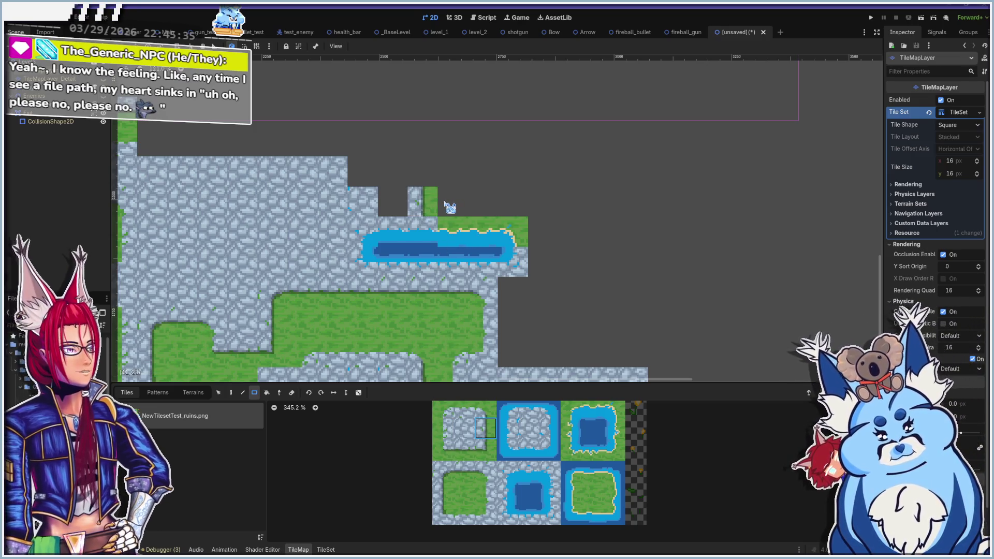
{"action": "left_click_drag", "start_coordinate": [435, 178], "coordinate": [413, 161]}
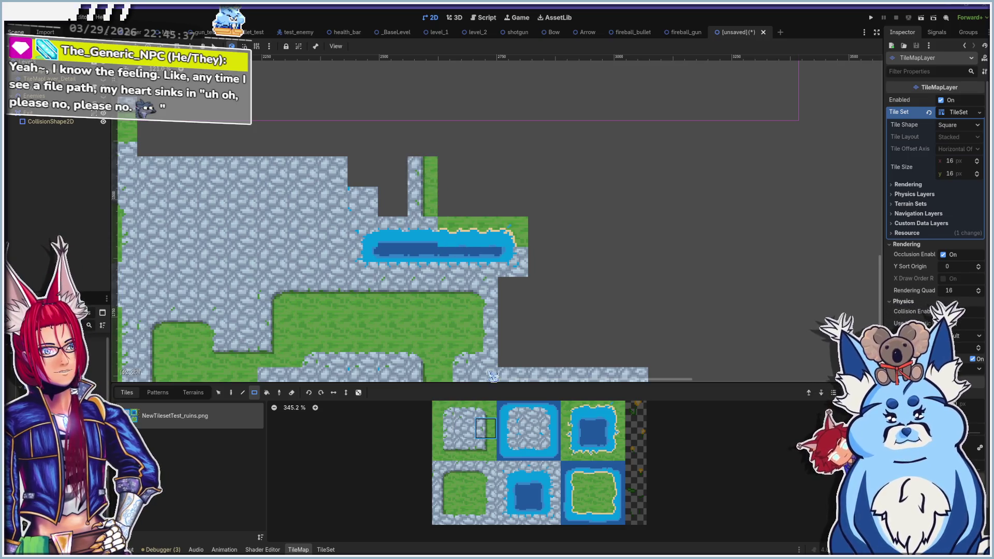
{"action": "left_click_drag", "start_coordinate": [485, 436], "coordinate": [506, 432]}
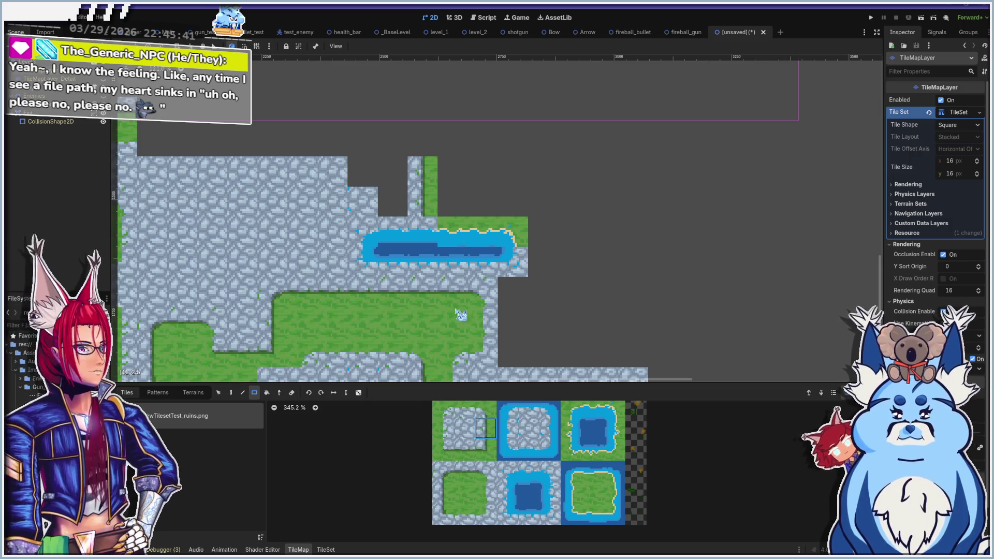
{"action": "left_click", "coordinate": [464, 428]}
{"action": "left_click_drag", "start_coordinate": [415, 204], "coordinate": [433, 192]}
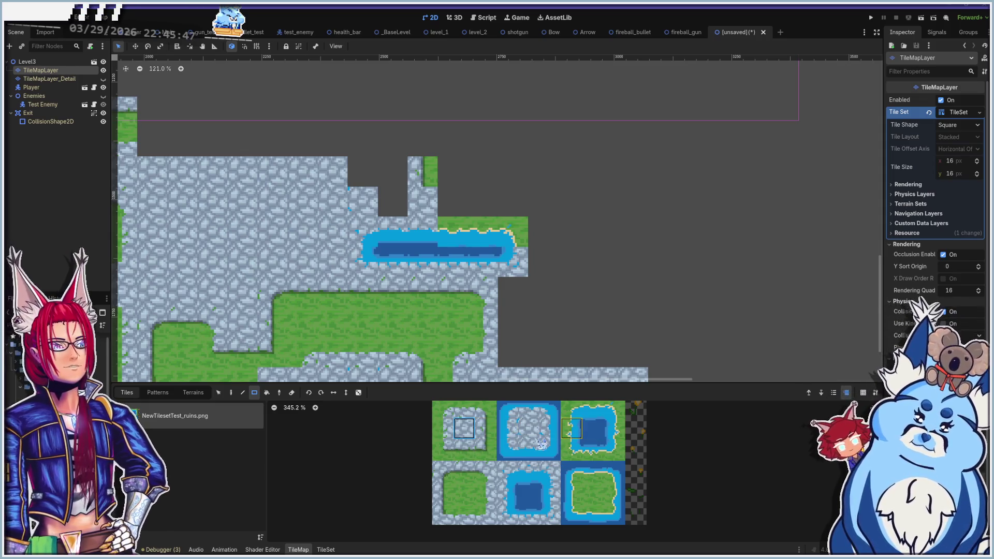
Add a grass patch and stone corner and edge tiles beside the column, then open fireball_gun.gd
{"action": "left_click", "coordinate": [485, 492]}
{"action": "left_click_drag", "start_coordinate": [447, 210], "coordinate": [460, 197]}
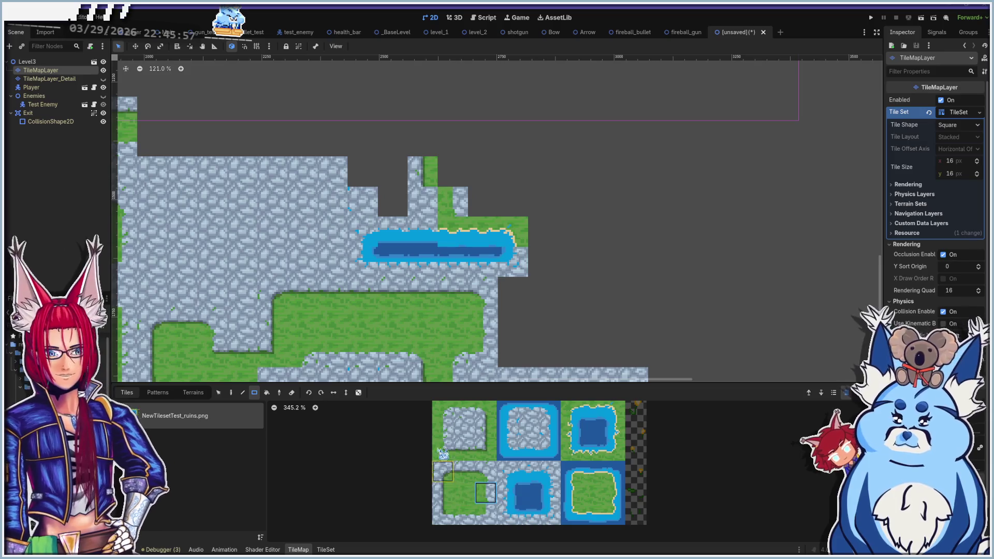
{"action": "left_click", "coordinate": [485, 411]}
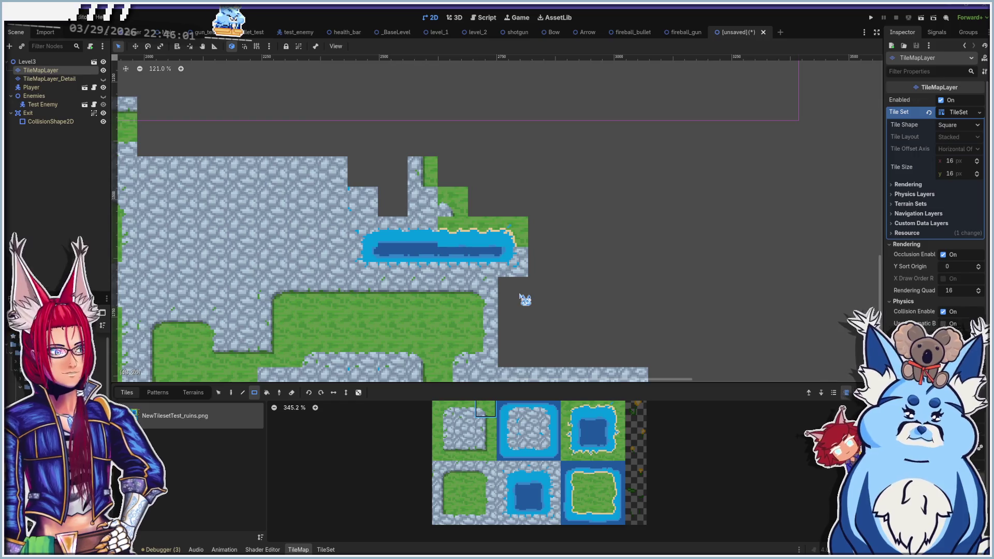
{"action": "left_click", "coordinate": [485, 449]}
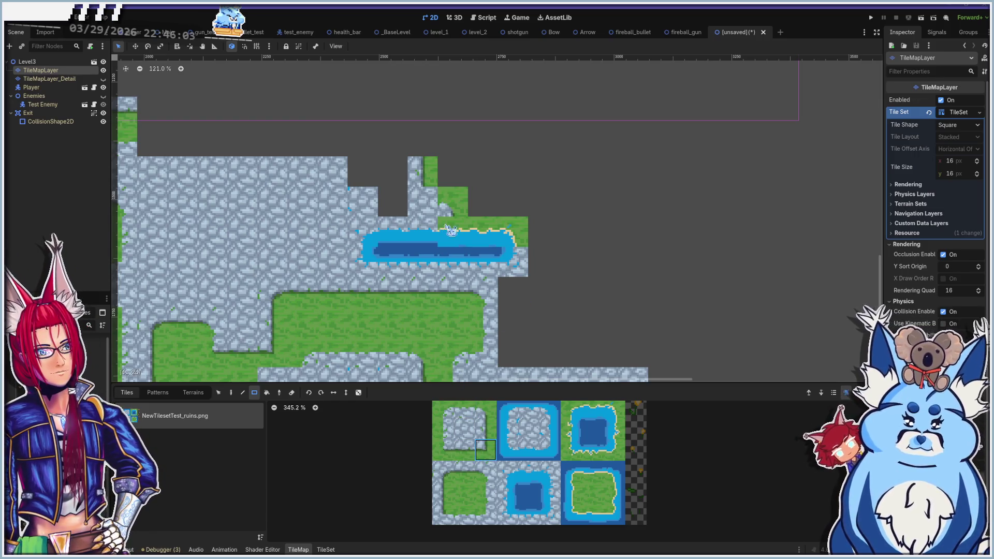
{"action": "left_click", "coordinate": [446, 195]}
{"action": "left_click", "coordinate": [464, 450]}
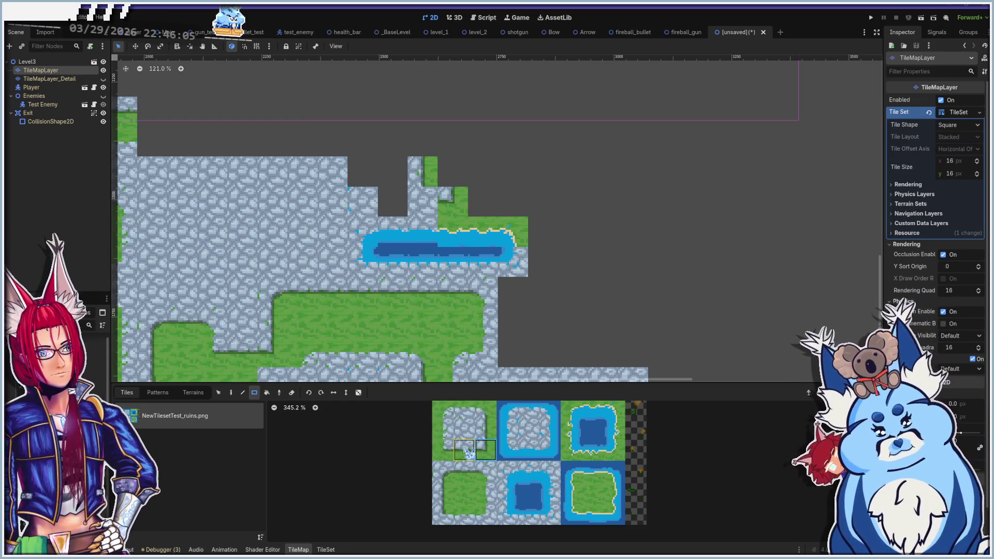
{"action": "left_click", "coordinate": [460, 195]}
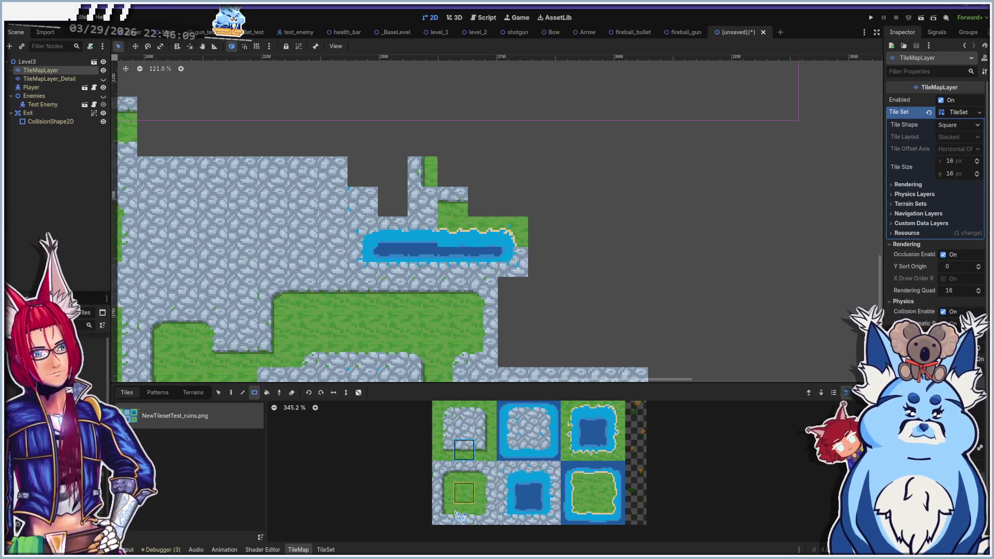
{"action": "left_click", "coordinate": [485, 472]}
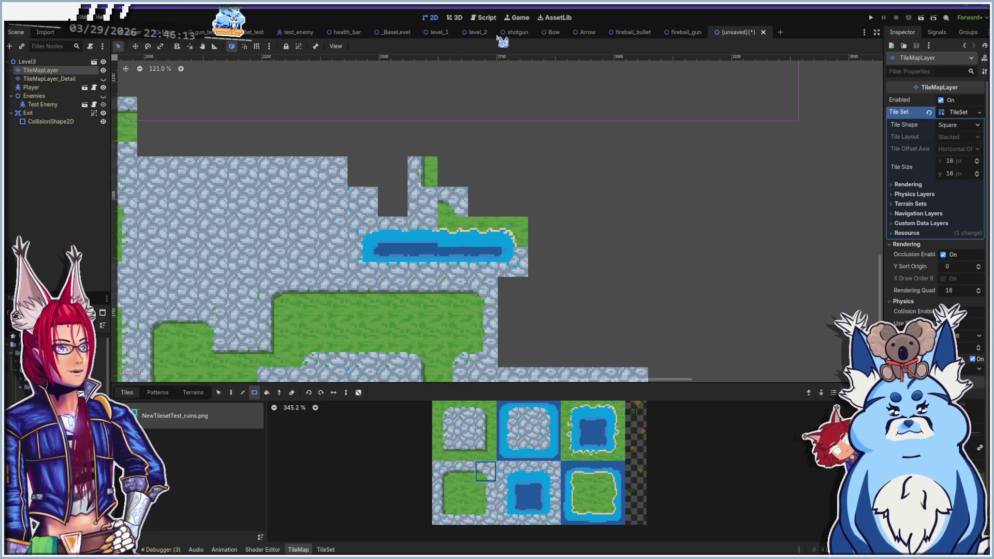
{"action": "left_click", "coordinate": [484, 18]}
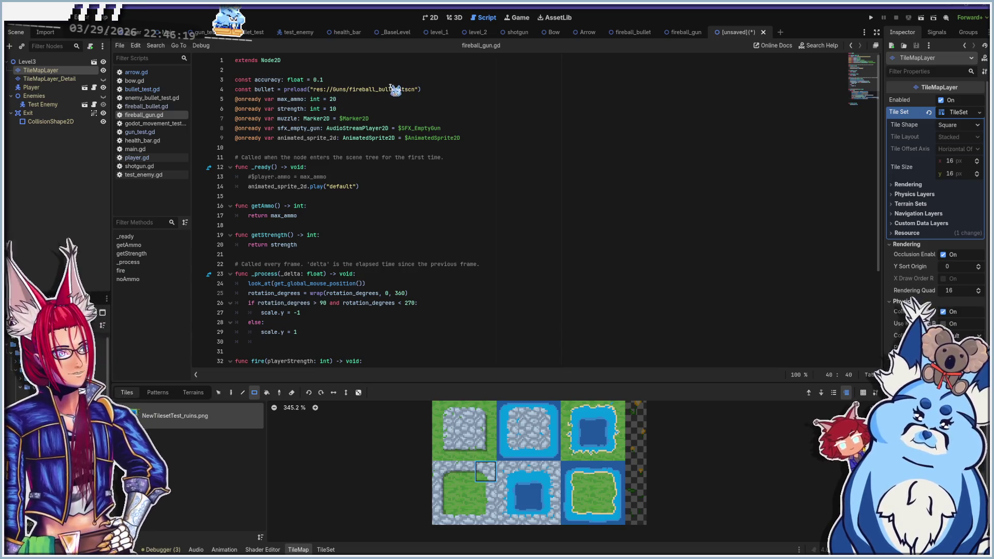
Back on the 2D map, cap the pillar with grass tiles and a 3x3 grass block
{"action": "left_click", "coordinate": [434, 20]}
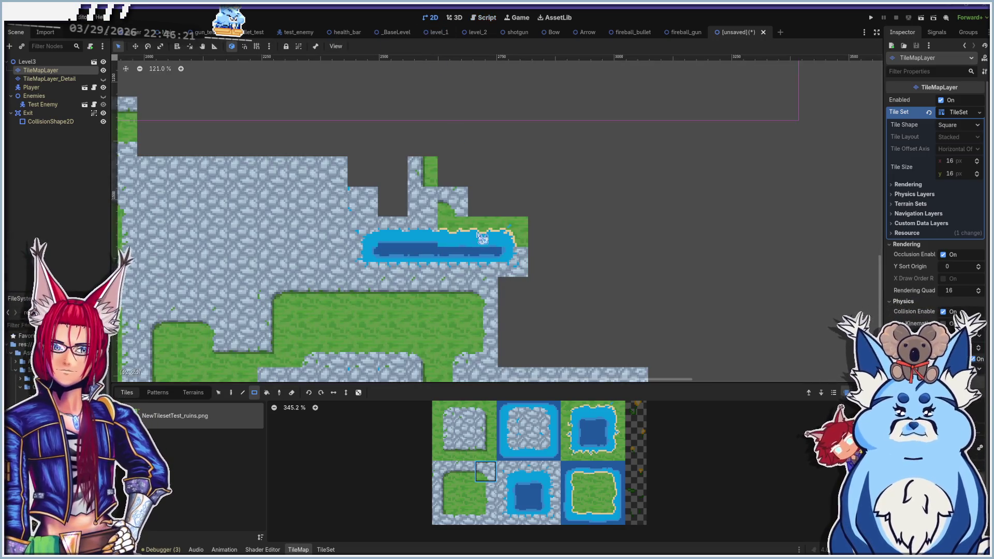
{"action": "left_click", "coordinate": [416, 179]}
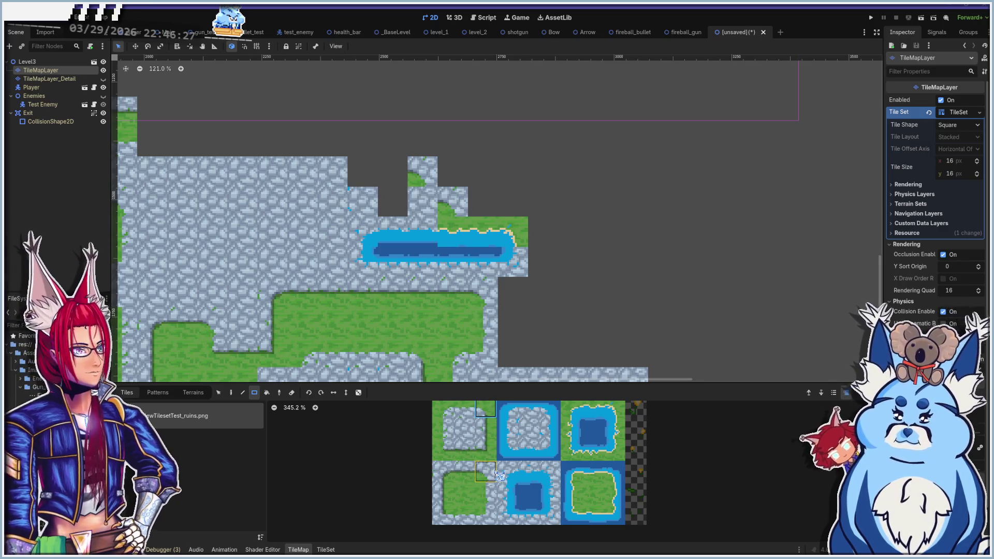
{"action": "left_click", "coordinate": [449, 523]}
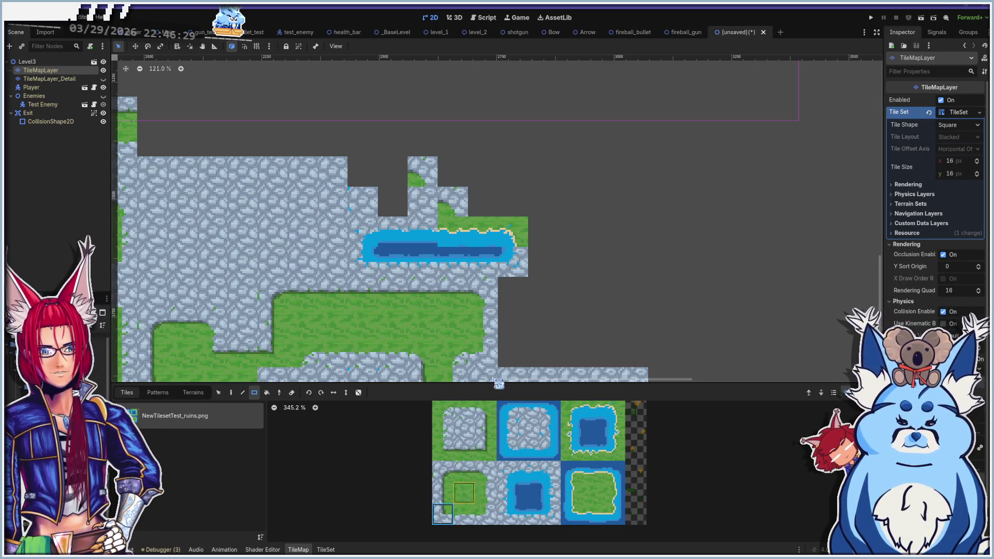
{"action": "left_click", "coordinate": [460, 164]}
{"action": "left_click", "coordinate": [464, 514]}
{"action": "left_click_drag", "start_coordinate": [415, 144], "coordinate": [436, 164]}
{"action": "left_click", "coordinate": [479, 414]}
{"action": "left_click", "coordinate": [449, 150]}
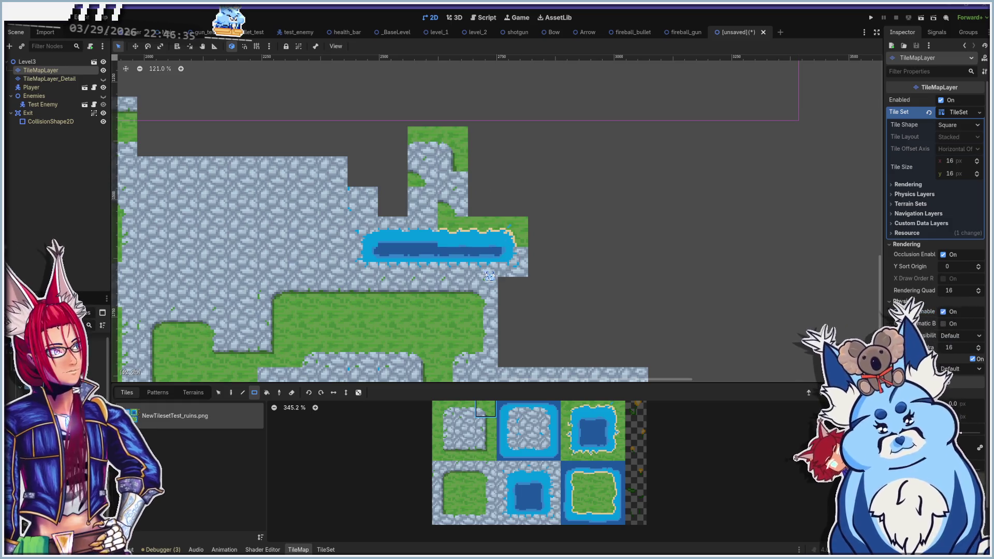
Fill the dark L-shaped gap with a nine-tile stone row and more stone around a small grass notch
{"action": "left_click_drag", "start_coordinate": [397, 138], "coordinate": [162, 148]}
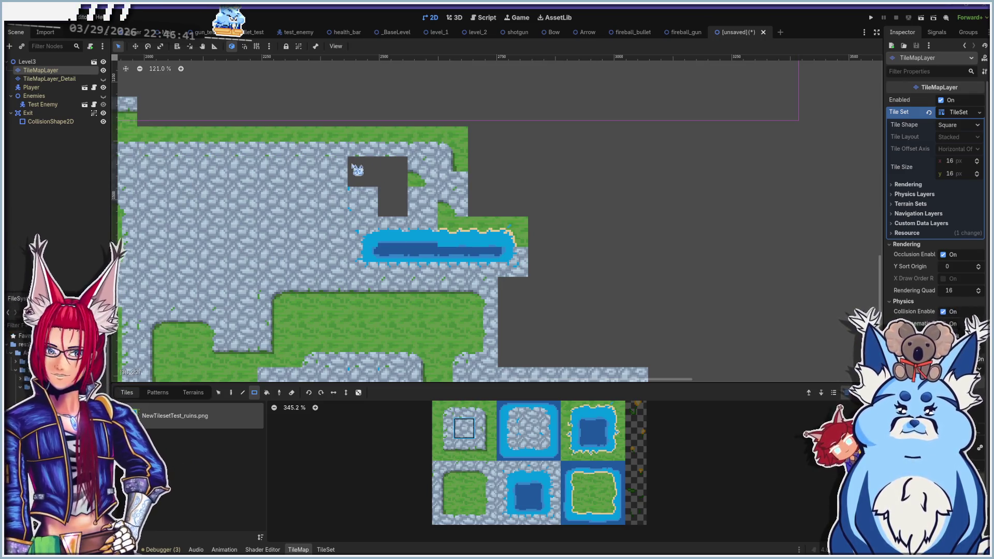
{"action": "left_click_drag", "start_coordinate": [357, 170], "coordinate": [398, 174]}
{"action": "left_click_drag", "start_coordinate": [390, 209], "coordinate": [383, 191]}
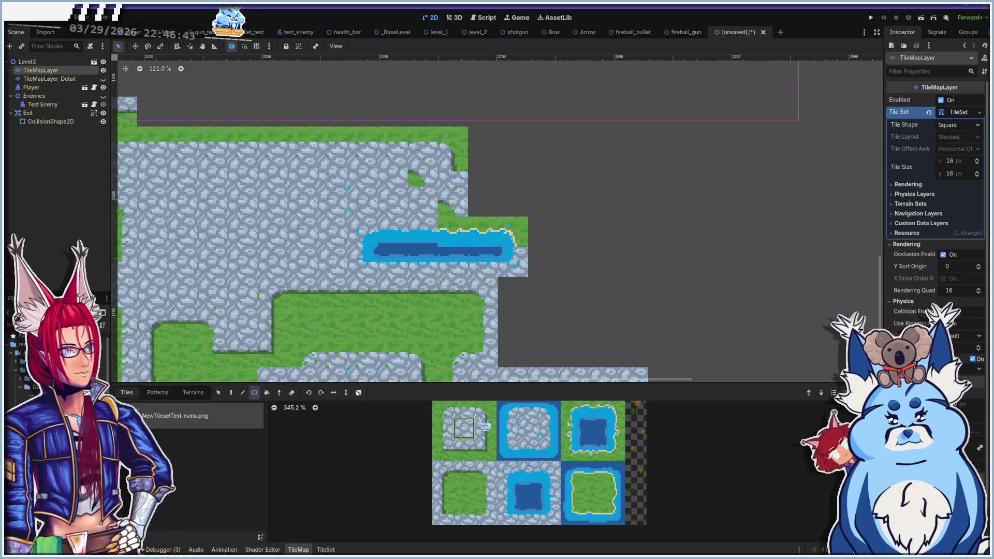
{"action": "left_click", "coordinate": [398, 195]}
{"action": "left_click", "coordinate": [486, 514]}
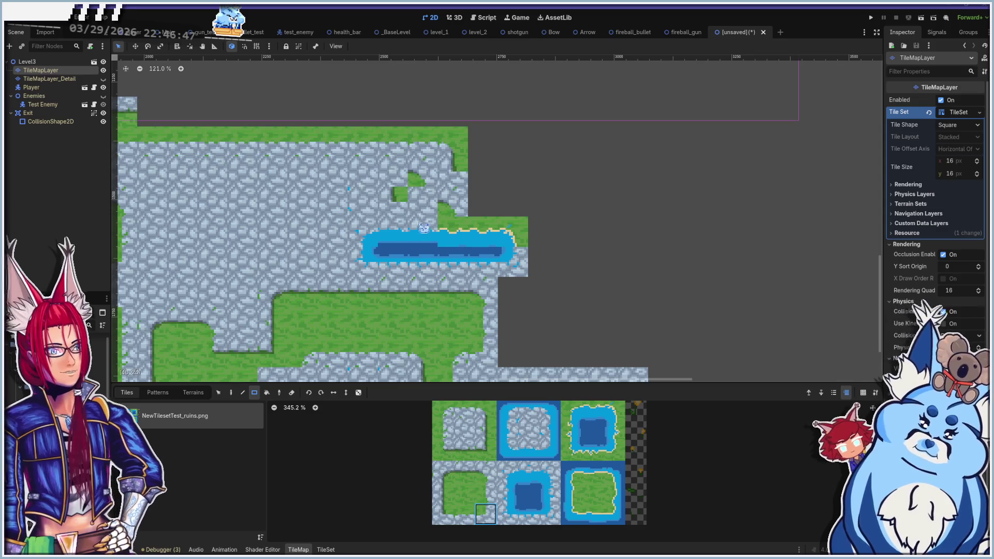
{"action": "left_click", "coordinate": [416, 195]}
{"action": "left_click", "coordinate": [442, 471]}
{"action": "left_click", "coordinate": [394, 186]}
{"action": "scroll", "coordinate": [423, 253], "scroll_direction": "down", "scroll_amount": 5}
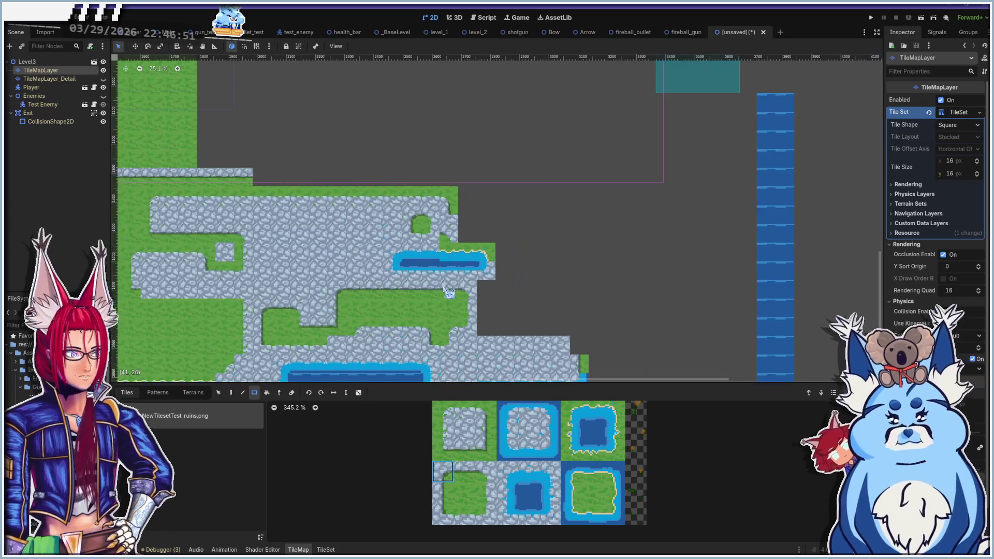
Paint a wide rectangle of top-left stone tiles rightward to the right-hand water column
{"action": "left_click_drag", "start_coordinate": [424, 253], "coordinate": [380, 293]}
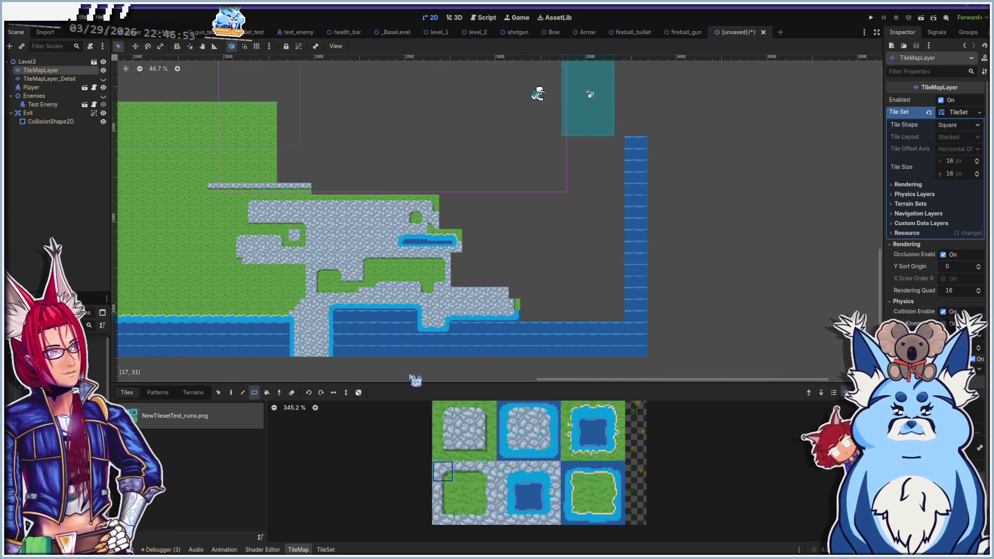
{"action": "left_click", "coordinate": [466, 429]}
{"action": "mouse_move", "coordinate": [449, 258]}
{"action": "left_mouse_down"}
{"action": "mouse_move", "coordinate": [513, 284]}
{"action": "mouse_move", "coordinate": [577, 284]}
{"action": "mouse_move", "coordinate": [565, 284]}
{"action": "mouse_move", "coordinate": [595, 297]}
{"action": "left_mouse_up"}
{"action": "scroll", "coordinate": [572, 264], "scroll_direction": "down", "scroll_amount": 2}
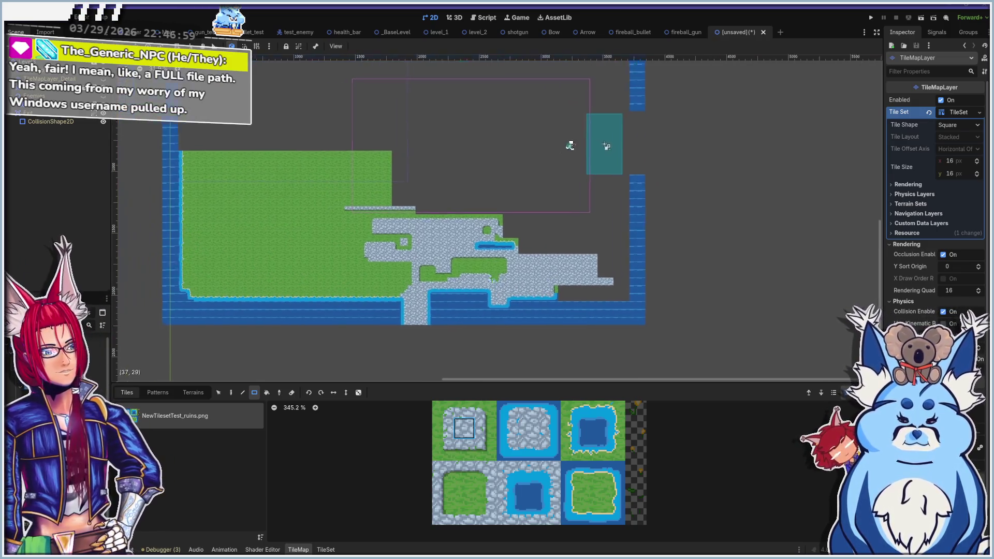
{"action": "scroll", "coordinate": [489, 281], "scroll_direction": "left", "scroll_amount": 1}
{"action": "scroll", "coordinate": [534, 244], "scroll_direction": "up", "scroll_amount": 2}
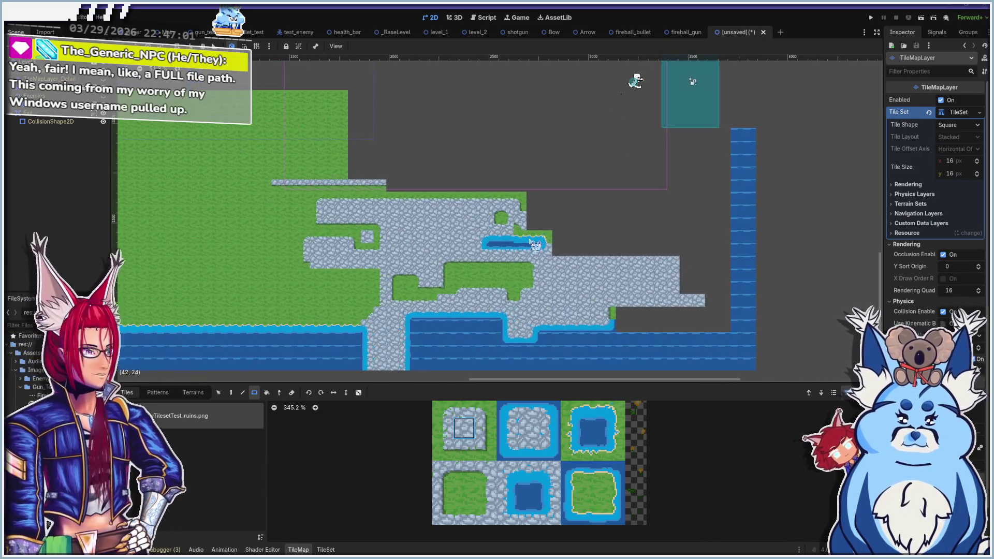
{"action": "left_click_drag", "start_coordinate": [383, 261], "coordinate": [479, 261]}
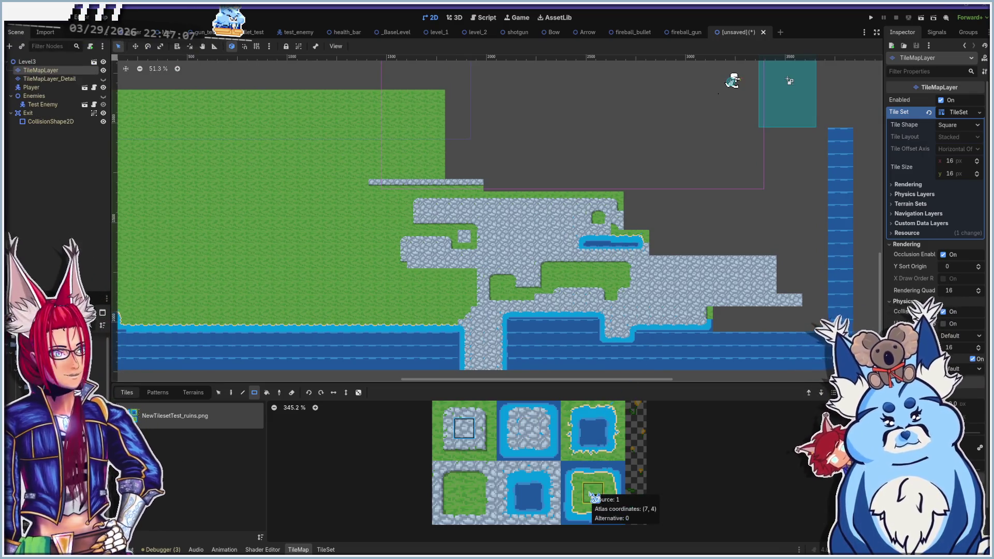
{"action": "scroll", "coordinate": [526, 328], "scroll_direction": "left", "scroll_amount": 5}
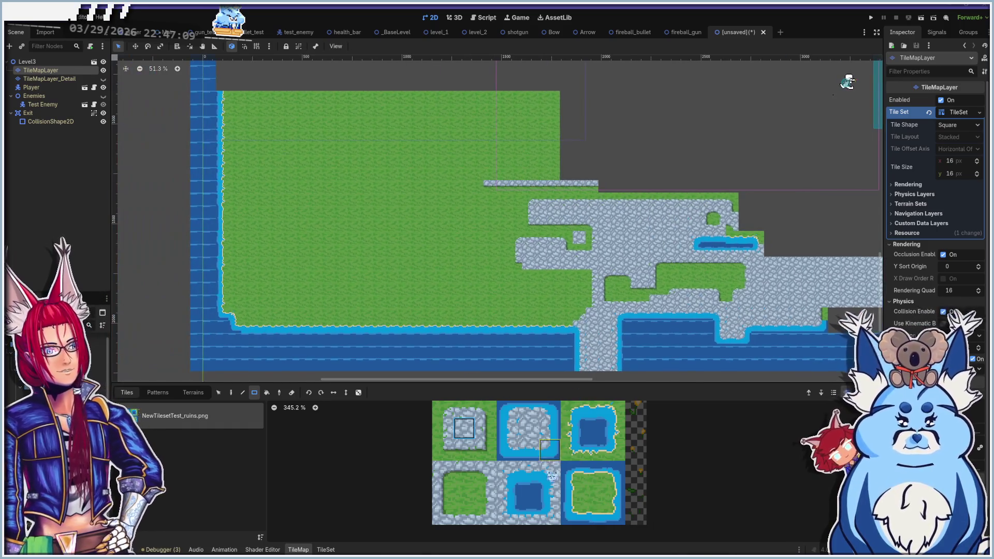
Paint a small 3x3 water pond on the grass, undoing the stray extra placements
{"action": "left_click_drag", "start_coordinate": [575, 415], "coordinate": [615, 451]}
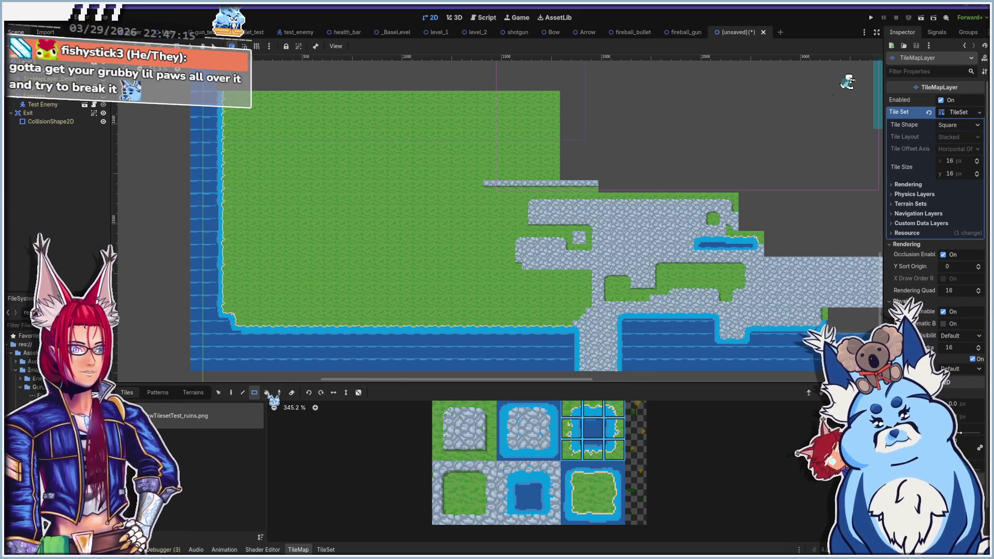
{"action": "mouse_move", "coordinate": [331, 242]}
{"action": "left_mouse_down"}
{"action": "mouse_move", "coordinate": [366, 275]}
{"action": "mouse_move", "coordinate": [345, 267]}
{"action": "left_mouse_up"}
{"action": "left_click_drag", "start_coordinate": [454, 289], "coordinate": [479, 315]}
{"action": "key", "text": "ctrl+z"}
{"action": "left_click_drag", "start_coordinate": [424, 176], "coordinate": [445, 206]}
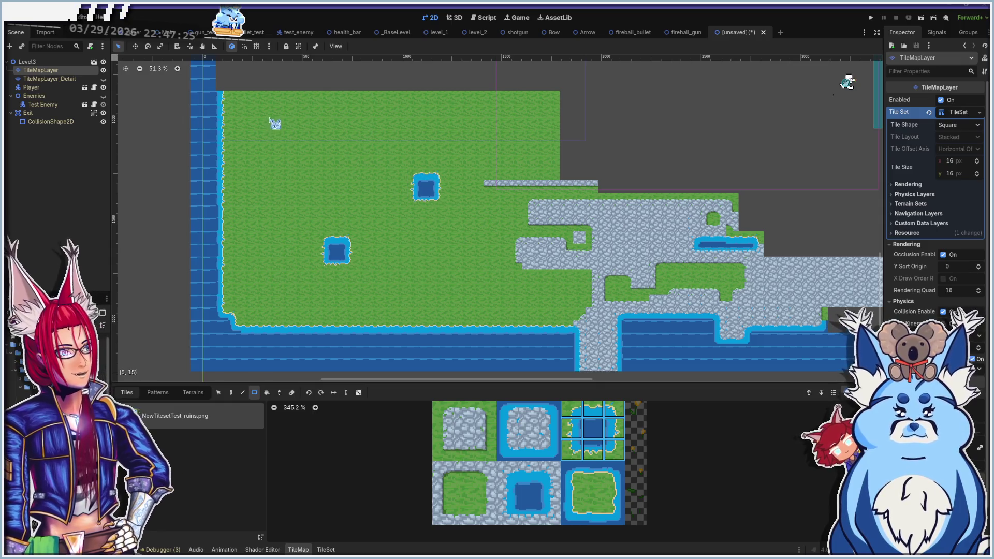
{"action": "left_click_drag", "start_coordinate": [299, 142], "coordinate": [295, 137]}
{"action": "key", "text": "ctrl+z"}
{"action": "left_click_drag", "start_coordinate": [223, 127], "coordinate": [239, 145]}
{"action": "key", "text": "ctrl+z"}
Select the shoreline edge tile column and the water-bordered grass tile in the atlas
{"action": "left_click_drag", "start_coordinate": [616, 410], "coordinate": [615, 449]}
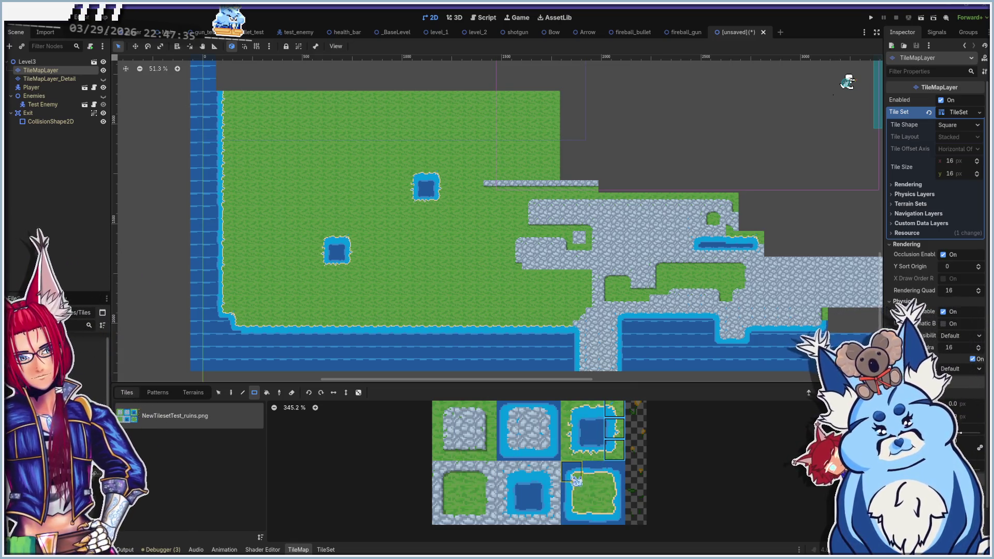
{"action": "left_click_drag", "start_coordinate": [576, 480], "coordinate": [578, 519]}
{"action": "left_click", "coordinate": [614, 410]}
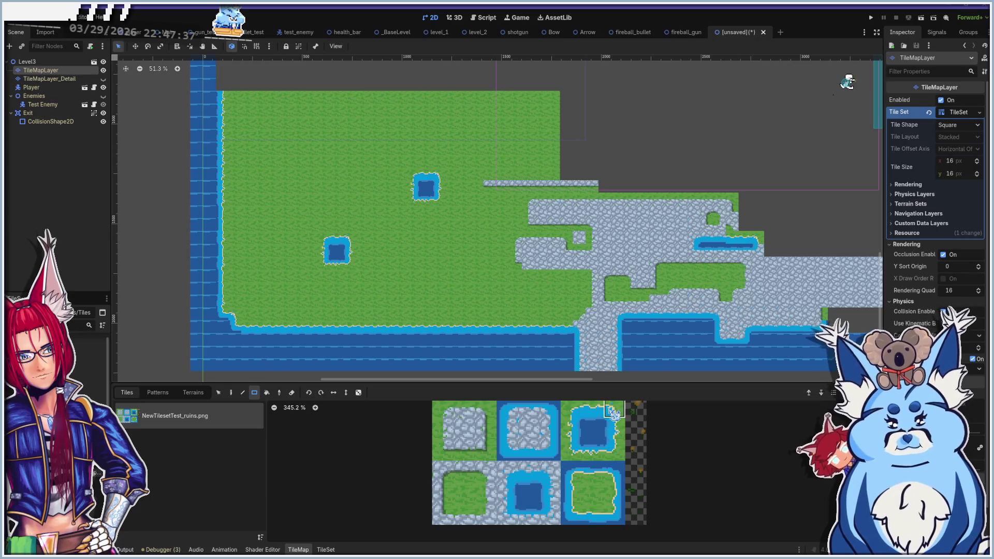
{"action": "left_click_drag", "start_coordinate": [615, 449], "coordinate": [614, 447]}
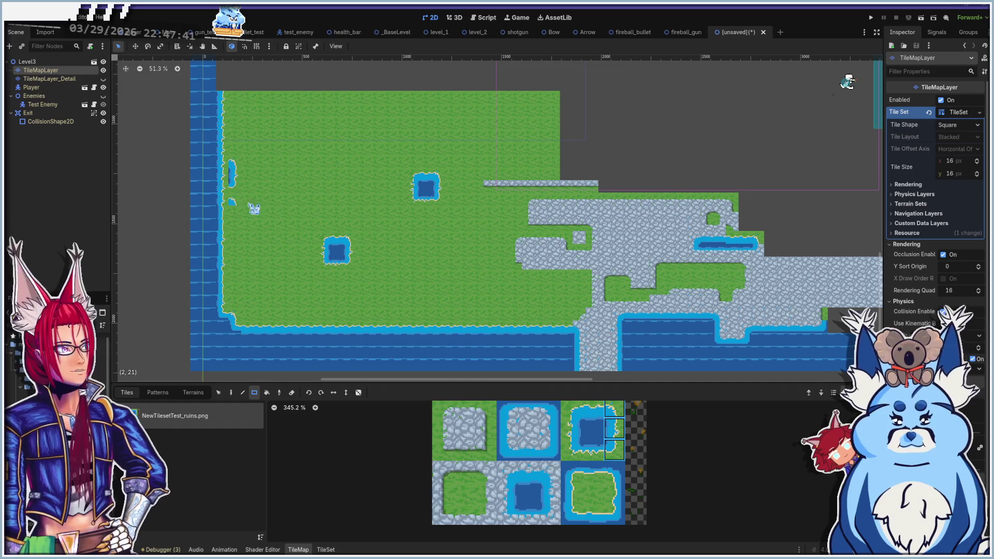
{"action": "left_click", "coordinate": [593, 493]}
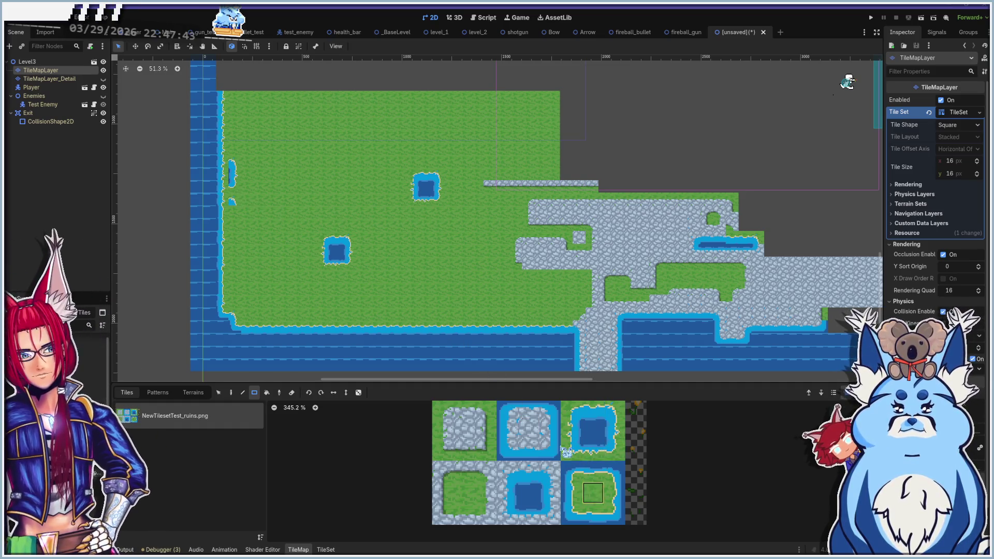
{"action": "scroll", "coordinate": [240, 208], "scroll_direction": "up", "scroll_amount": 10}
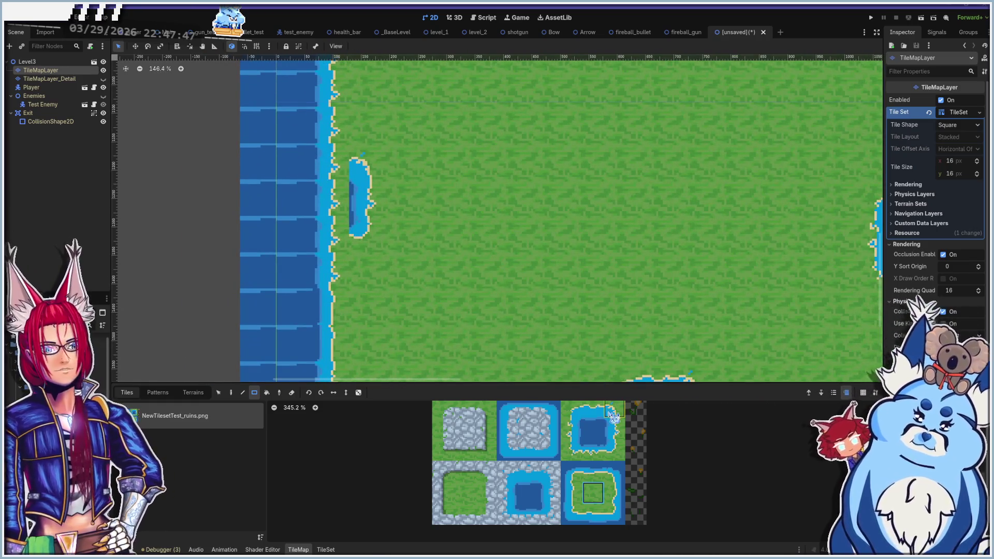
Paint water tiles over the grass joining the small pond to the left shoreline
{"action": "left_click", "coordinate": [571, 471]}
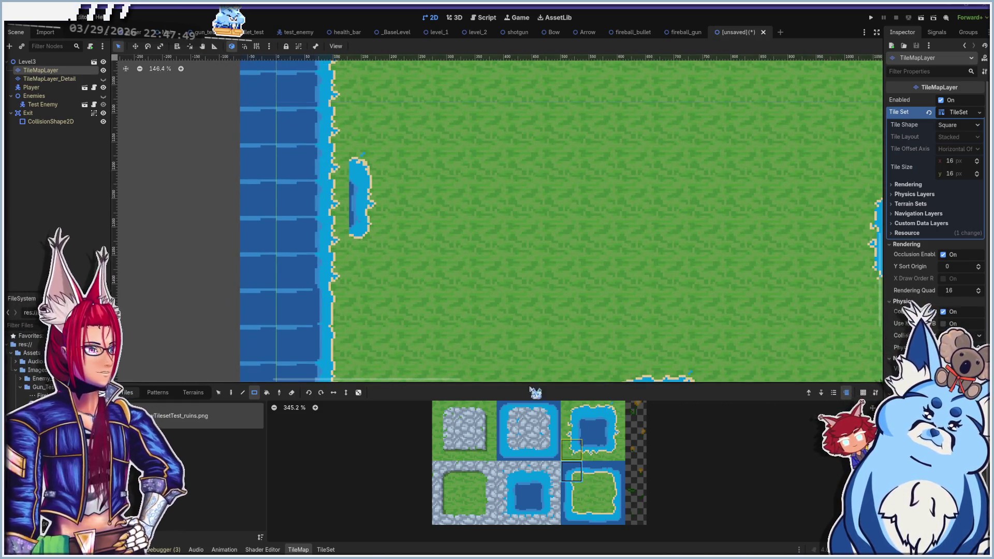
{"action": "left_click", "coordinate": [218, 392]}
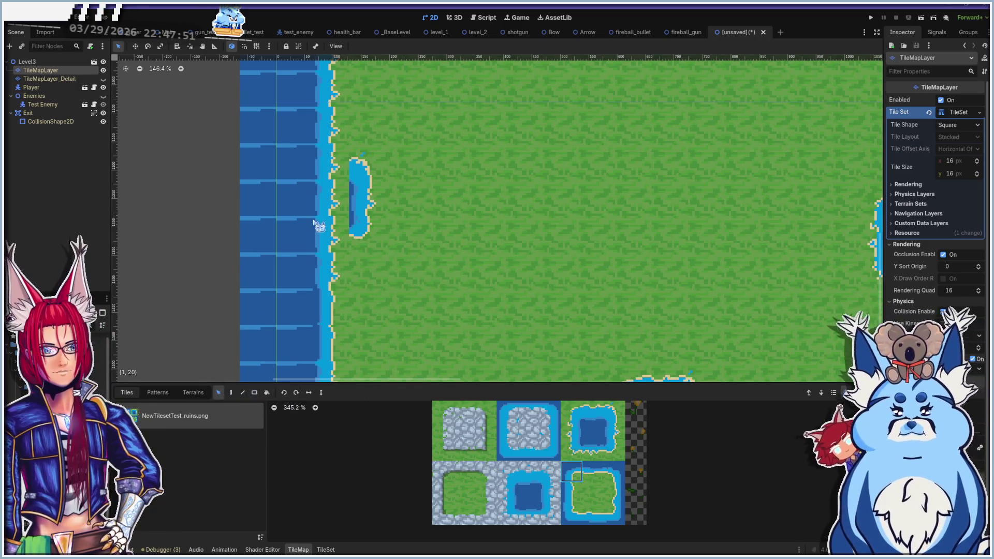
{"action": "left_click", "coordinate": [231, 393]}
{"action": "left_click", "coordinate": [340, 223]}
{"action": "left_click", "coordinate": [330, 232]}
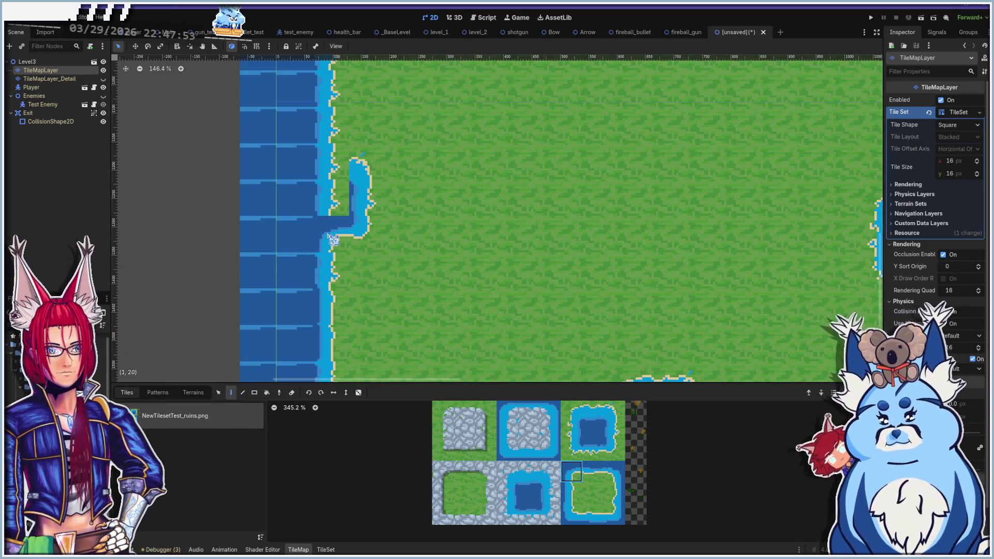
{"action": "left_click", "coordinate": [593, 429]}
{"action": "left_click_drag", "start_coordinate": [336, 236], "coordinate": [322, 181]}
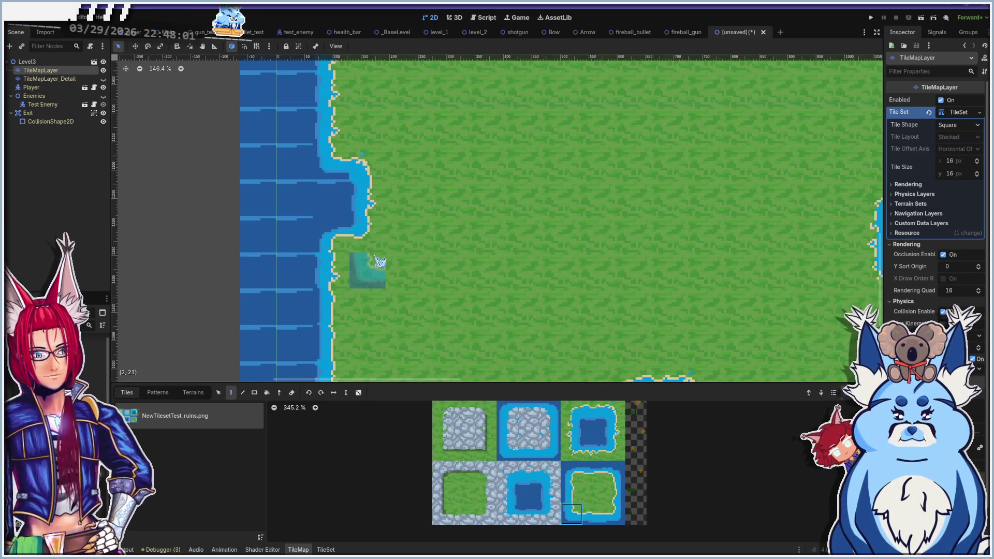
Zoom out over the level and run it with F5, bringing up Save Scene As
{"action": "scroll", "coordinate": [395, 266], "scroll_direction": "down", "scroll_amount": 5}
{"action": "mouse_move", "coordinate": [409, 273]}
{"action": "left_mouse_down"}
{"action": "mouse_move", "coordinate": [307, 180]}
{"action": "mouse_move", "coordinate": [322, 172]}
{"action": "left_mouse_up"}
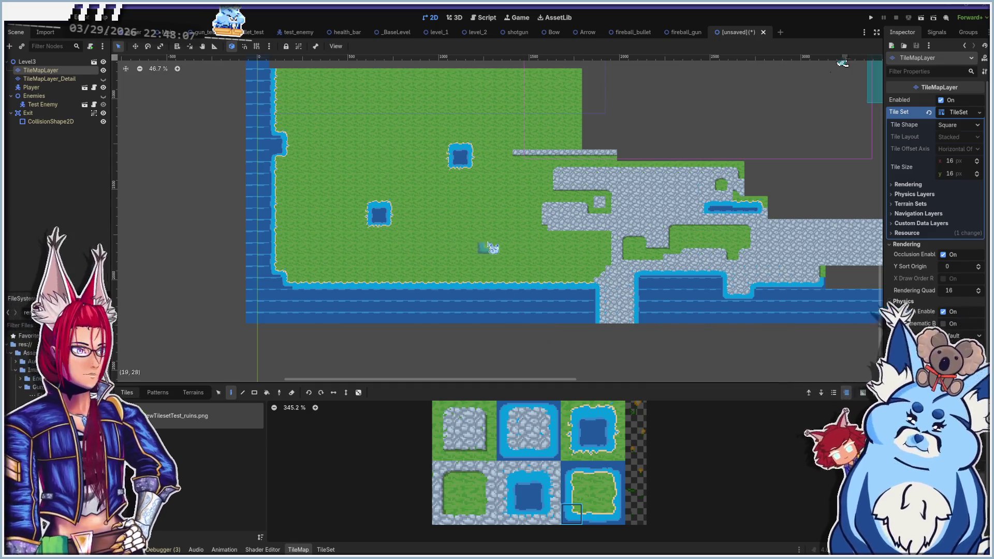
{"action": "scroll", "coordinate": [488, 244], "scroll_direction": "down", "scroll_amount": 2}
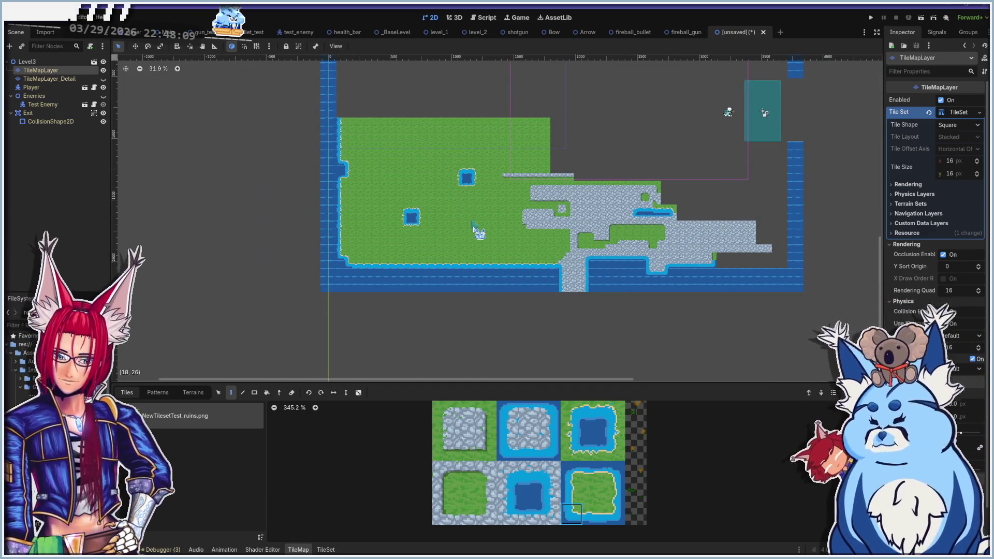
{"action": "key", "text": "F5"}
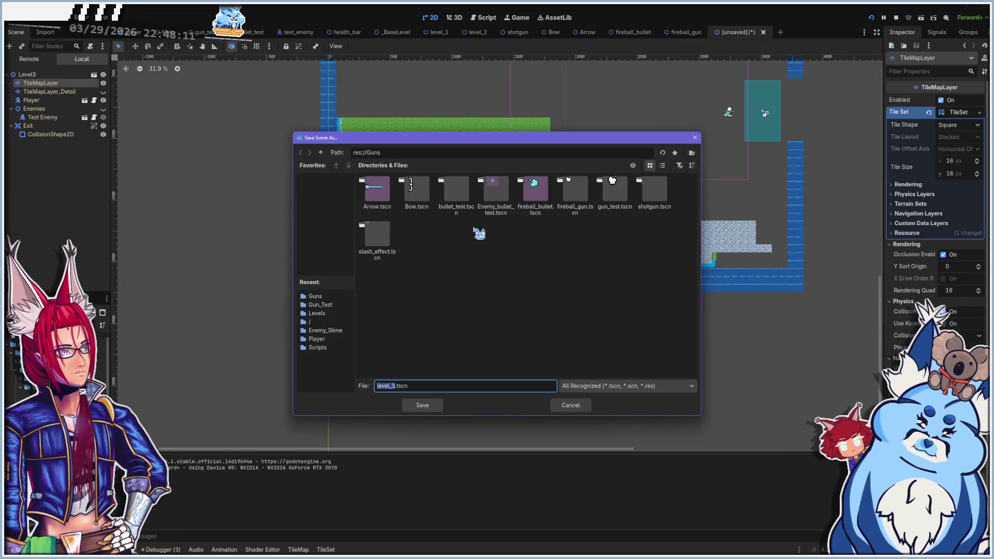
Save the scene as level_3.tscn
{"action": "left_click", "coordinate": [570, 405]}
{"action": "key", "text": "F5"}
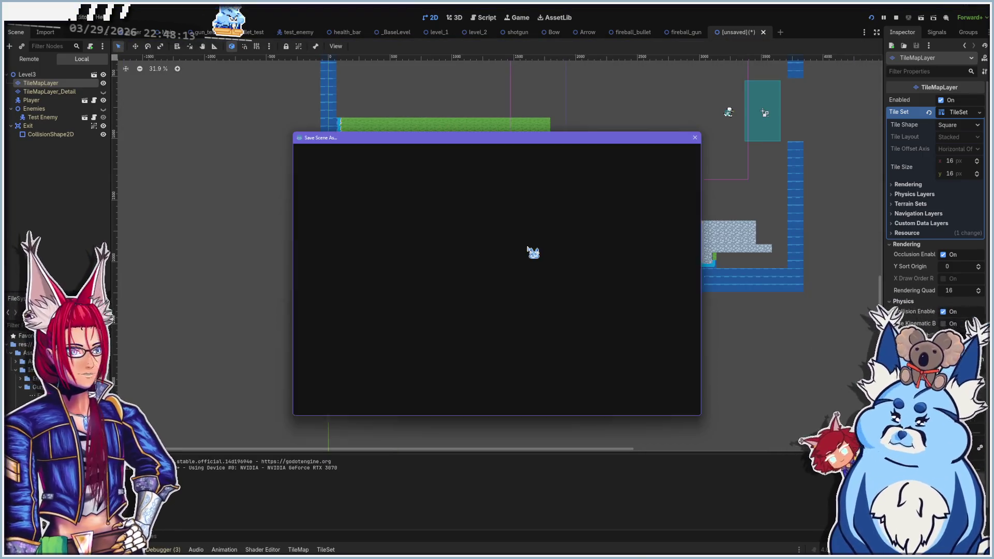
{"action": "left_click", "coordinate": [417, 407]}
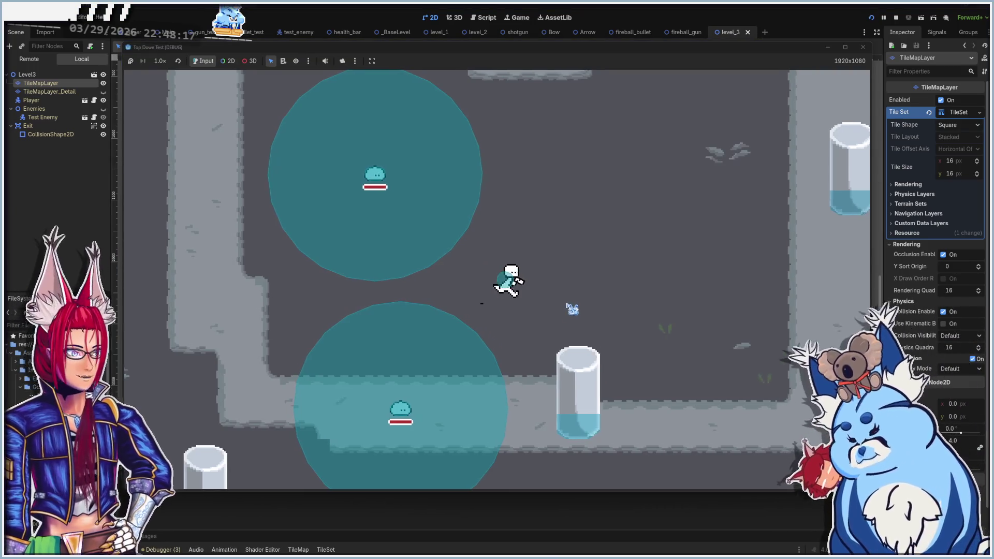
Walk the player right briefly, close the running game, and select the Player node
{"action": "key", "text": "d"}
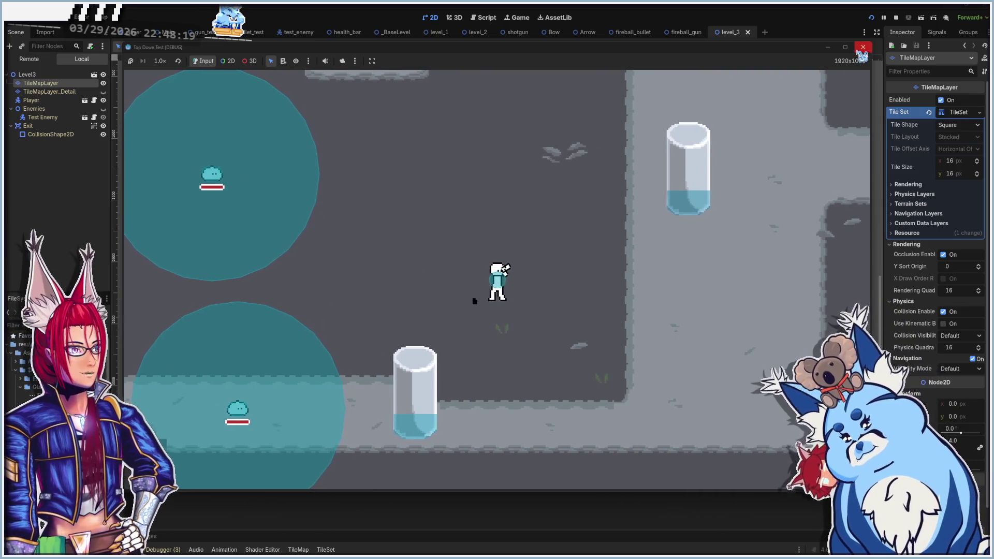
{"action": "left_click", "coordinate": [862, 47]}
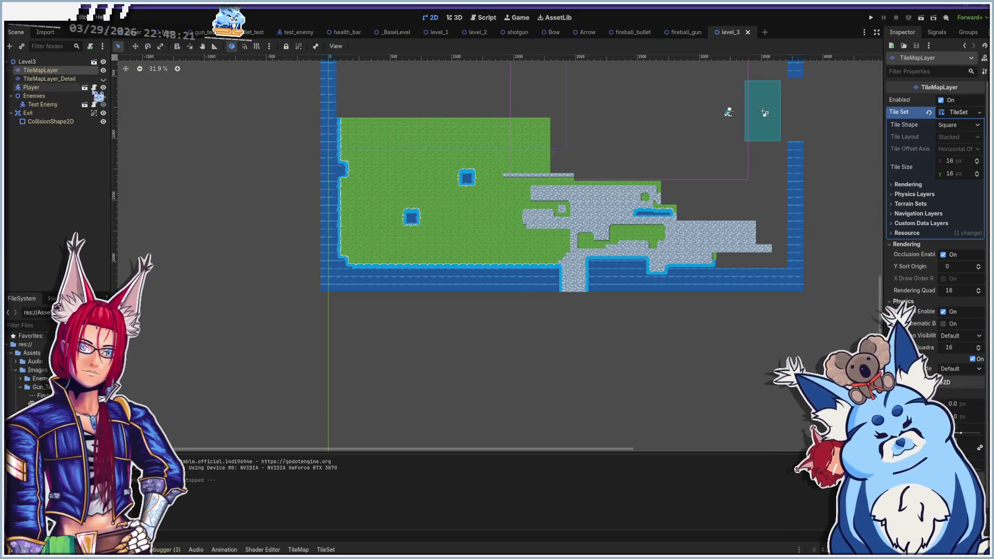
{"action": "left_click", "coordinate": [63, 89]}
Move the Player onto the stone path near the bottom and rerun the level with F6
{"action": "scroll", "coordinate": [395, 269], "scroll_direction": "down", "scroll_amount": 4}
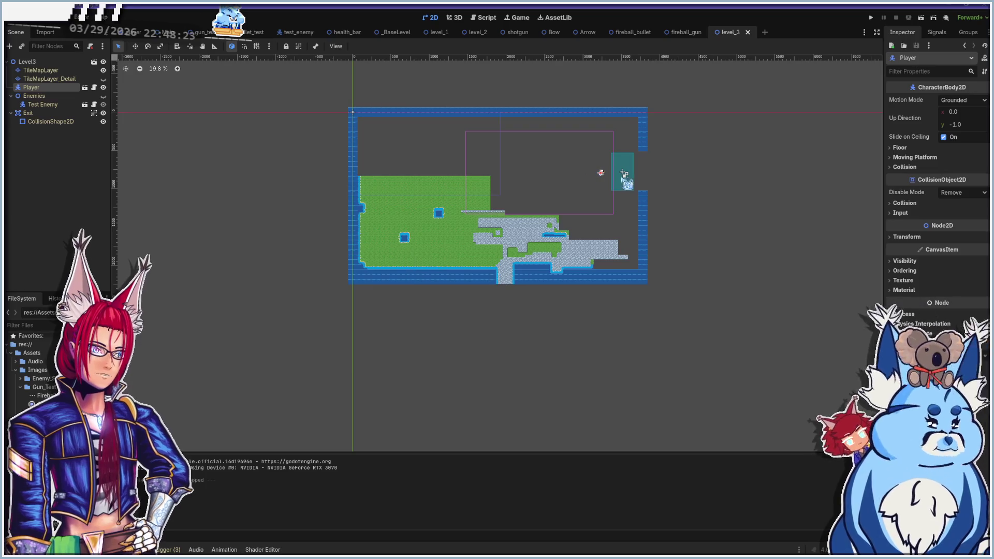
{"action": "left_click_drag", "start_coordinate": [600, 173], "coordinate": [491, 269]}
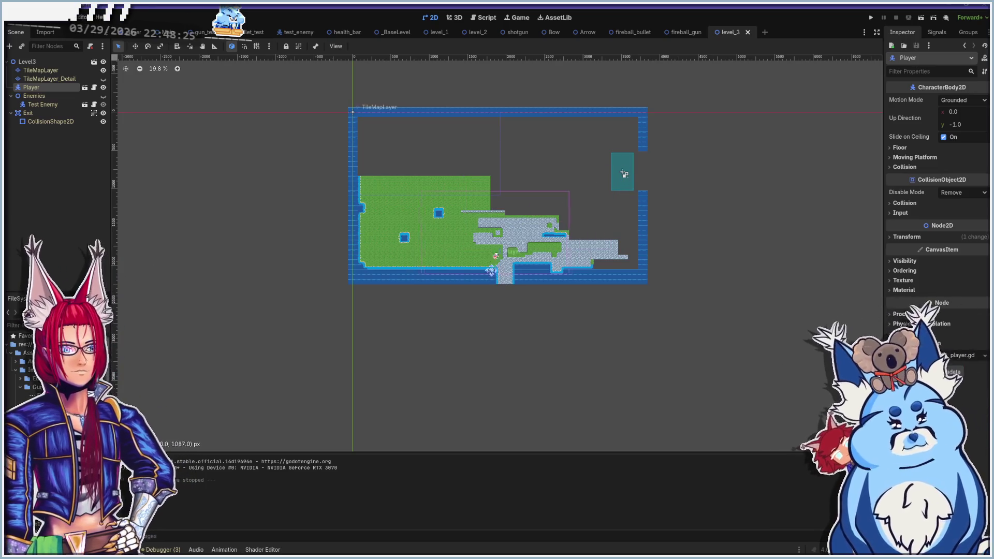
{"action": "scroll", "coordinate": [503, 269], "scroll_direction": "up", "scroll_amount": 3}
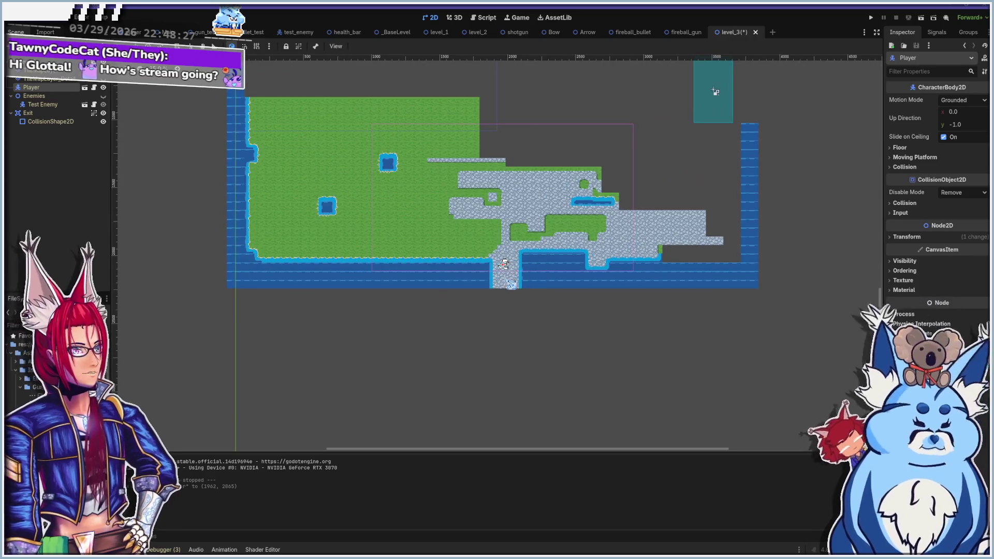
{"action": "scroll", "coordinate": [504, 264], "scroll_direction": "up", "scroll_amount": 2}
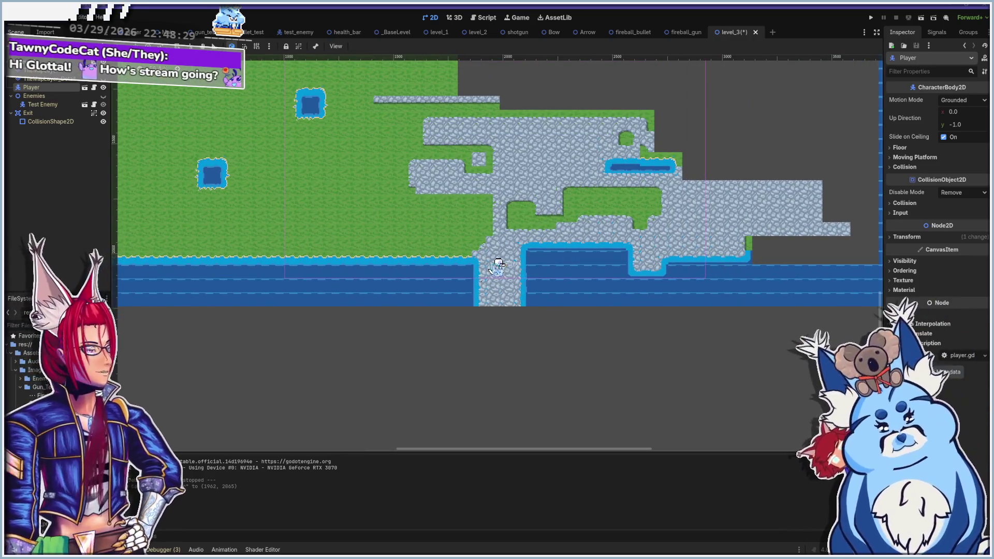
{"action": "key", "text": "F6"}
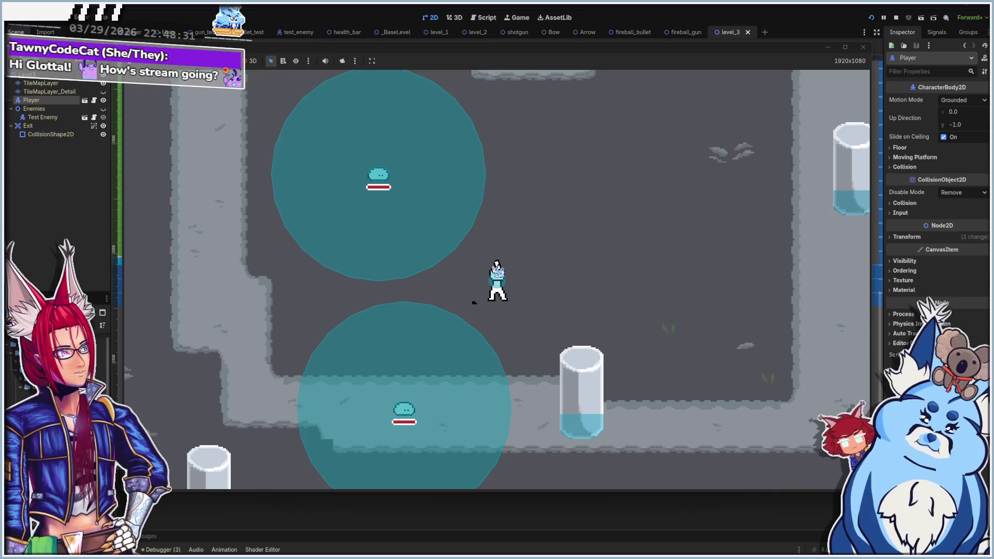
Walk the player right, up and down through the level while firing bullets at the enemies
{"action": "key", "text": "d"}
{"action": "left_click", "coordinate": [356, 264]}
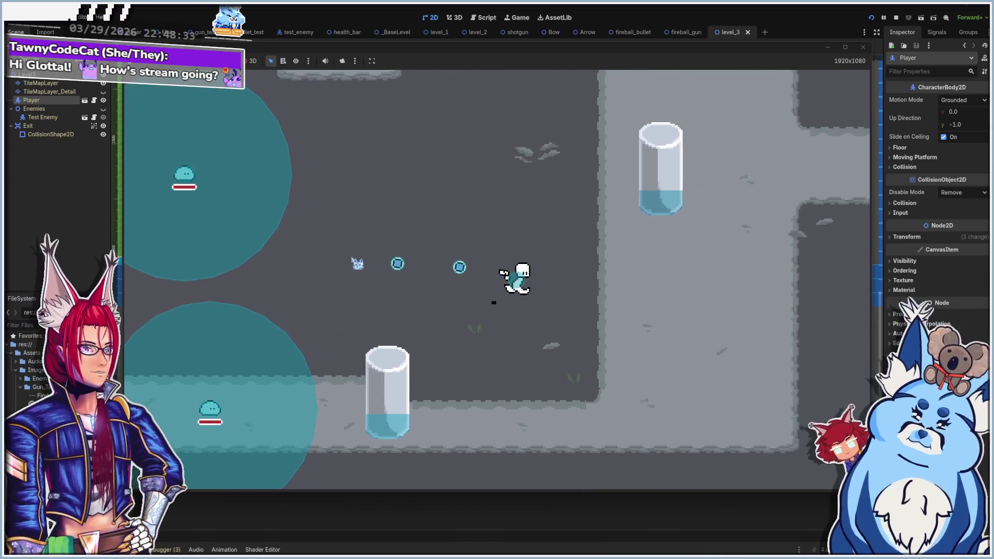
{"action": "key", "text": "d"}
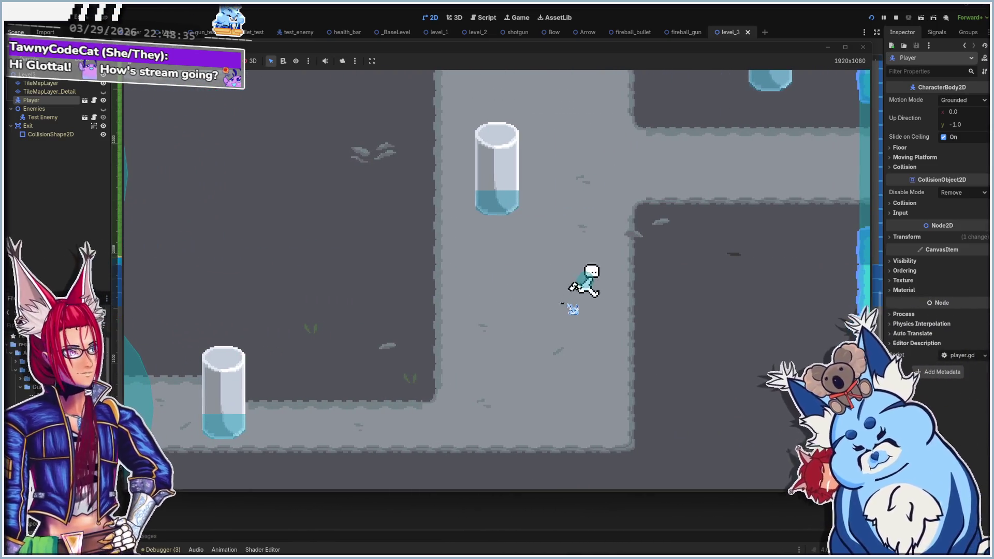
{"action": "key", "text": "d"}
{"action": "key", "text": "w"}
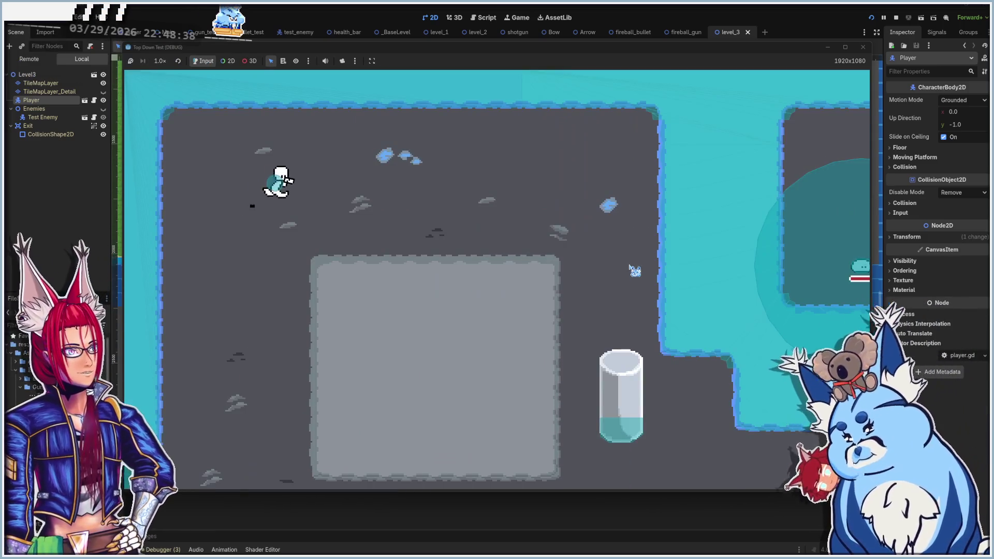
{"action": "key", "text": "d"}
{"action": "key", "text": "s"}
{"action": "left_click", "coordinate": [530, 323]}
{"action": "key", "text": "d"}
{"action": "key", "text": "s"}
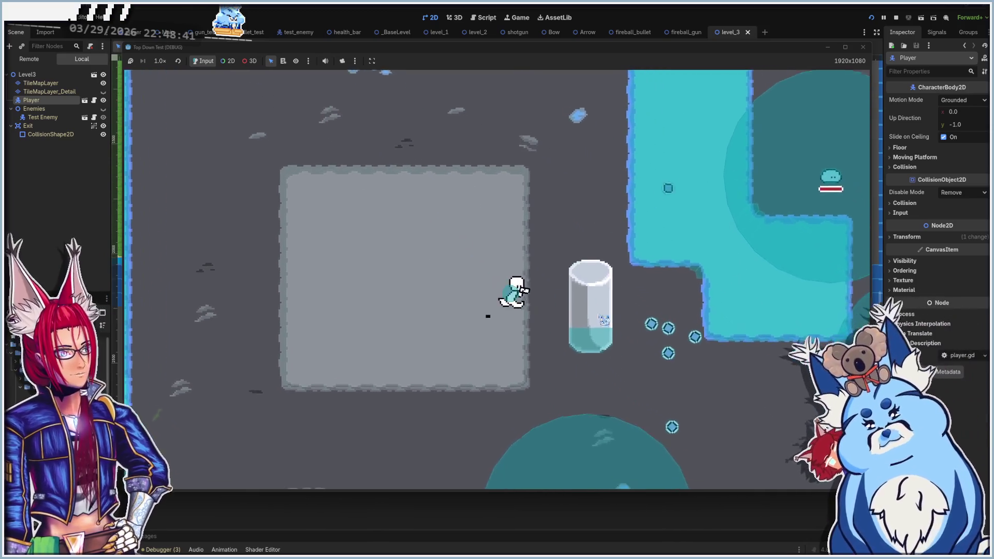
{"action": "key", "text": "d"}
{"action": "key", "text": "s"}
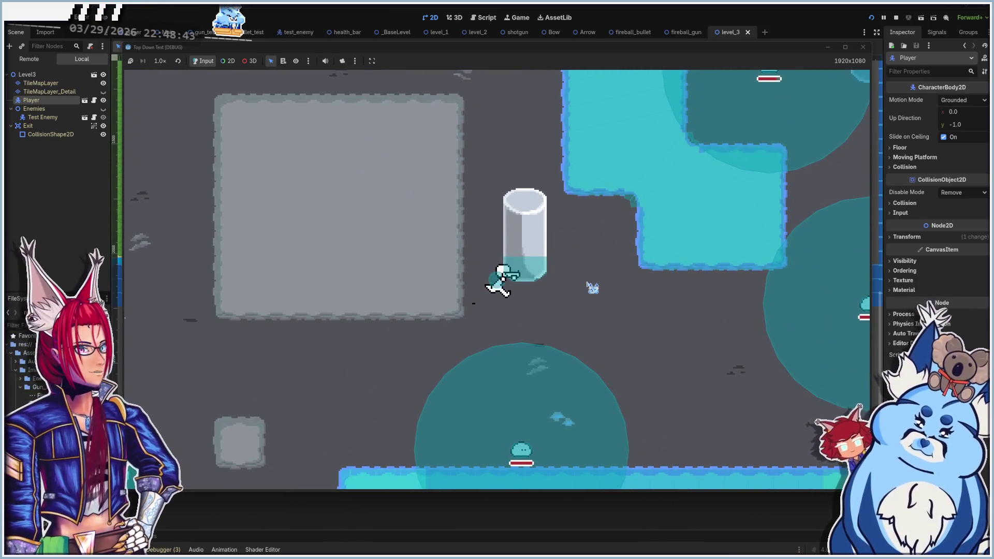
{"action": "key", "text": "d"}
{"action": "key", "text": "s"}
{"action": "left_click", "coordinate": [592, 287]}
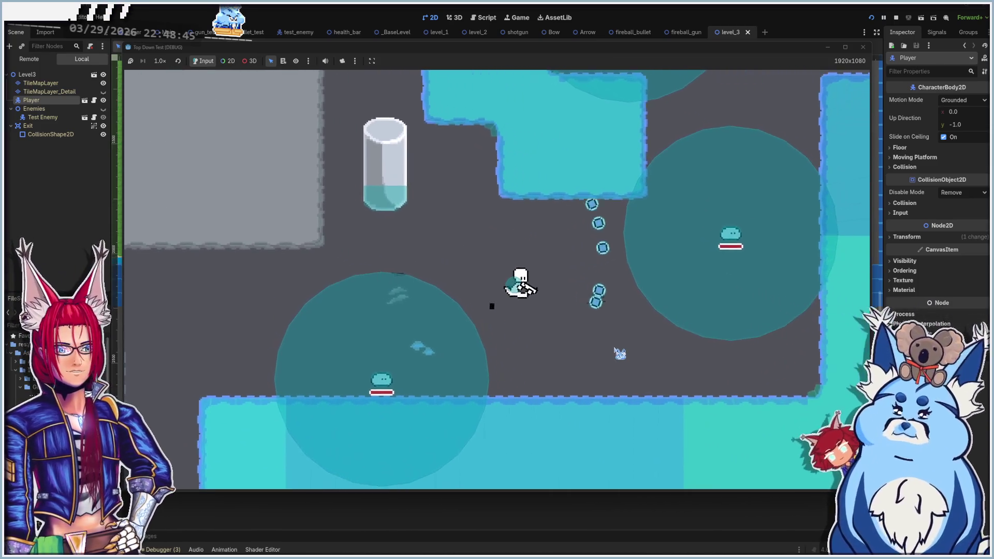
Continue the player right past the water and fire bubbles at the slime enemy
{"action": "key", "text": "d"}
{"action": "key", "text": "w"}
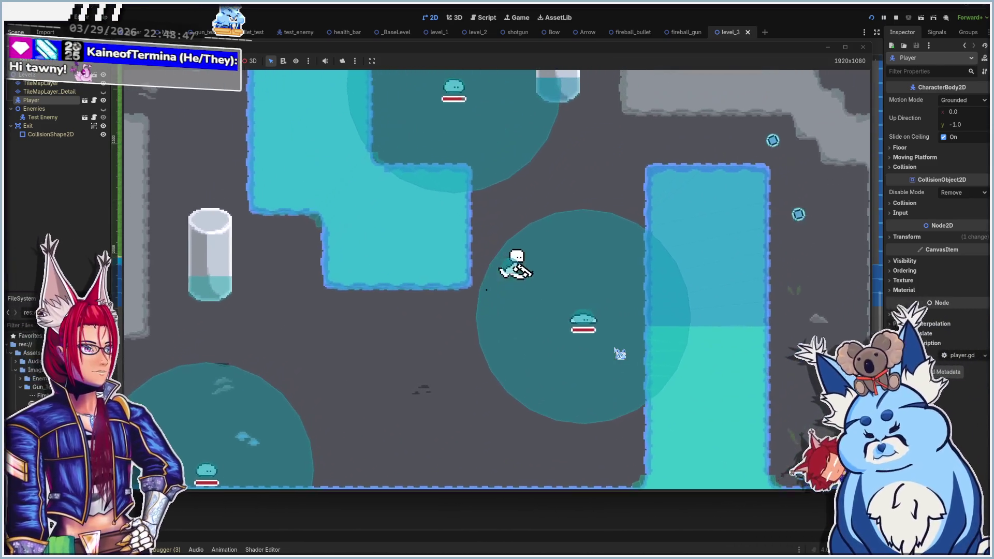
{"action": "key", "text": "d"}
{"action": "key", "text": "w"}
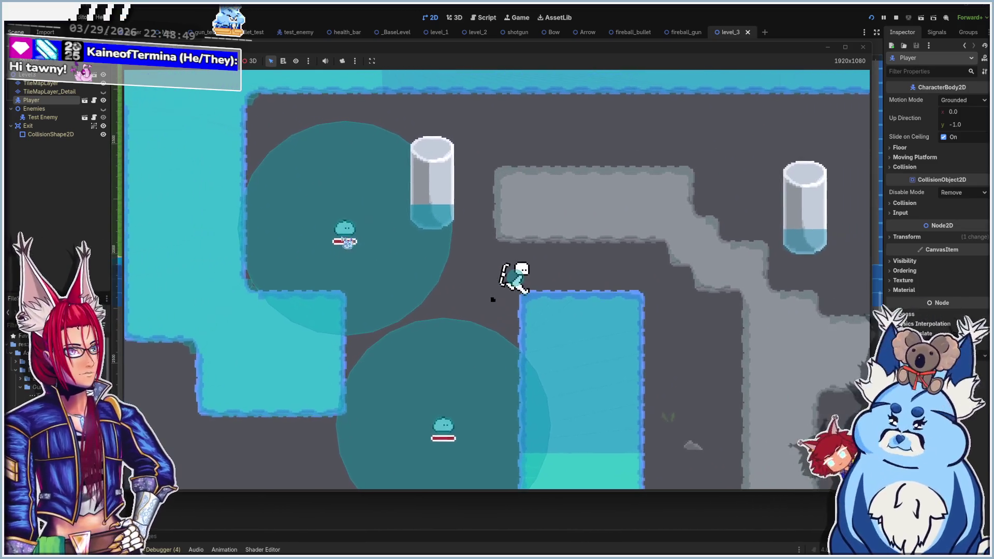
{"action": "key", "text": "d"}
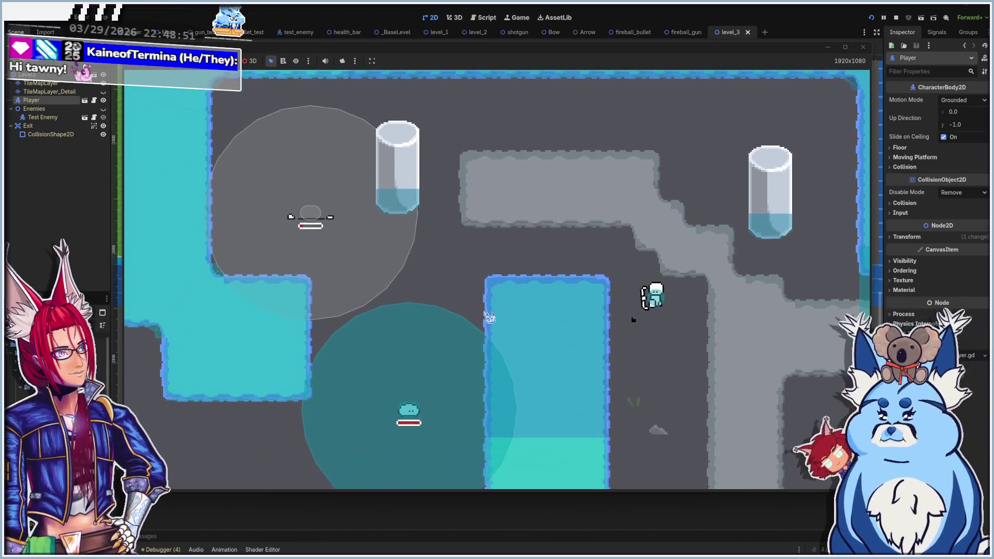
{"action": "key", "text": "s"}
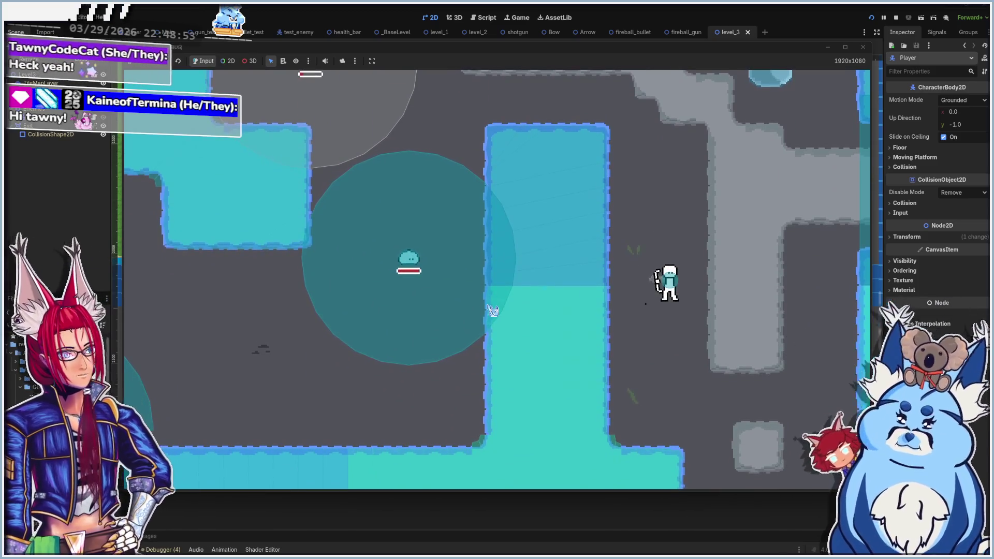
{"action": "left_click", "coordinate": [409, 257]}
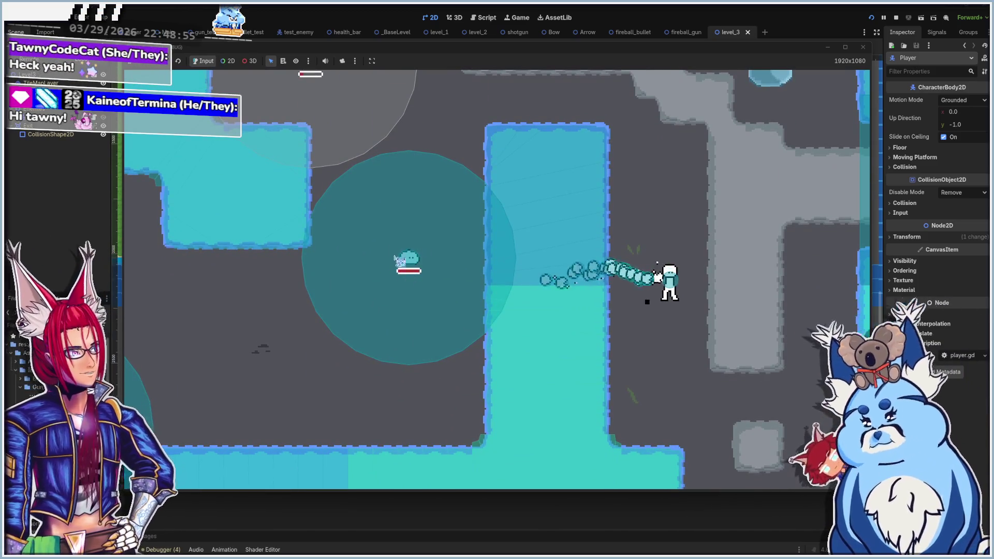
{"action": "key", "text": "d"}
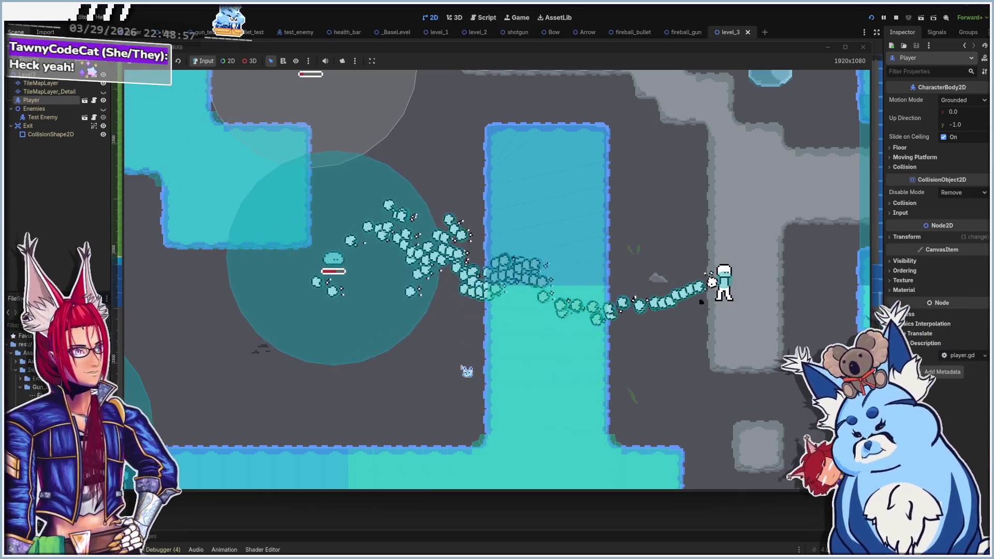
{"action": "key", "text": "d"}
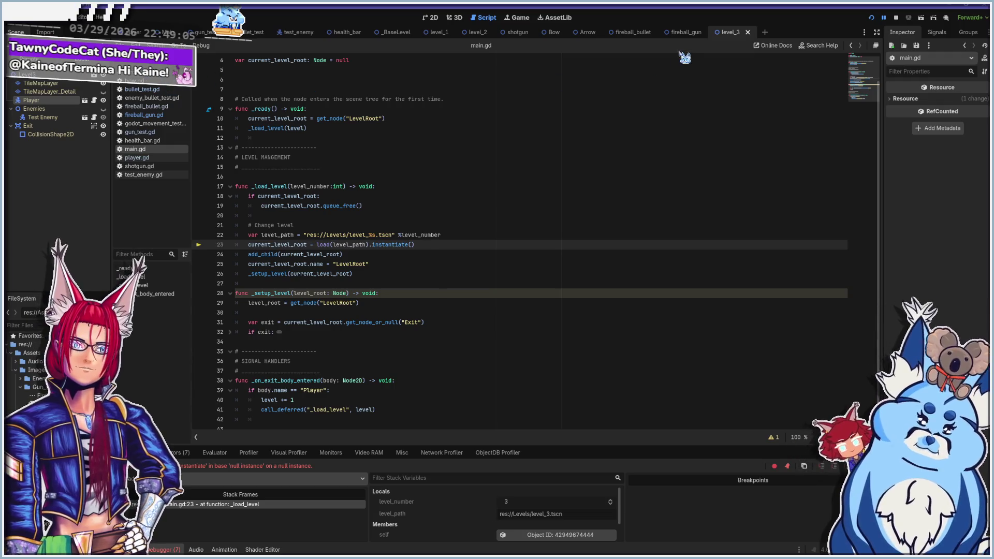
Flip through the level_2, level_1 and level_3 scenes, comparing level_1's LevelRoot with level_3's Level3 root
{"action": "left_click", "coordinate": [683, 33]}
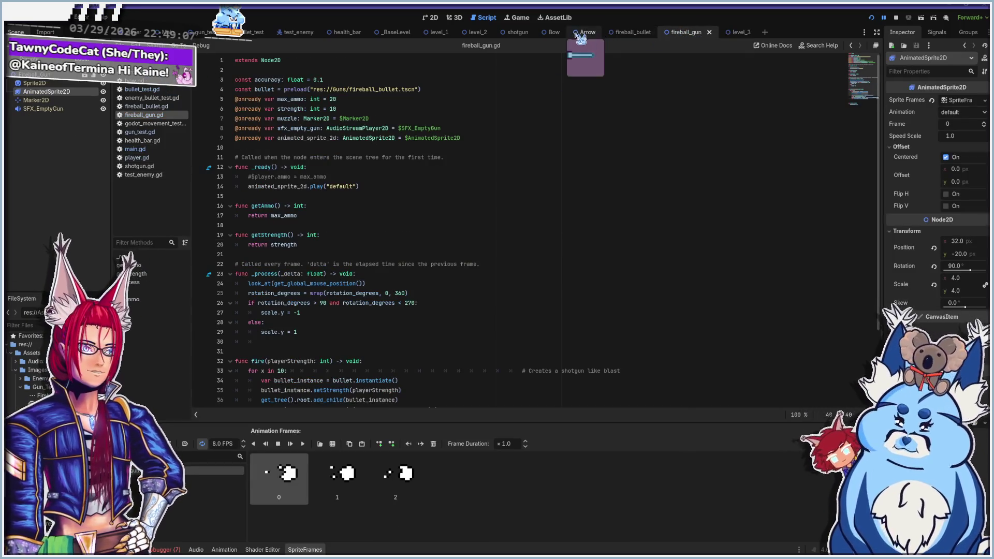
{"action": "left_click", "coordinate": [470, 33]}
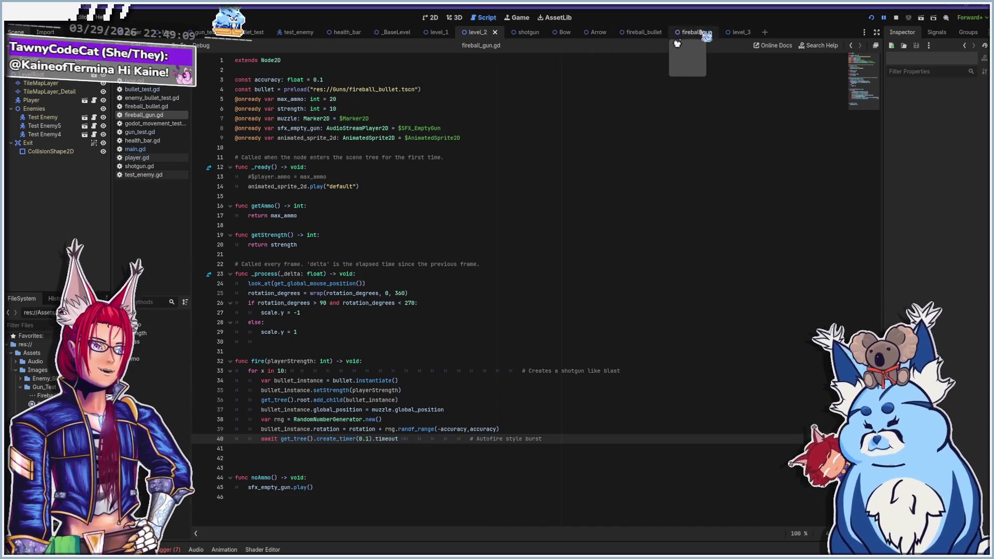
{"action": "left_click", "coordinate": [741, 33]}
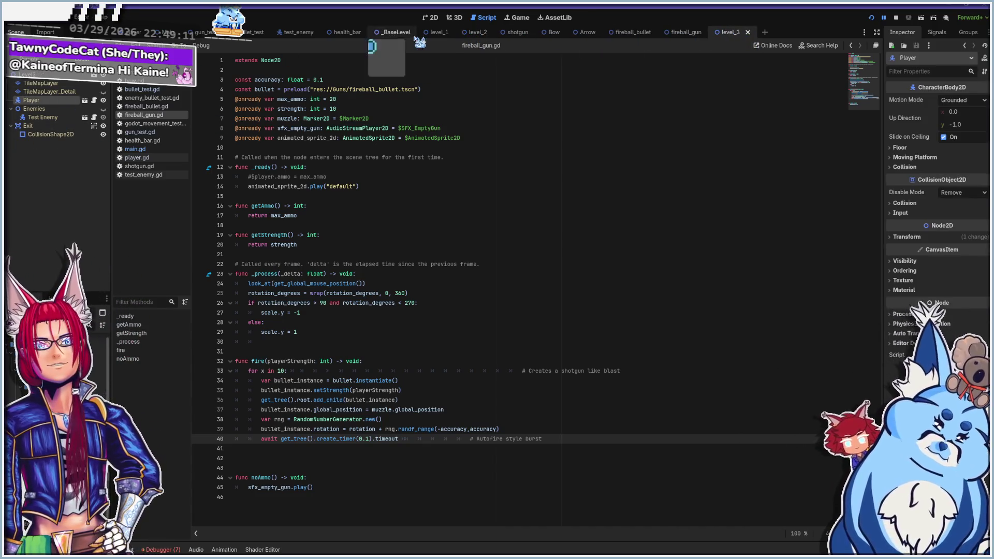
{"action": "left_click", "coordinate": [438, 33]}
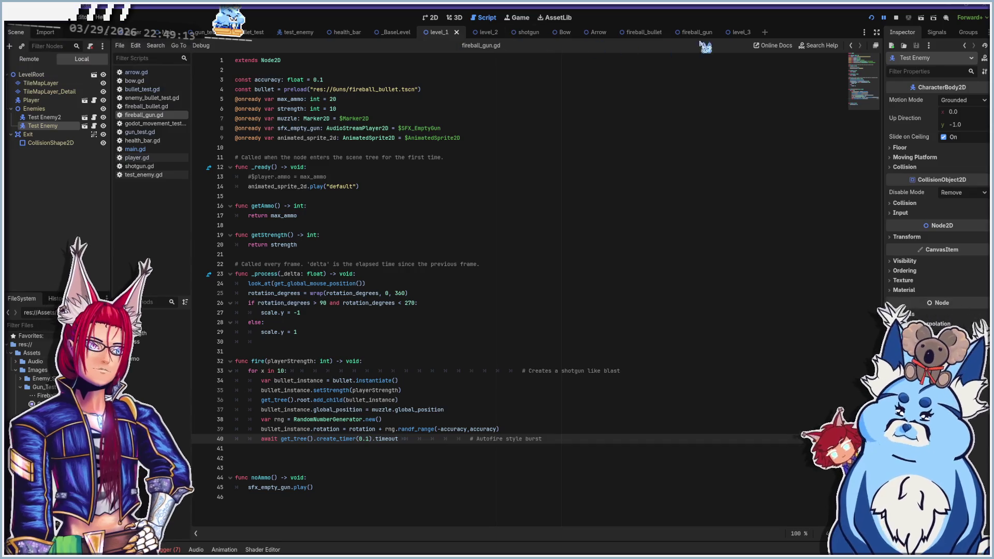
{"action": "left_click", "coordinate": [740, 33]}
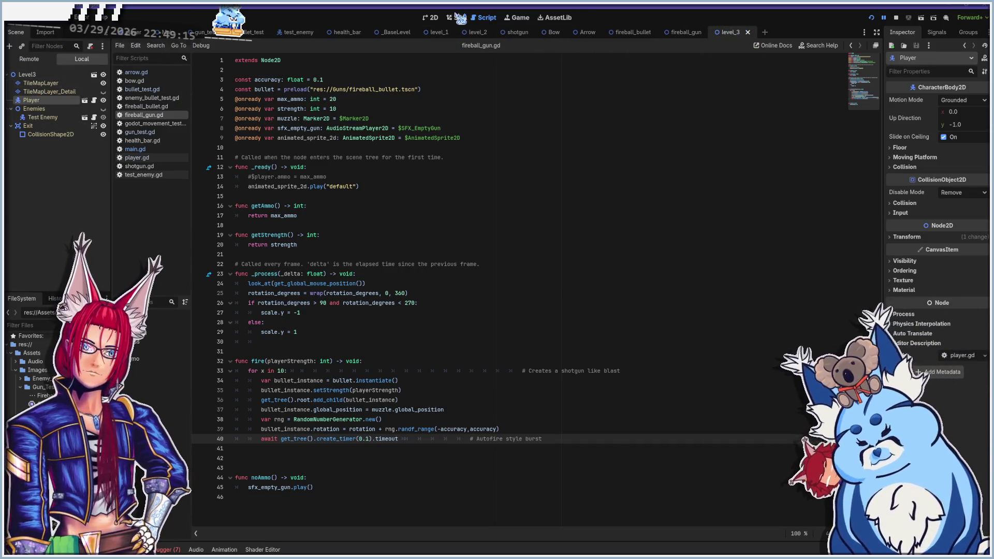
{"action": "left_click", "coordinate": [438, 33]}
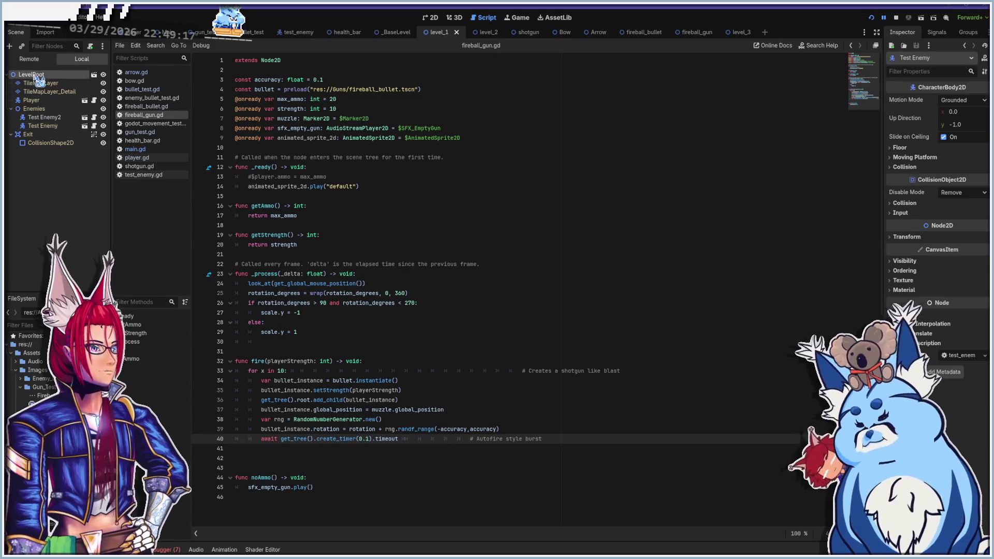
{"action": "left_click", "coordinate": [30, 75]}
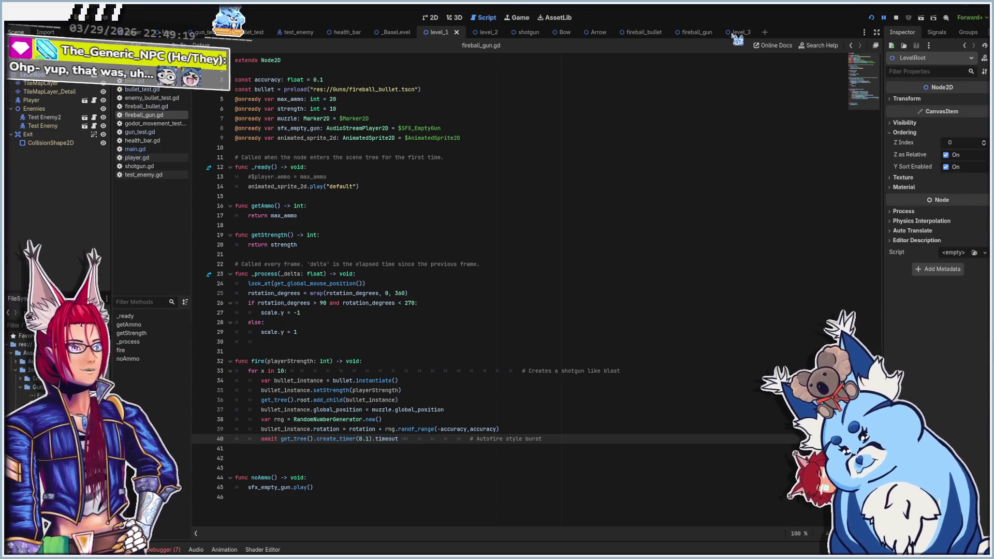
{"action": "left_click", "coordinate": [738, 33]}
{"action": "left_click", "coordinate": [27, 75]}
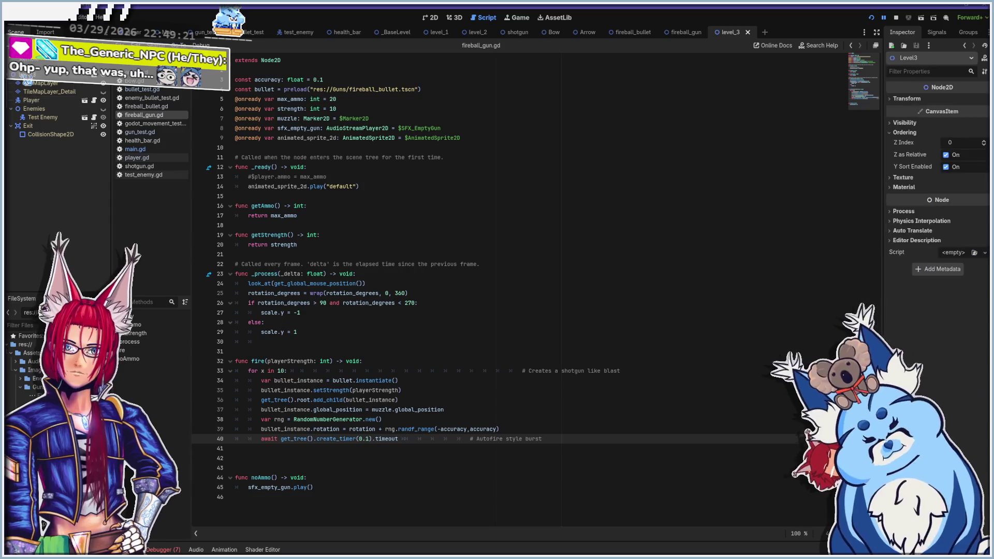
Save level_3, run the game, and walk right firing fireballs at the enemies
{"action": "key", "text": "ctrl+s"}
{"action": "key", "text": "F5"}
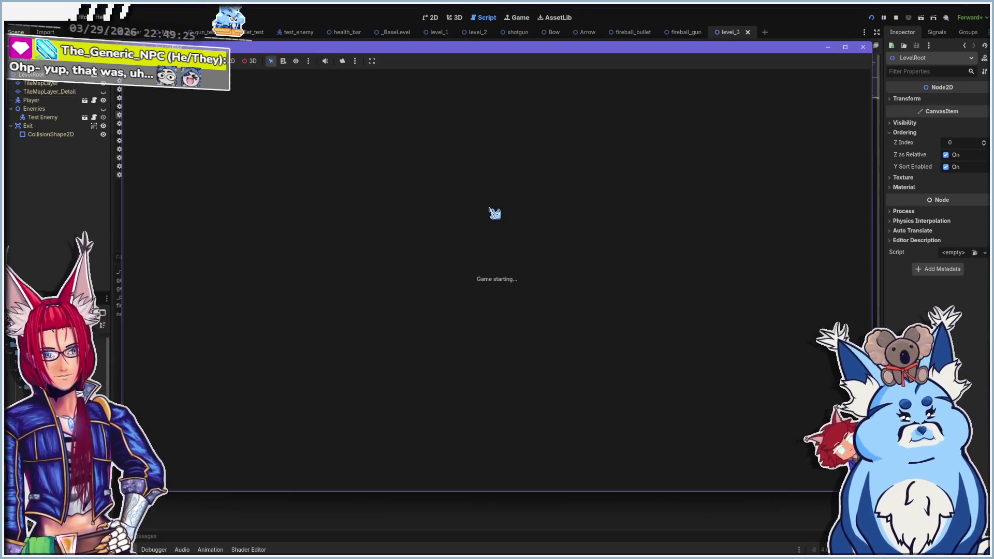
{"action": "key", "text": "d"}
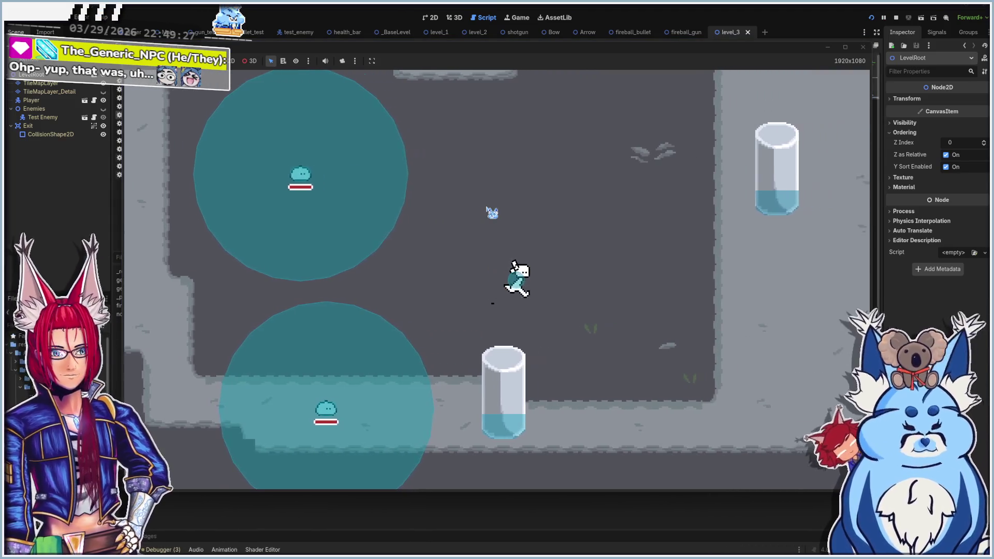
{"action": "mouse_move", "coordinate": [646, 264]}
{"action": "left_mouse_down"}
{"action": "mouse_move", "coordinate": [426, 304]}
{"action": "mouse_move", "coordinate": [415, 291]}
{"action": "mouse_move", "coordinate": [435, 264]}
{"action": "mouse_move", "coordinate": [454, 274]}
{"action": "left_mouse_up"}
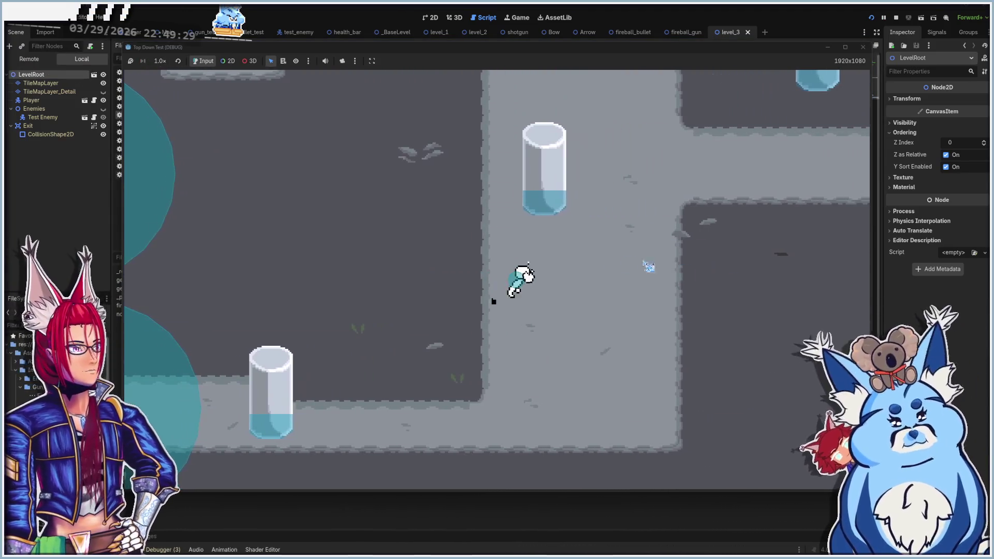
{"action": "key", "text": "w"}
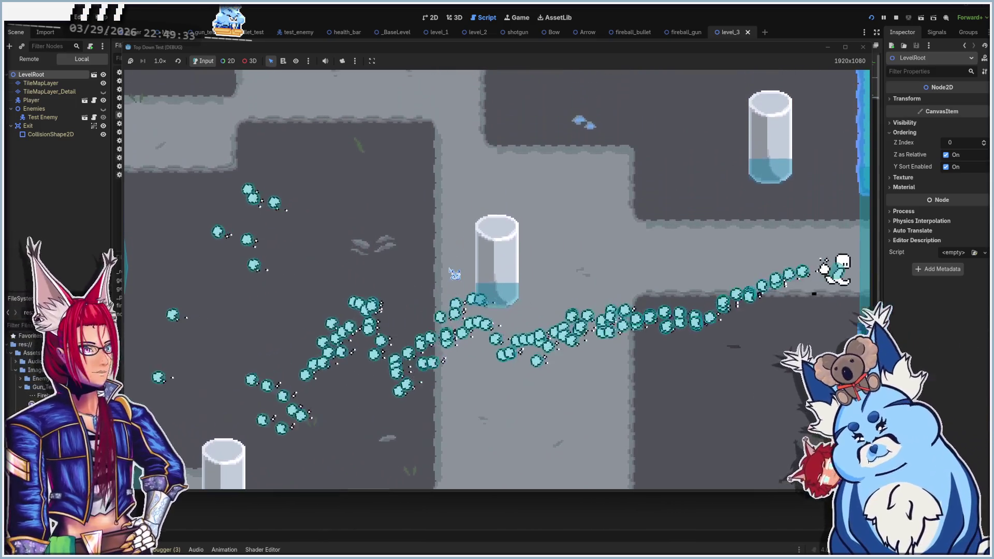
{"action": "key", "text": "d"}
{"action": "key", "text": "s"}
Keep walking right across the level while firing bursts of fireballs
{"action": "mouse_move", "coordinate": [687, 405]}
{"action": "left_mouse_down"}
{"action": "mouse_move", "coordinate": [482, 311]}
{"action": "mouse_move", "coordinate": [444, 317]}
{"action": "mouse_move", "coordinate": [466, 304]}
{"action": "mouse_move", "coordinate": [429, 280]}
{"action": "left_mouse_up"}
{"action": "key", "text": "d"}
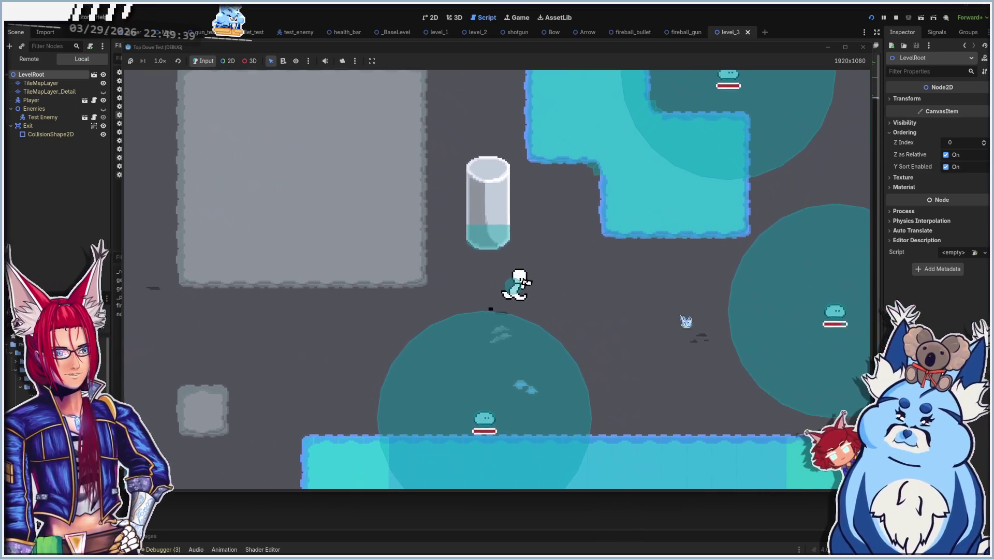
{"action": "key", "text": "d"}
{"action": "mouse_move", "coordinate": [740, 328]}
{"action": "left_mouse_down"}
{"action": "mouse_move", "coordinate": [741, 349]}
{"action": "mouse_move", "coordinate": [710, 351]}
{"action": "mouse_move", "coordinate": [709, 314]}
{"action": "left_mouse_up"}
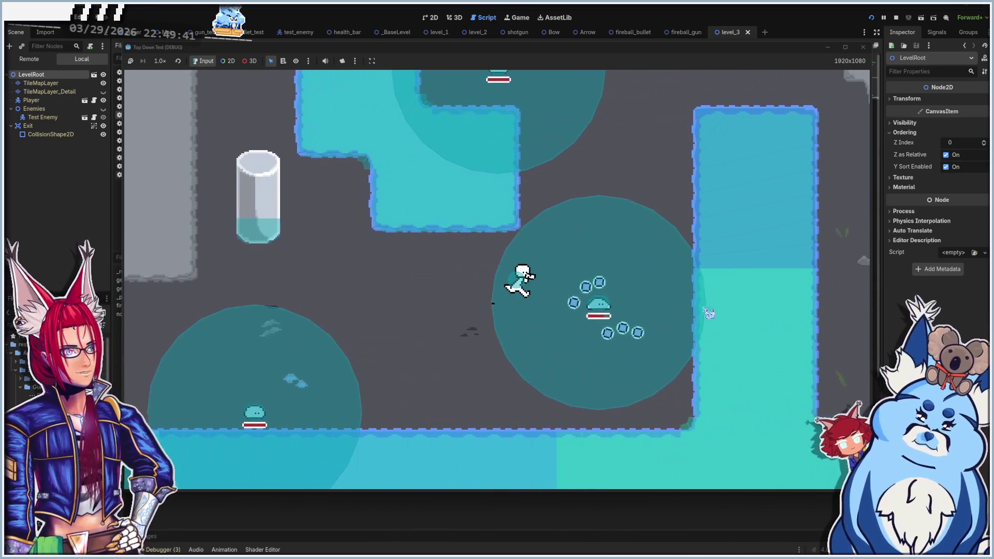
{"action": "key", "text": "d"}
{"action": "key", "text": "w"}
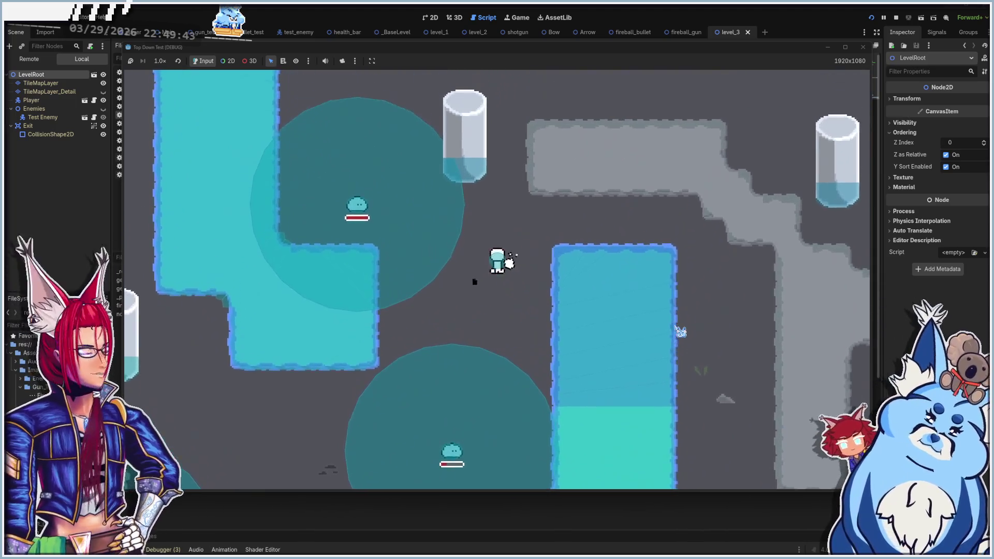
{"action": "key", "text": "d"}
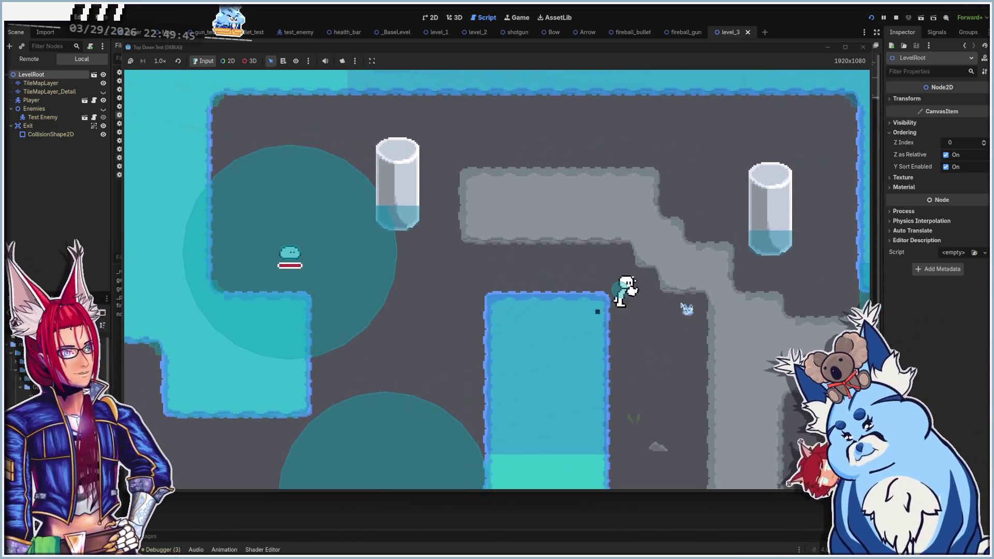
{"action": "key", "text": "s"}
{"action": "key", "text": "d"}
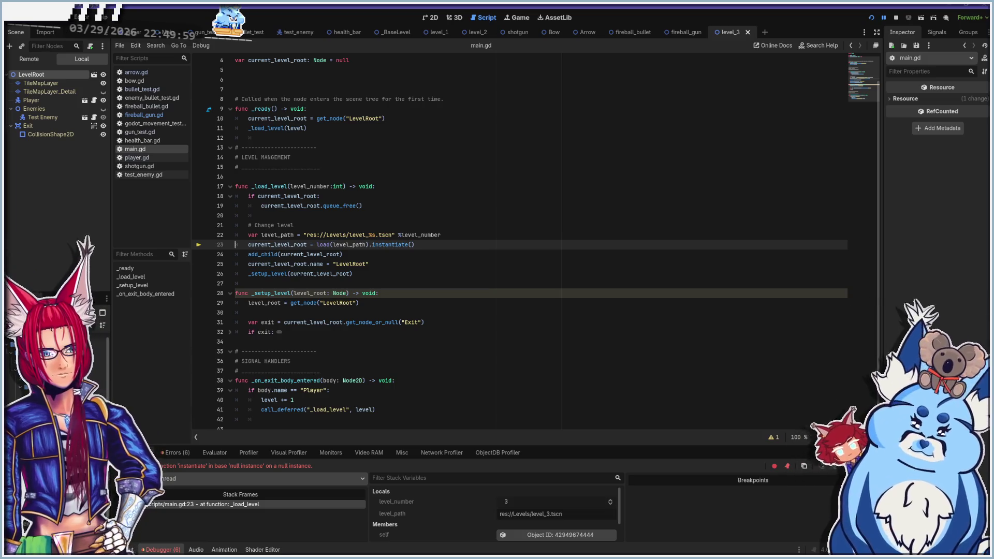
Show the debugger's 'Failed loading resource' error for res://Levels/level_3.tscn, then return to the level_3 scene
{"action": "left_click", "coordinate": [176, 454]}
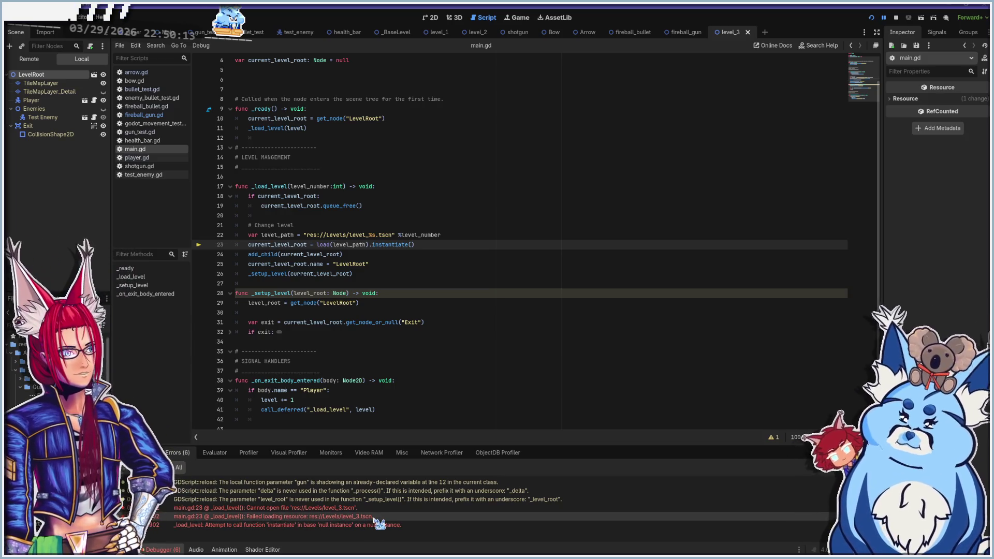
{"action": "mouse_move", "coordinate": [384, 516]}
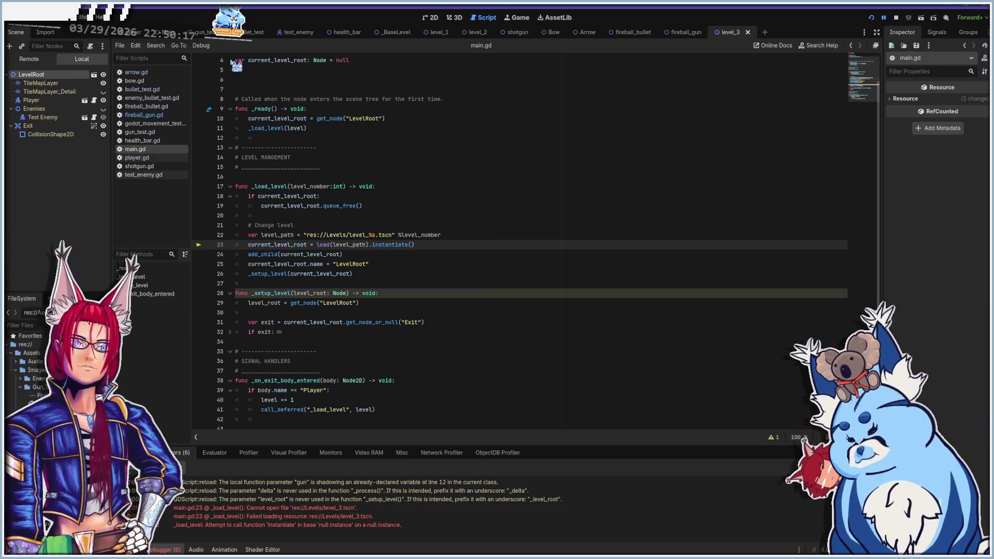
{"action": "left_click", "coordinate": [428, 17]}
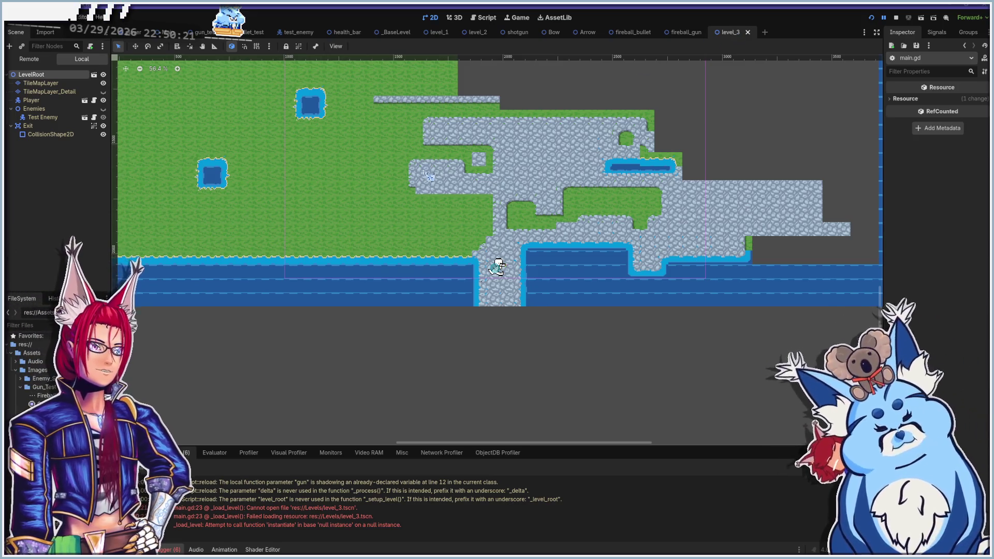
Scroll the canvas to bring the level_3 grass, stone and water tilemap into view
{"action": "scroll", "coordinate": [832, 162], "scroll_direction": "up", "scroll_amount": 5}
{"action": "scroll", "coordinate": [849, 139], "scroll_direction": "down", "scroll_amount": 1}
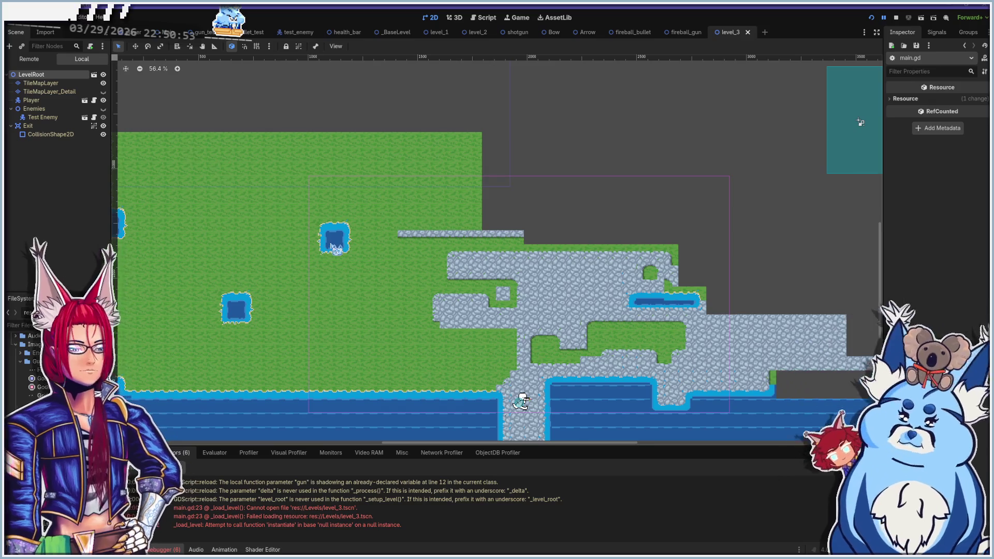
Move level_3.tscn into res://Levels from the FileSystem dock, then run the game again
{"action": "left_click", "coordinate": [15, 17]}
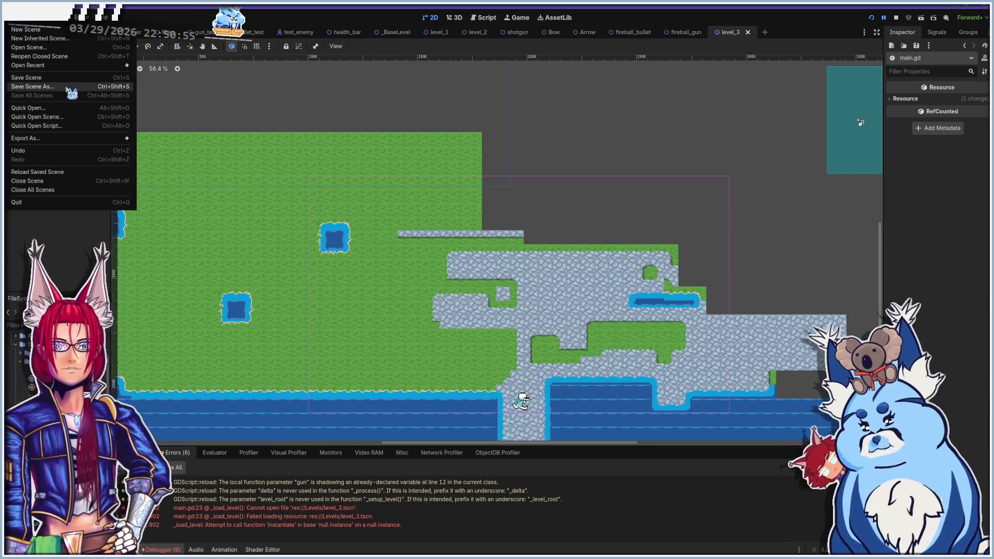
{"action": "left_click", "coordinate": [68, 85]}
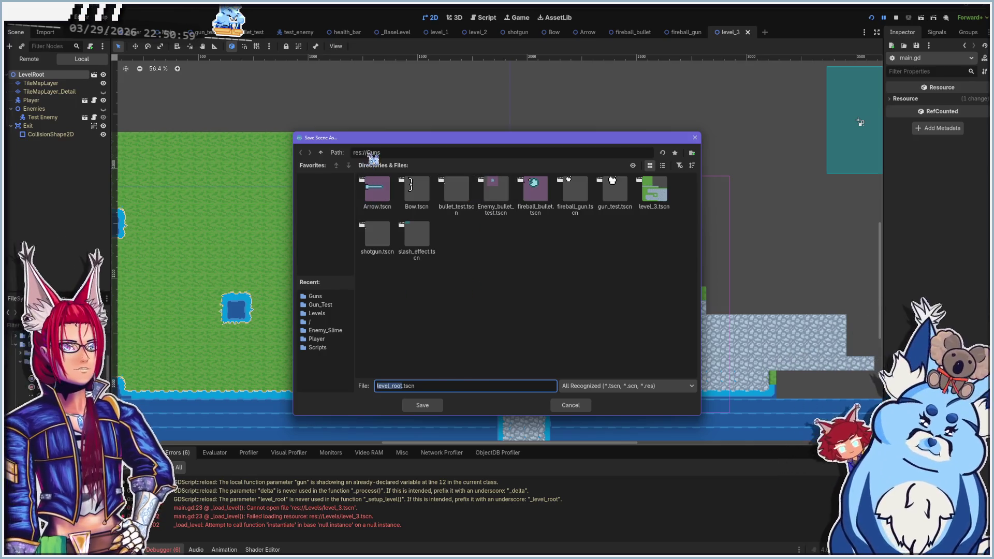
{"action": "left_click", "coordinate": [569, 406]}
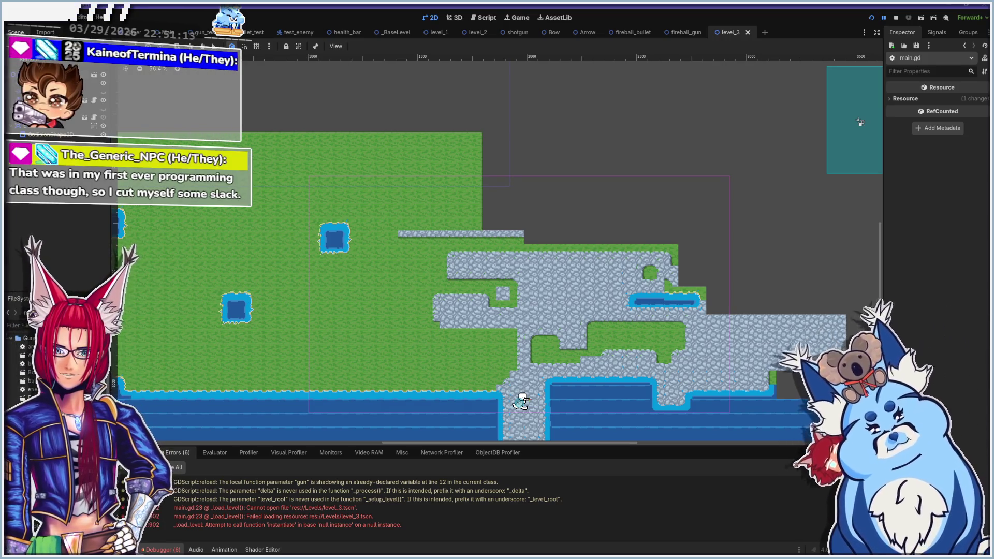
{"action": "left_click_drag", "start_coordinate": [36, 399], "coordinate": [31, 347]}
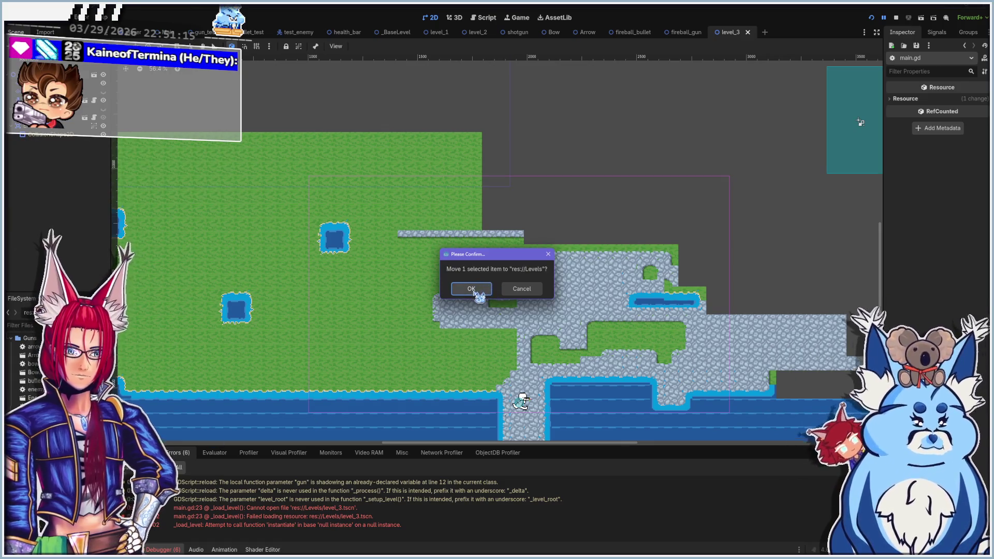
{"action": "left_click", "coordinate": [471, 288]}
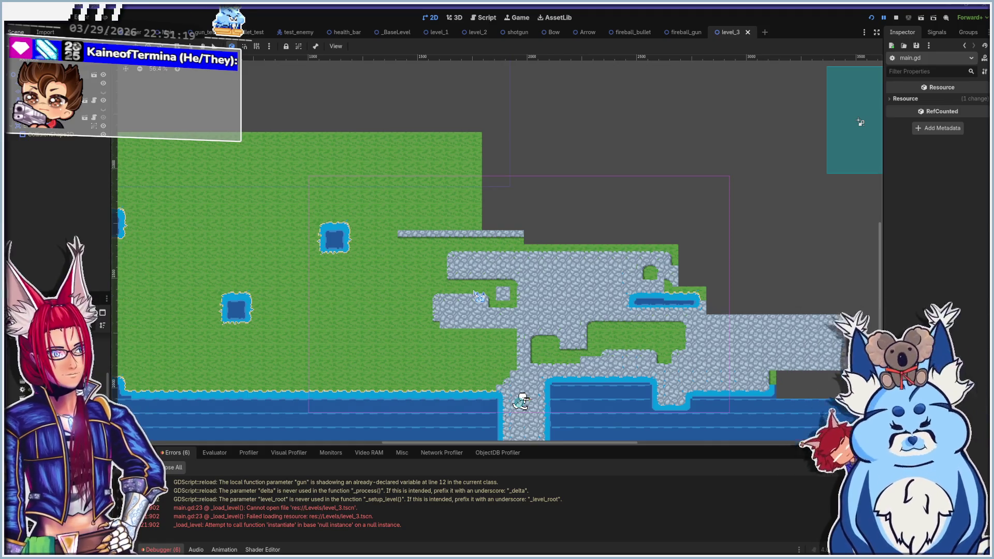
{"action": "key", "text": "F5"}
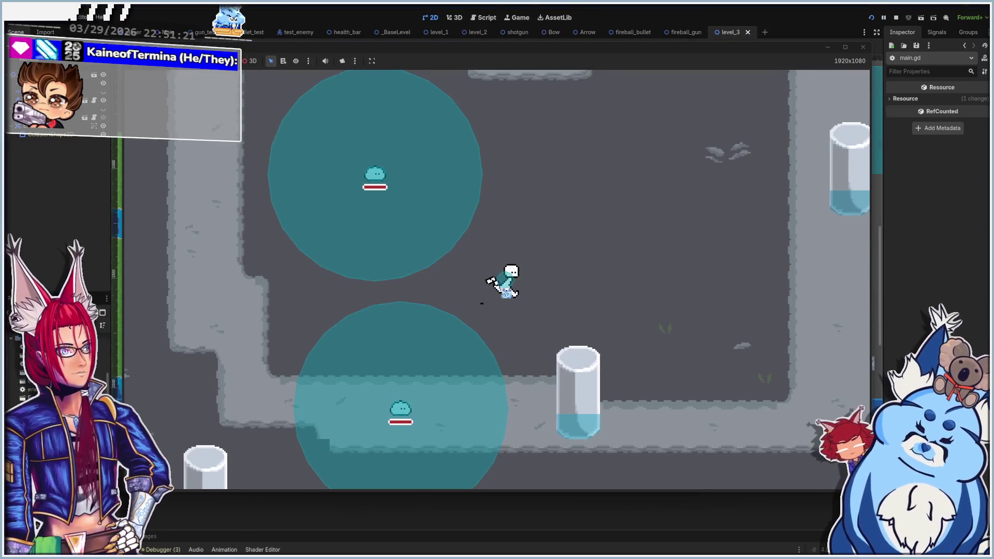
Walk the player past the water and through the exit to load level_3
{"action": "key", "text": "d"}
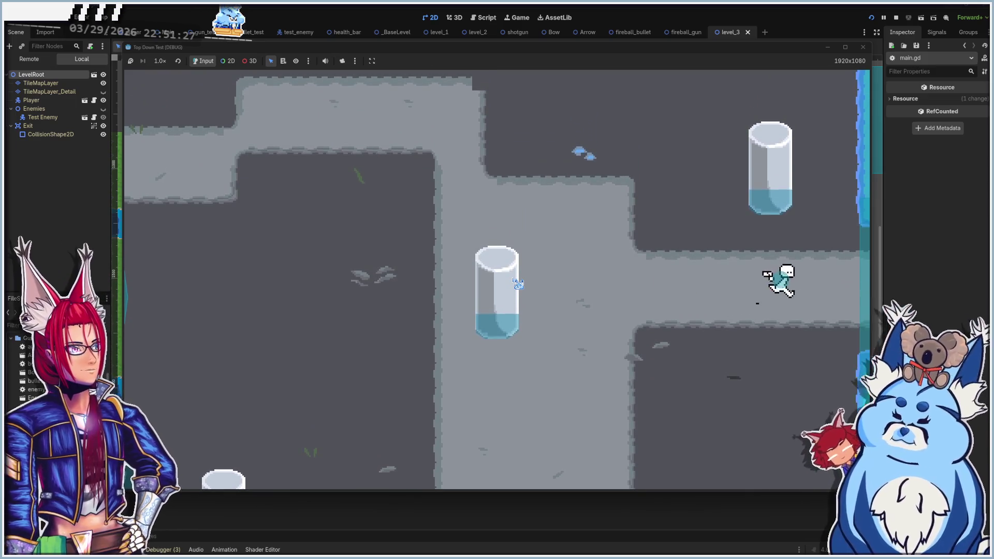
{"action": "key", "text": "s"}
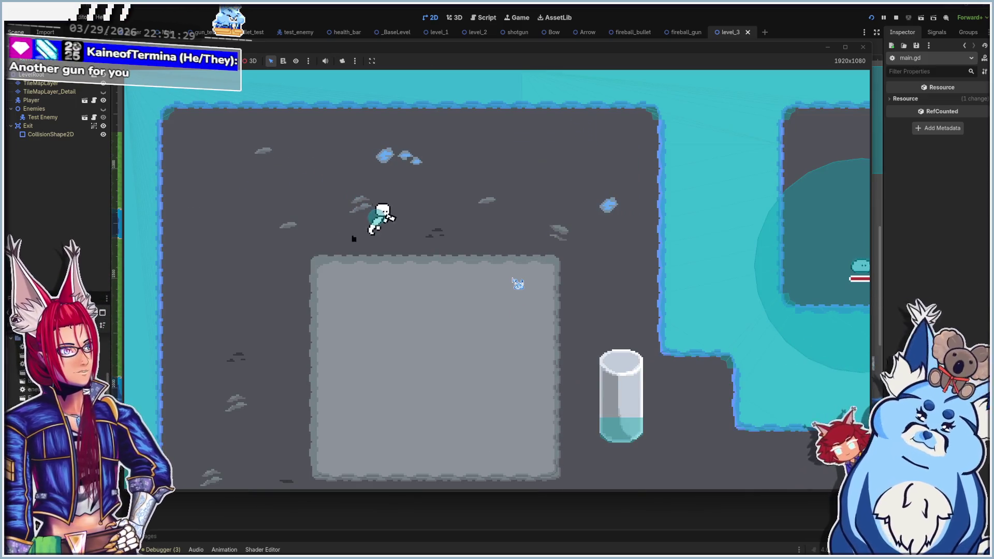
{"action": "key", "text": "s"}
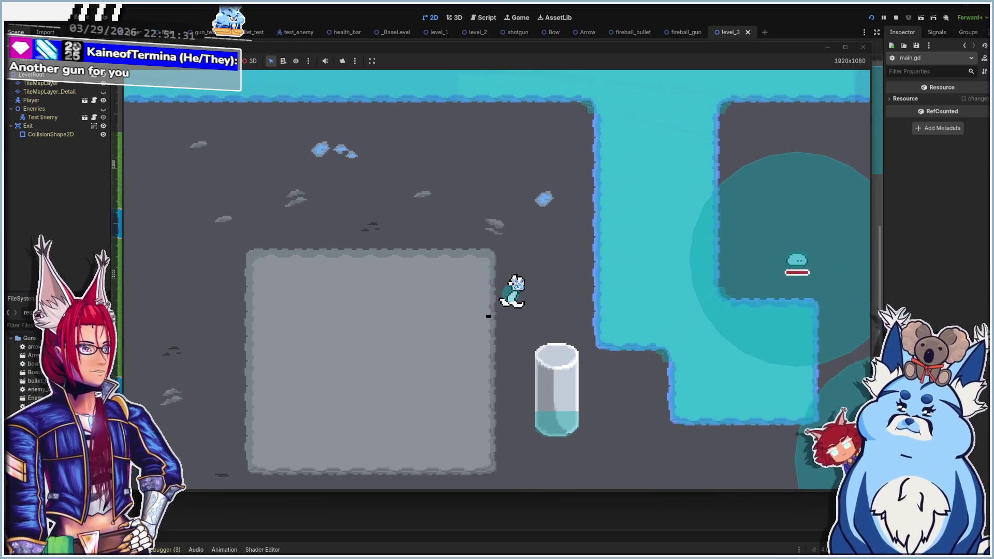
{"action": "key", "text": "d"}
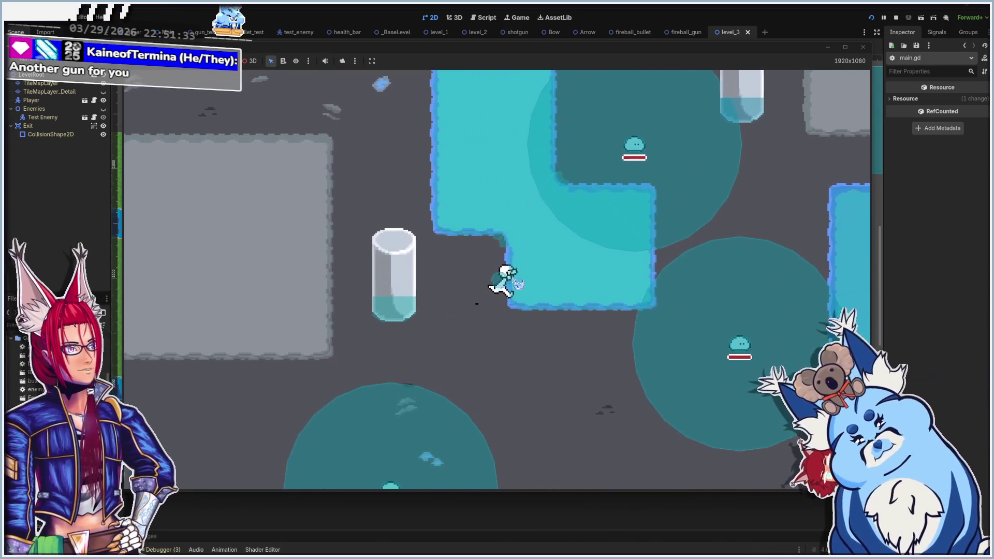
{"action": "key", "text": "d"}
{"action": "key", "text": "s"}
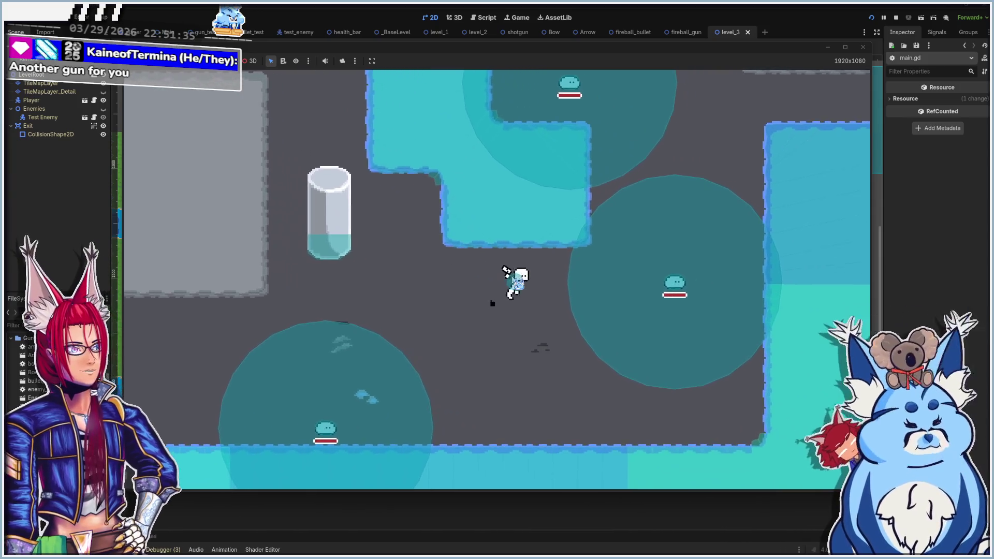
{"action": "key", "text": "d"}
{"action": "key", "text": "w"}
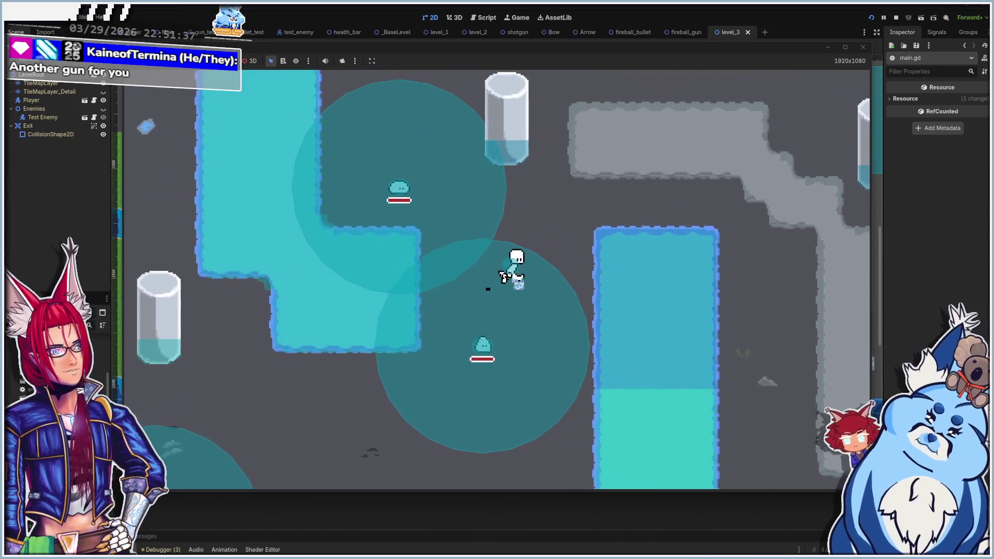
{"action": "key", "text": "d"}
{"action": "key", "text": "w"}
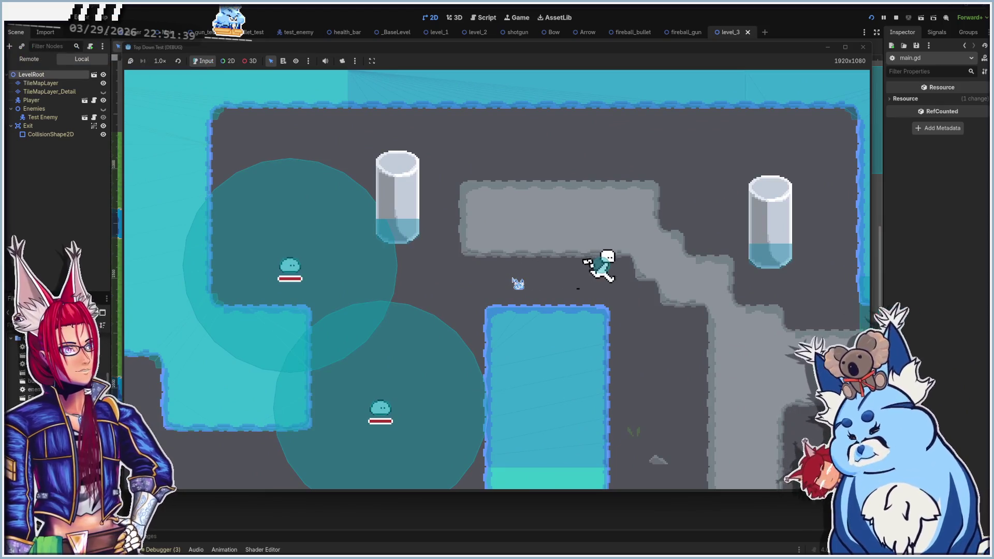
{"action": "key", "text": "d"}
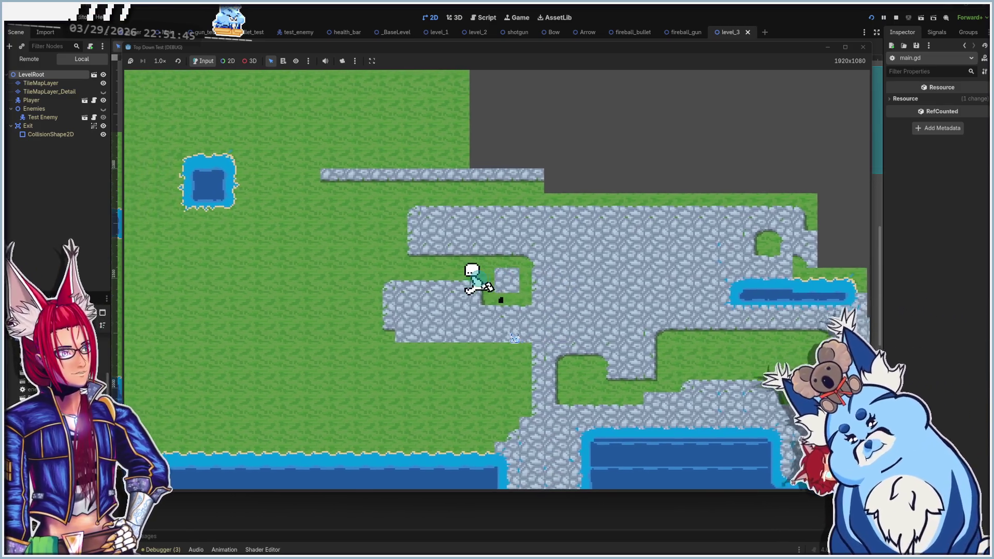
Walk the player around level_3's grass and along the water edge toward the map edge
{"action": "key", "text": "a"}
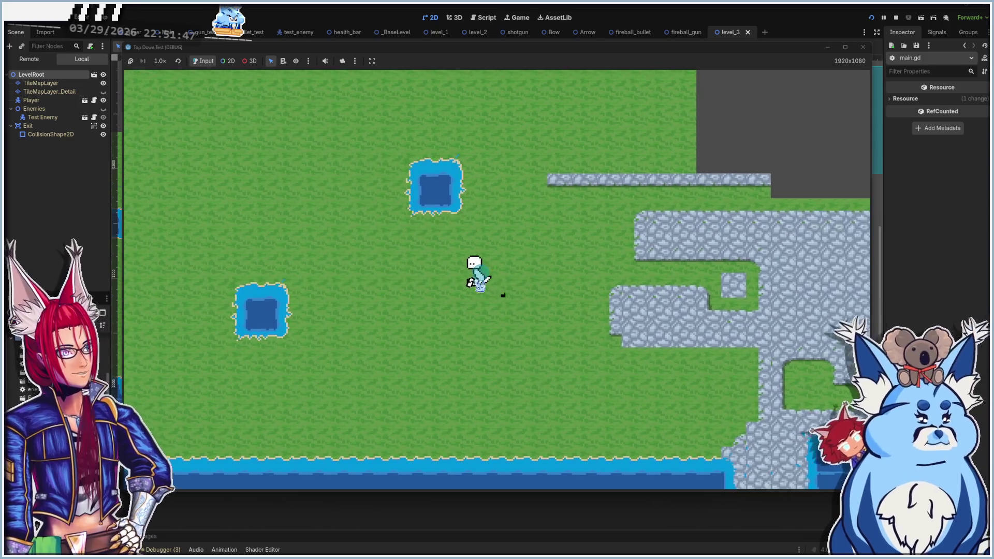
{"action": "key", "text": "w"}
{"action": "key", "text": "s"}
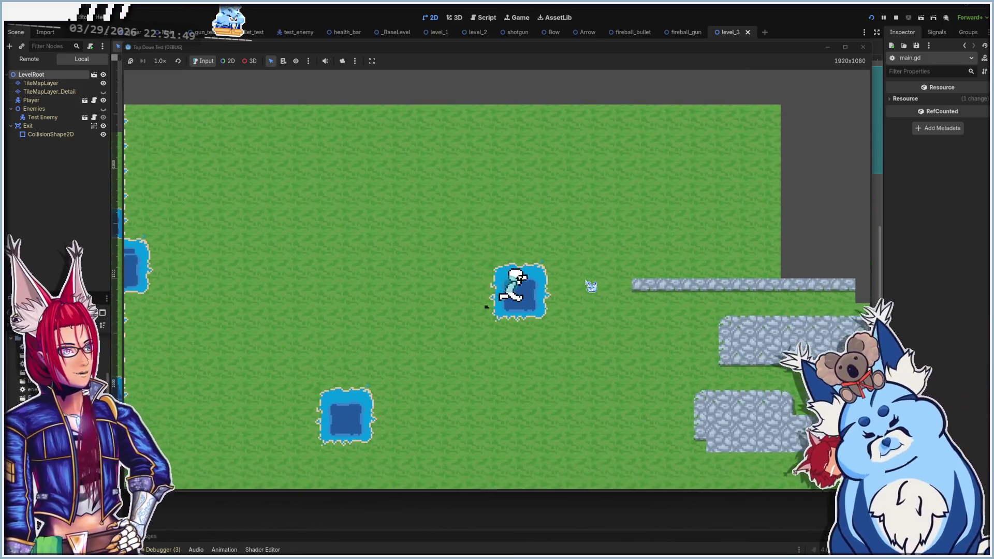
{"action": "key", "text": "d"}
{"action": "key", "text": "s"}
{"action": "key", "text": "d"}
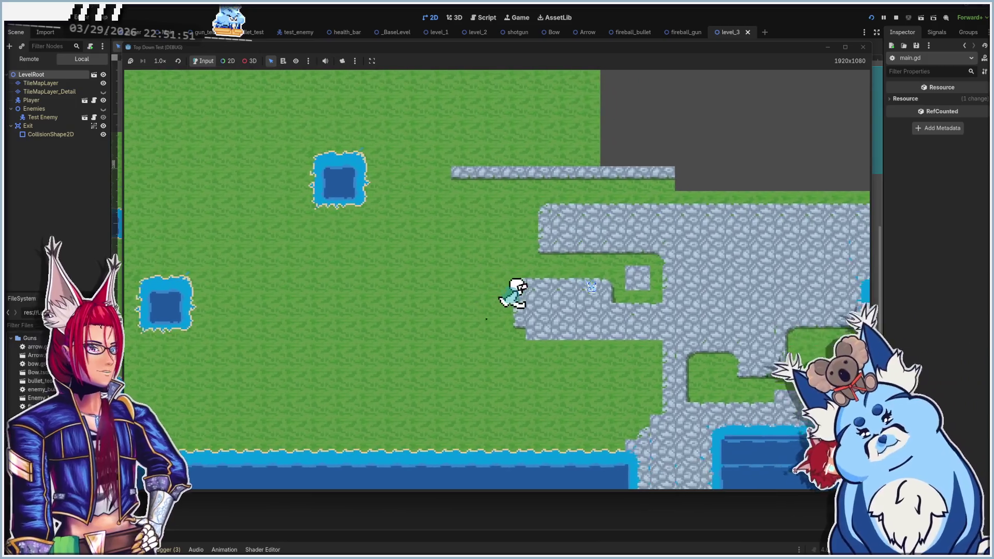
{"action": "key", "text": "a"}
{"action": "key", "text": "s"}
{"action": "key", "text": "d"}
{"action": "key", "text": "a"}
{"action": "key", "text": "d"}
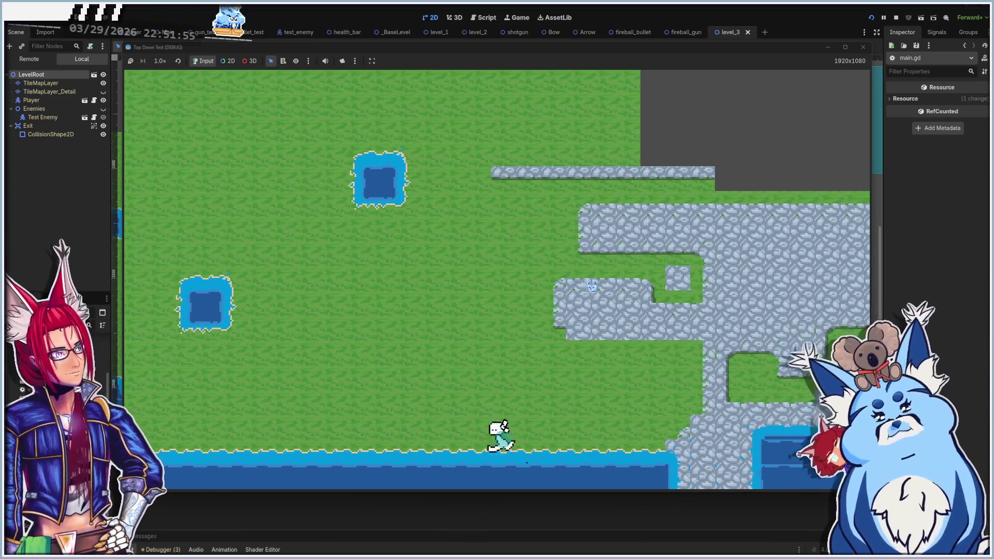
{"action": "key", "text": "a"}
{"action": "key", "text": "w"}
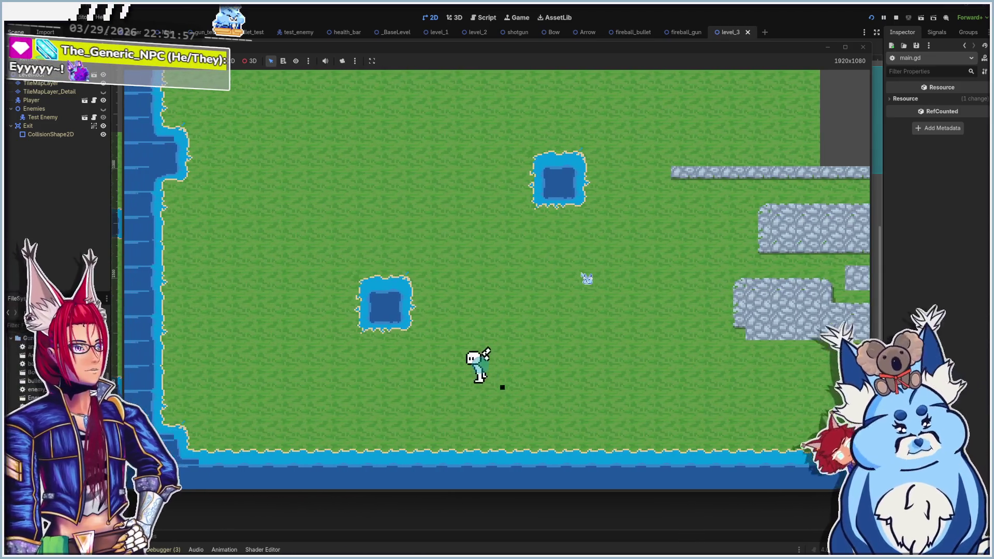
{"action": "key", "text": "w"}
{"action": "key", "text": "w"}
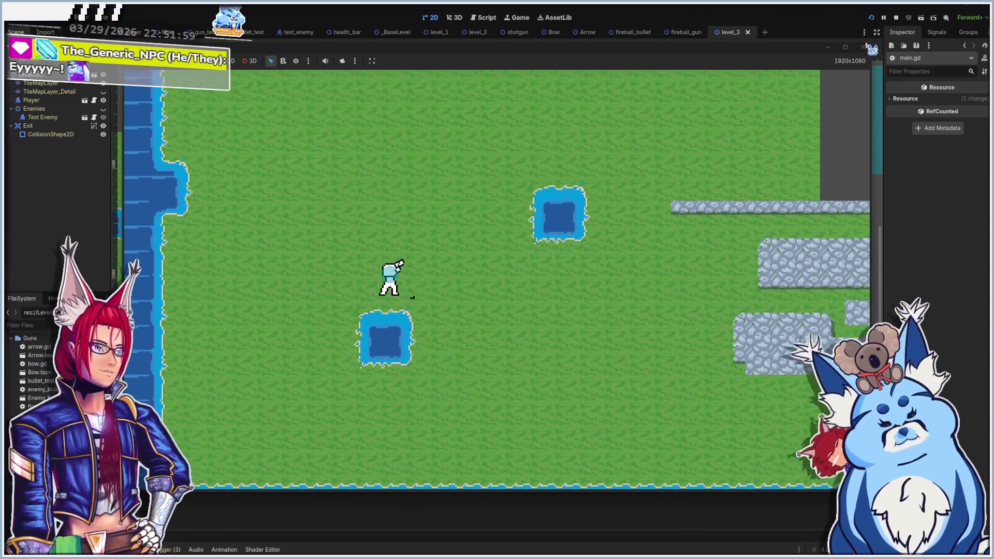
Stop the game, rerun the level_3 scene with F6, walk briefly, and close it
{"action": "key", "text": "F8"}
{"action": "key", "text": "F6"}
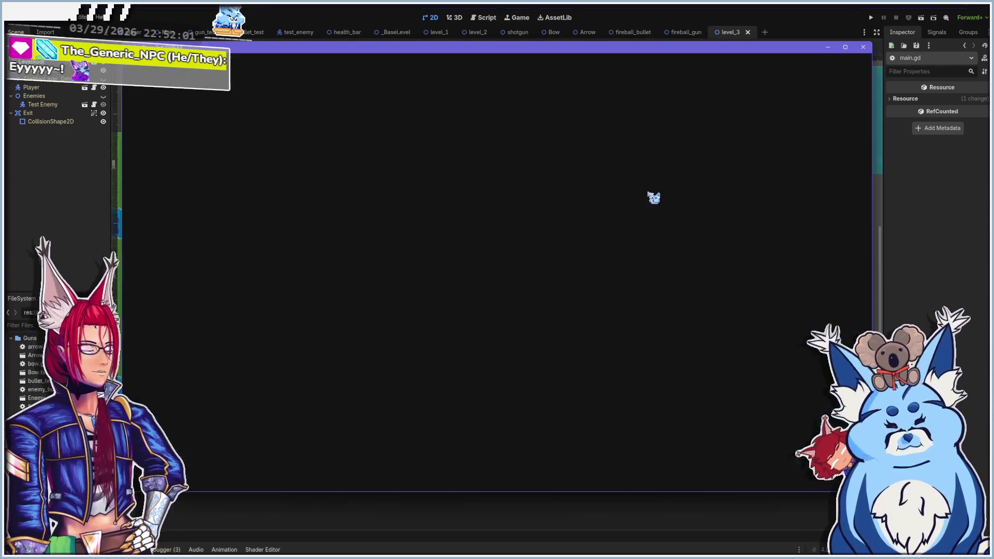
{"action": "key", "text": "w"}
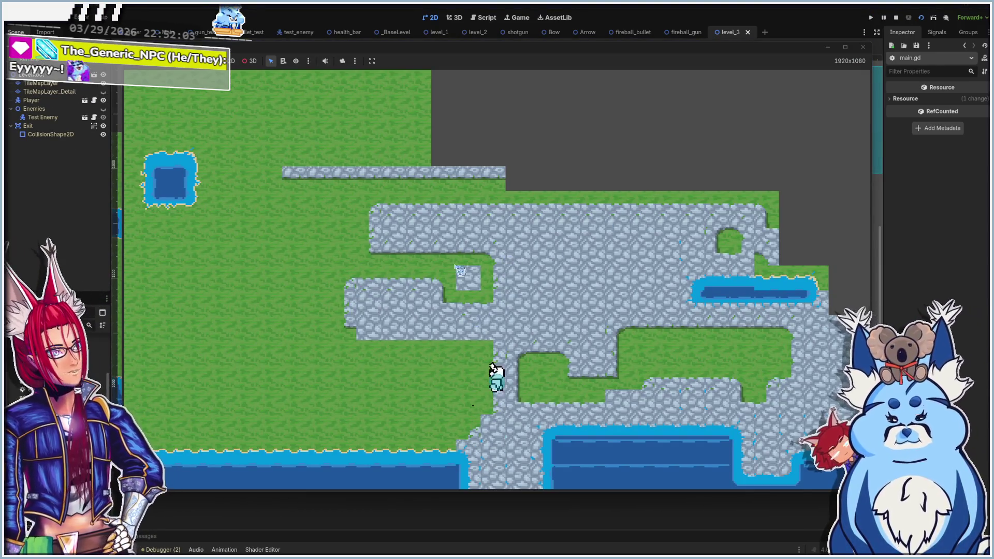
{"action": "key", "text": "a"}
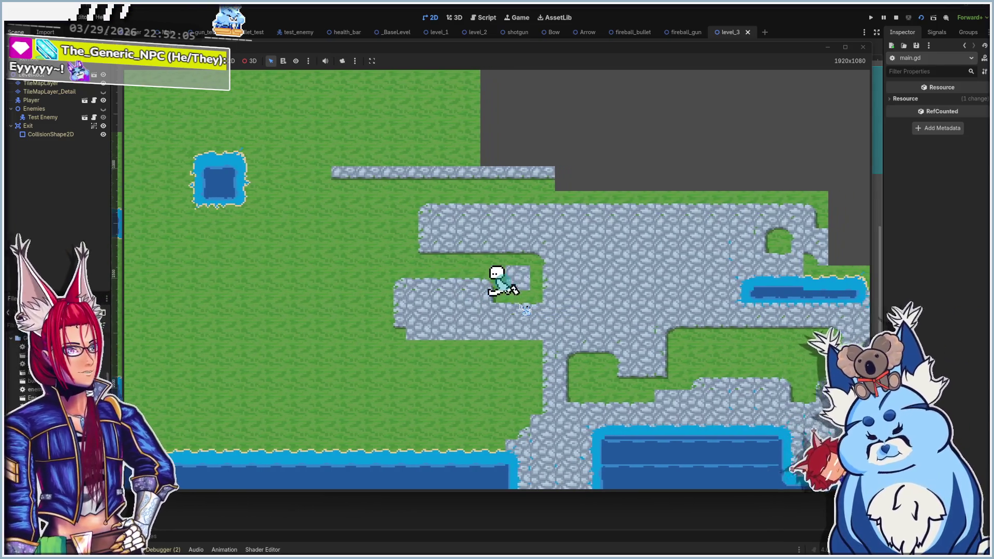
{"action": "left_click", "coordinate": [864, 48]}
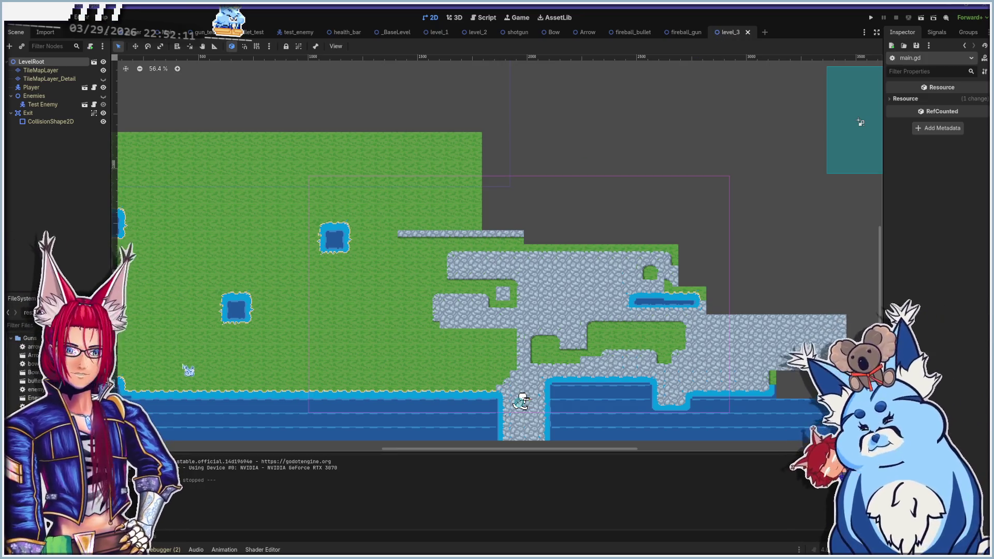
Give the TileMapLayer's TileSet a physics layer on collision layer 1 and show the ruins atlas in the TileSet editor
{"action": "left_click", "coordinate": [42, 70]}
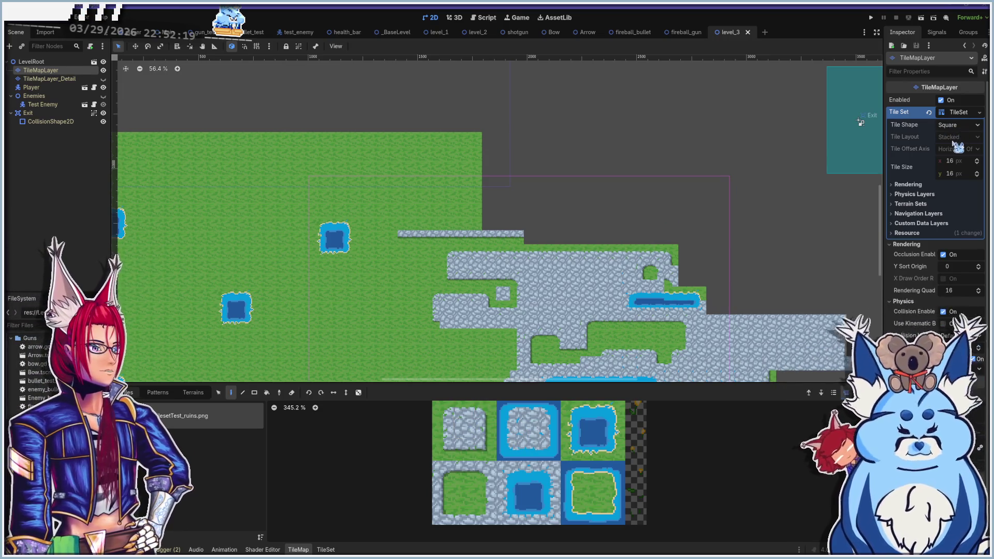
{"action": "left_click", "coordinate": [914, 195]}
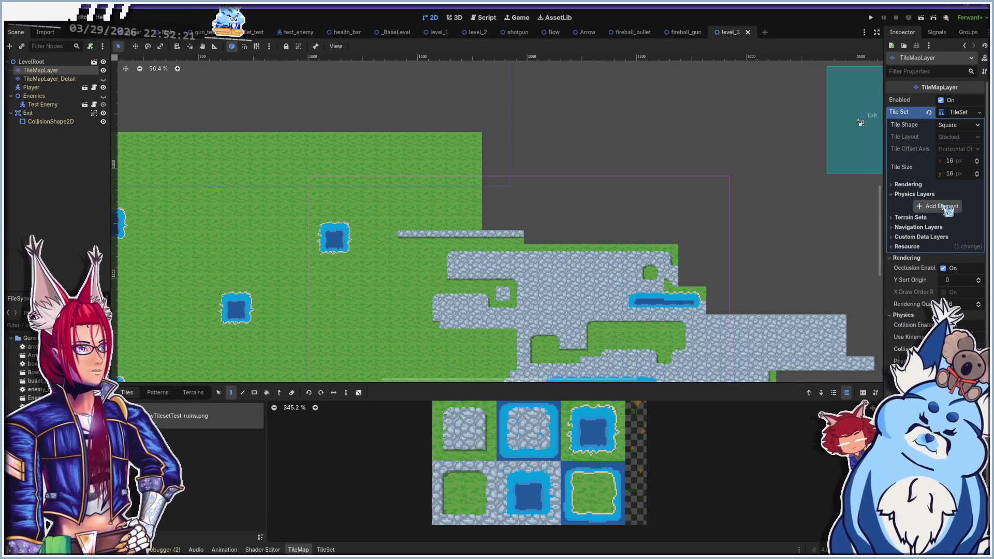
{"action": "left_click", "coordinate": [937, 206]}
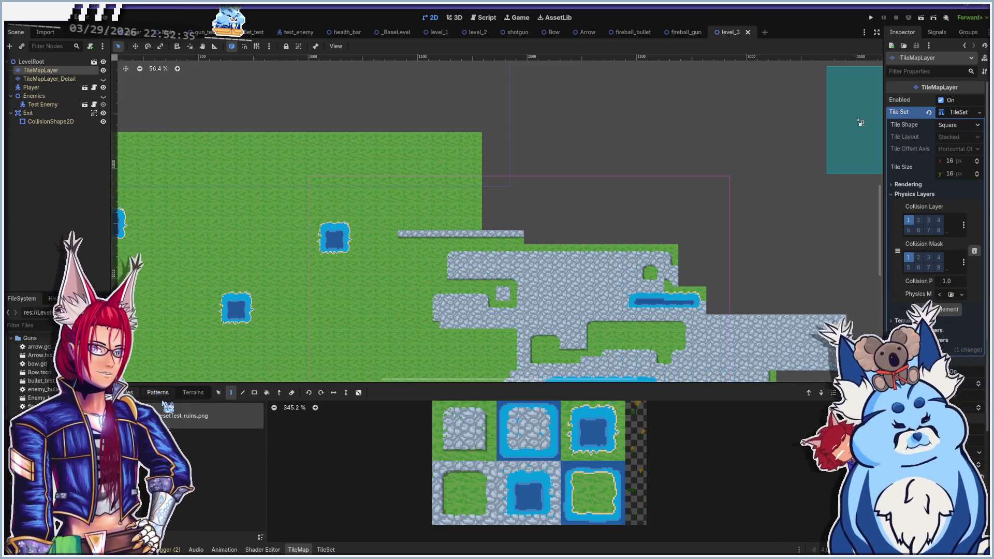
{"action": "left_click", "coordinate": [325, 550]}
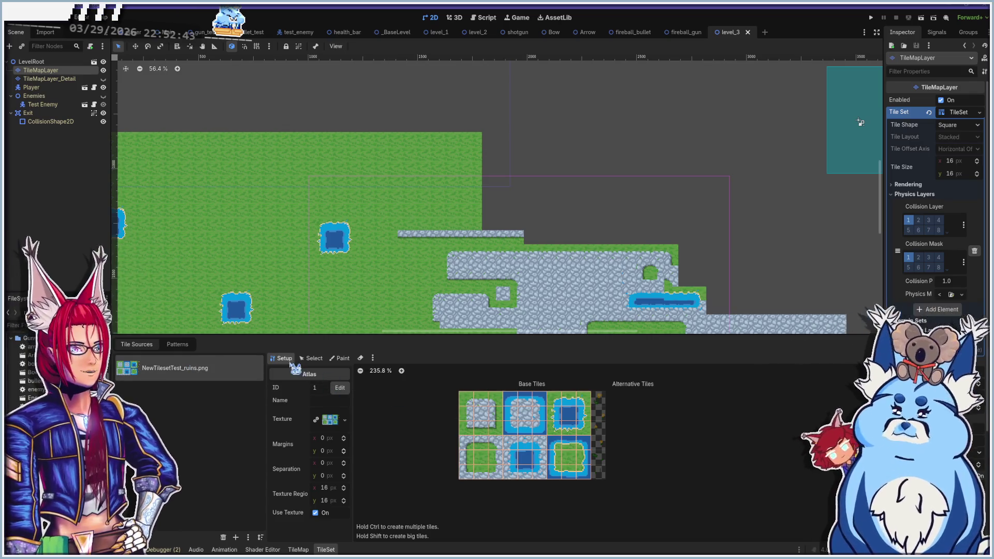
In Select mode, pick the first atlas tile and expand its Physics Layer 0 settings
{"action": "left_click", "coordinate": [312, 358]}
{"action": "left_click", "coordinate": [477, 384]}
{"action": "left_click", "coordinate": [285, 475]}
{"action": "left_click", "coordinate": [290, 483]}
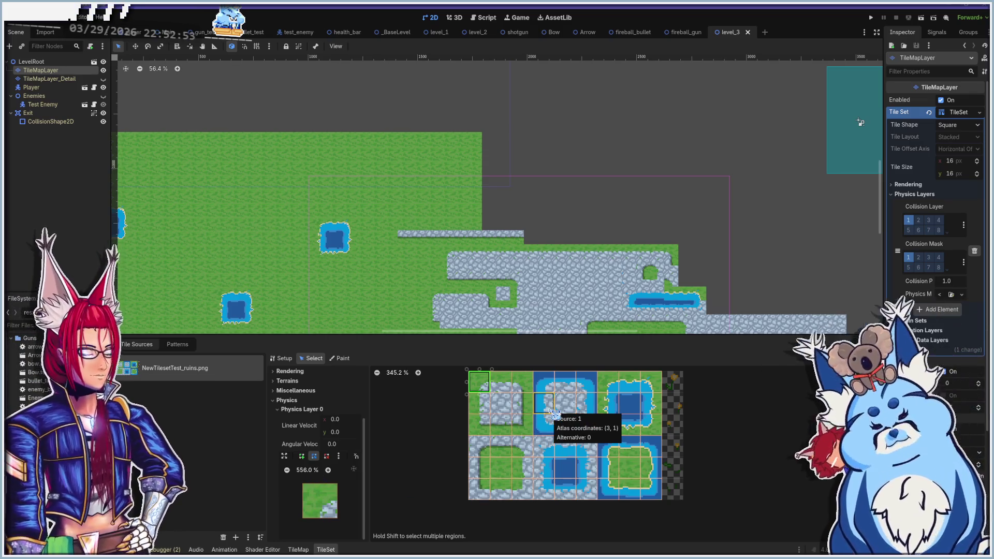
Select a single water-edge tile and fill it with a full-square collision polygon
{"action": "left_click", "coordinate": [545, 382]}
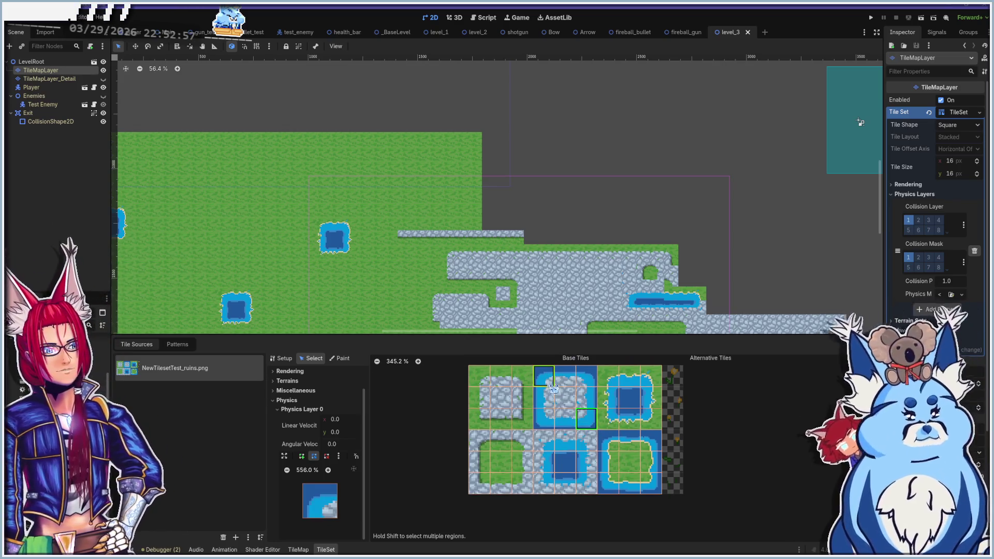
{"action": "mouse_move", "coordinate": [549, 379]}
{"action": "left_mouse_down"}
{"action": "mouse_move", "coordinate": [564, 381]}
{"action": "mouse_move", "coordinate": [587, 421]}
{"action": "left_mouse_up"}
{"action": "left_click", "coordinate": [543, 376]}
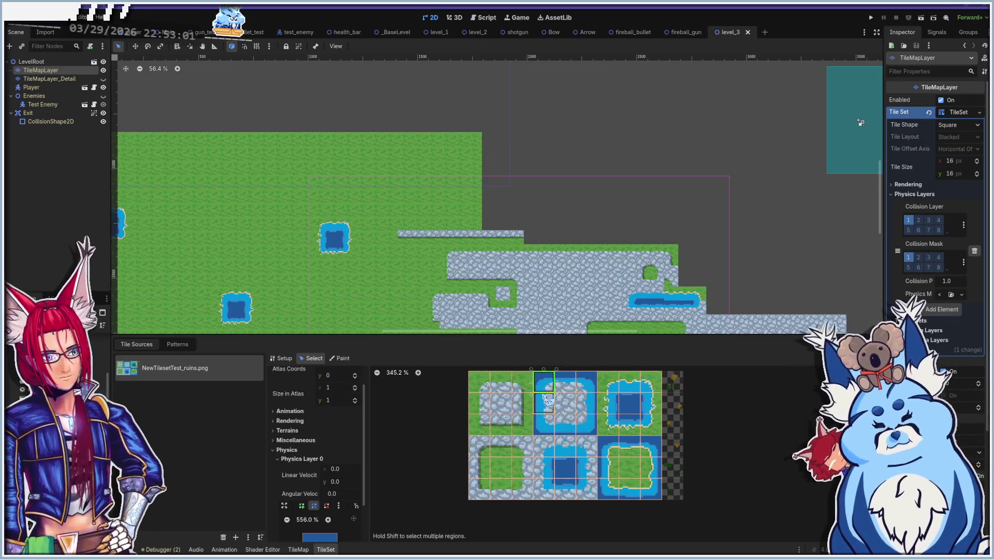
{"action": "scroll", "coordinate": [365, 467], "scroll_direction": "down", "scroll_amount": 2}
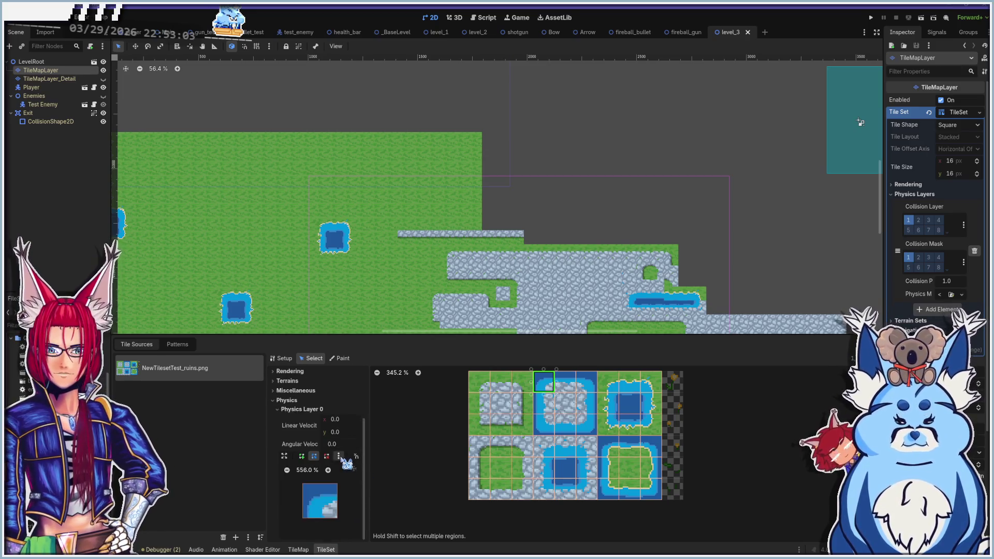
{"action": "left_click", "coordinate": [338, 455]}
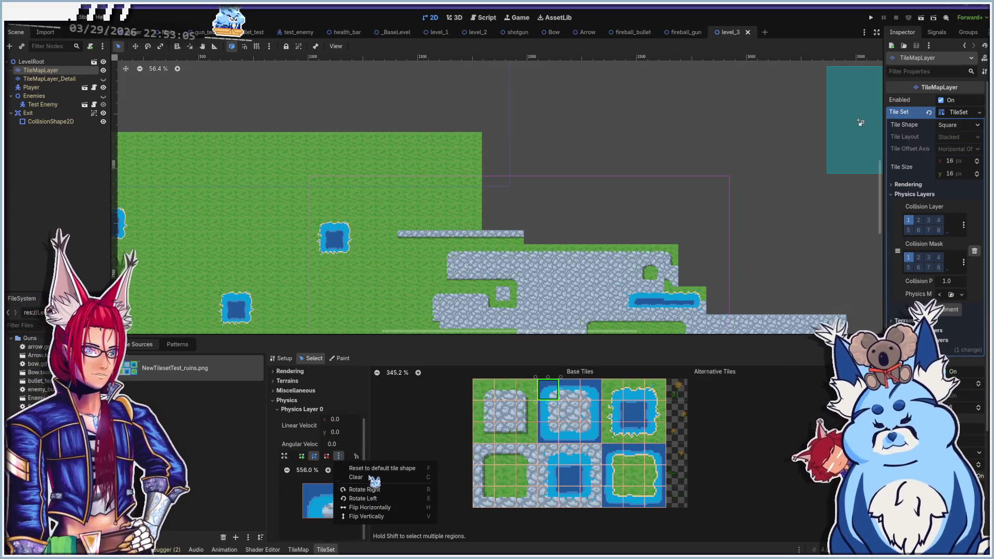
{"action": "left_click", "coordinate": [300, 503]}
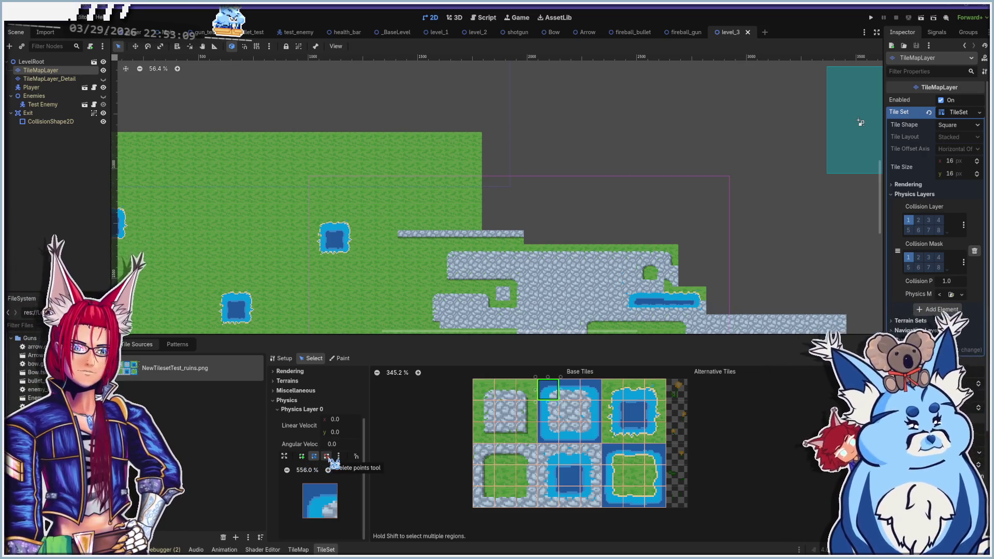
{"action": "key", "text": "f"}
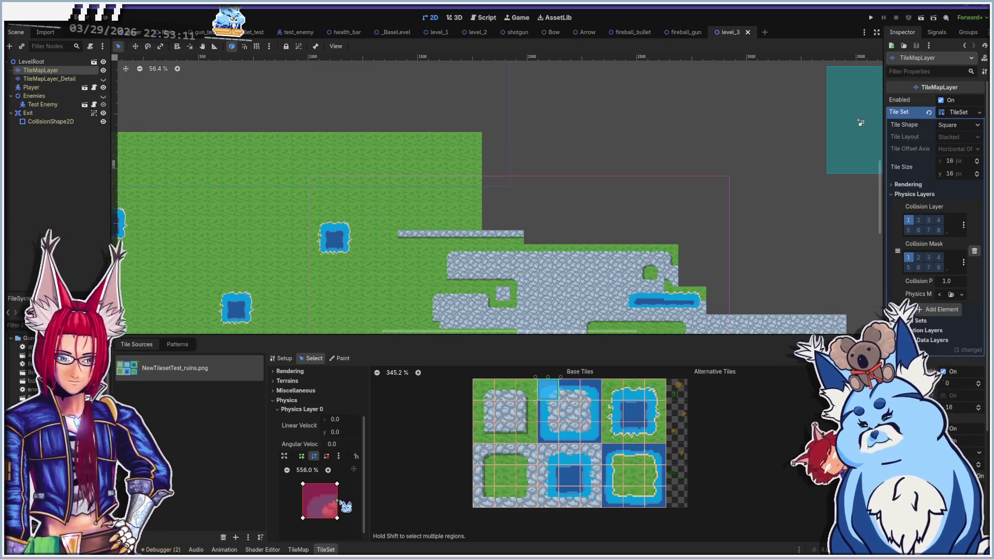
{"action": "left_click", "coordinate": [311, 520]}
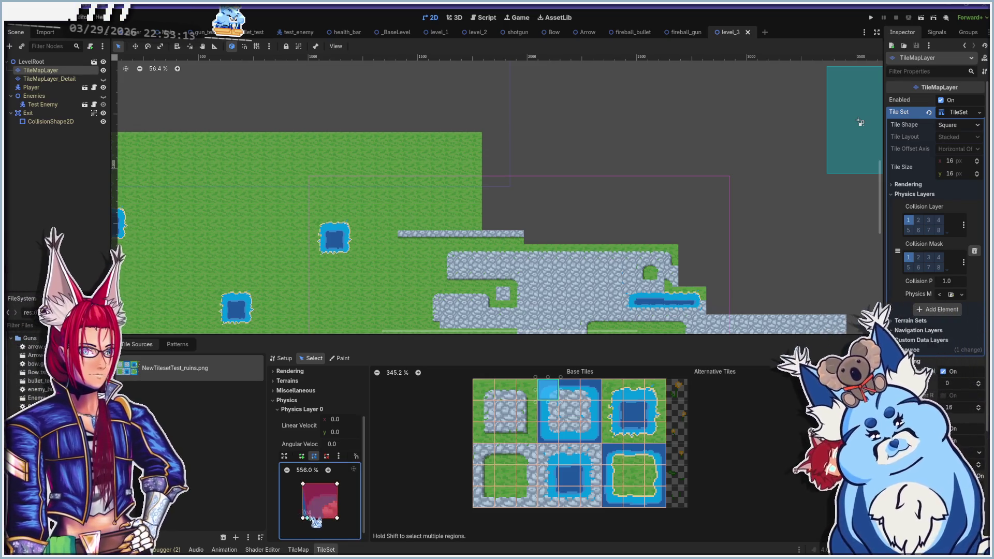
Pull the first water tile's polygon vertices inward, slanting its top-left corner down
{"action": "mouse_move", "coordinate": [324, 518]}
{"action": "left_mouse_down"}
{"action": "mouse_move", "coordinate": [322, 499]}
{"action": "mouse_move", "coordinate": [303, 518]}
{"action": "left_mouse_up"}
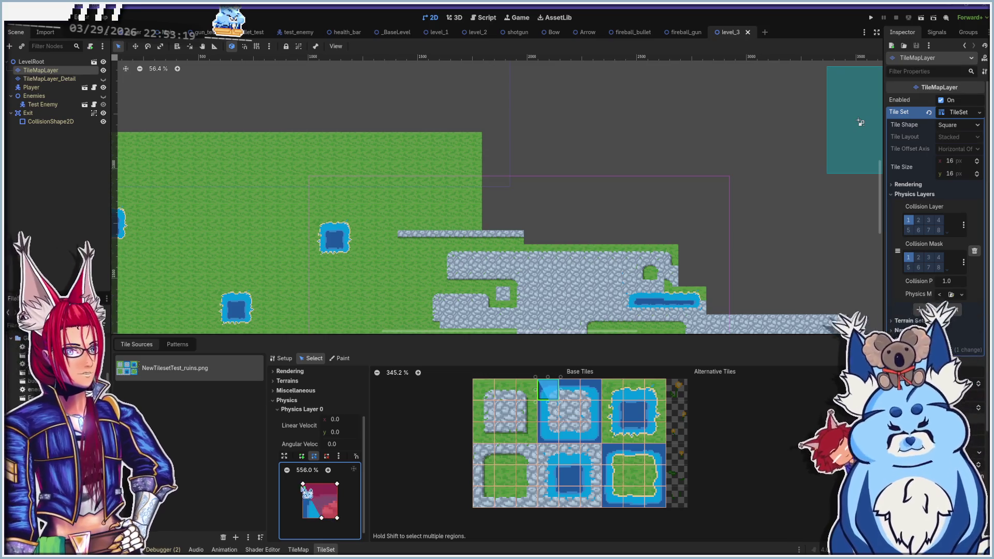
{"action": "left_click_drag", "start_coordinate": [303, 485], "coordinate": [318, 502]}
{"action": "key", "text": "ctrl+z"}
{"action": "key", "text": "ctrl+z"}
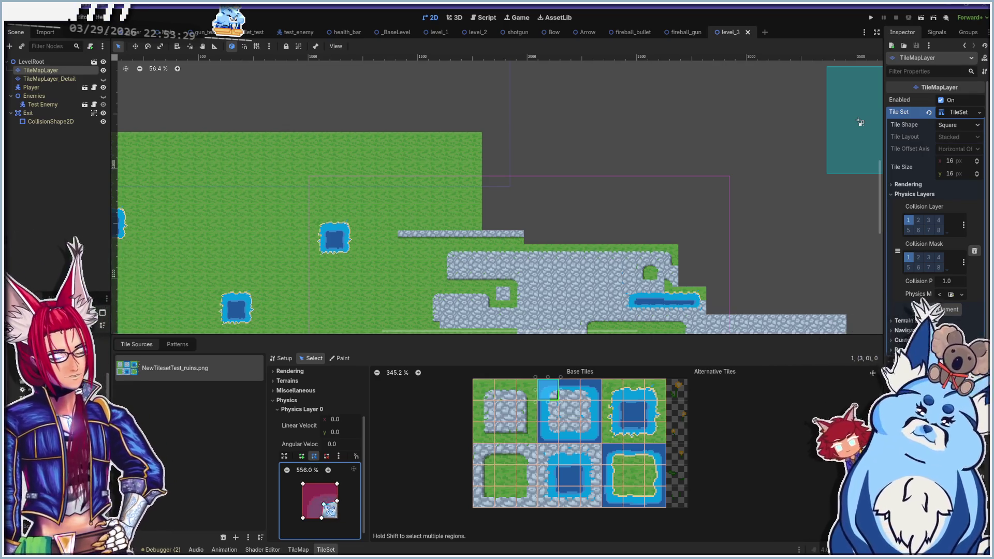
{"action": "key", "text": "ctrl+z"}
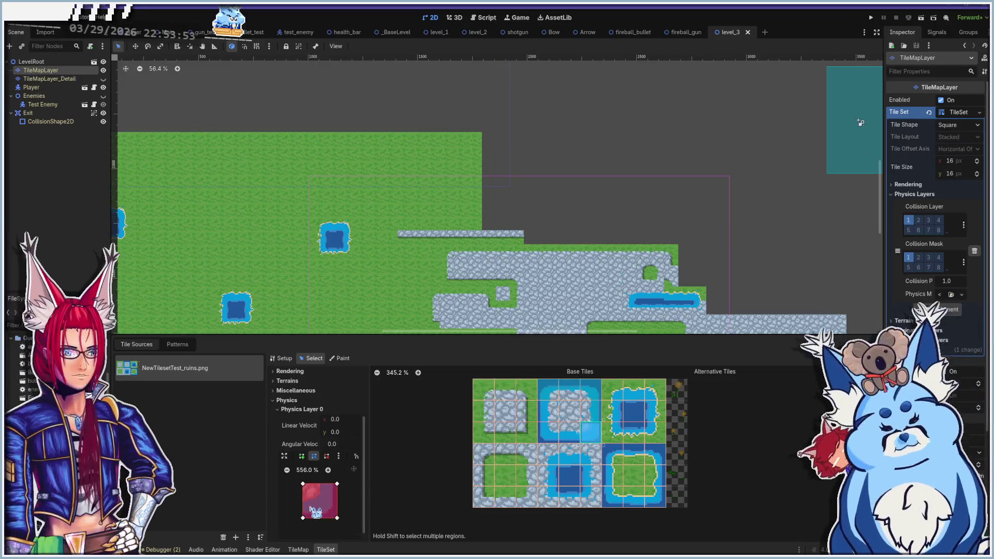
{"action": "left_click_drag", "start_coordinate": [303, 485], "coordinate": [302, 502]}
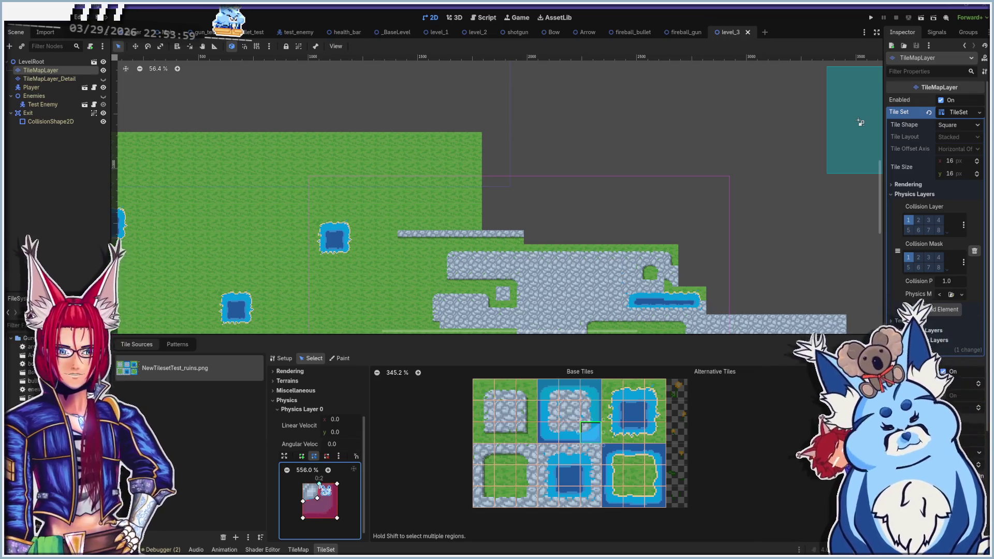
Square one water-edge tile's polygon into a rectangle and trim its left neighbour's to the water corner
{"action": "left_click", "coordinate": [570, 432]}
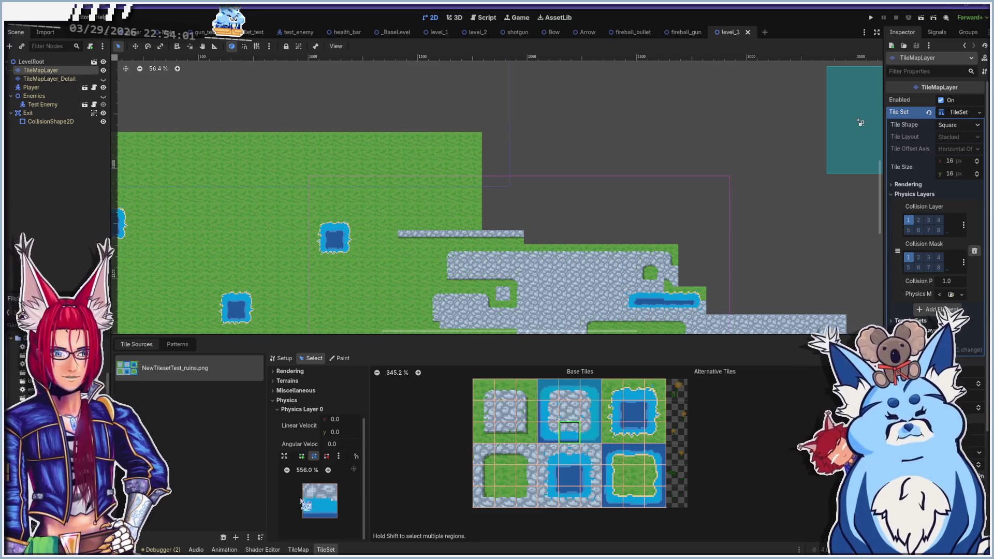
{"action": "left_click", "coordinate": [304, 501]}
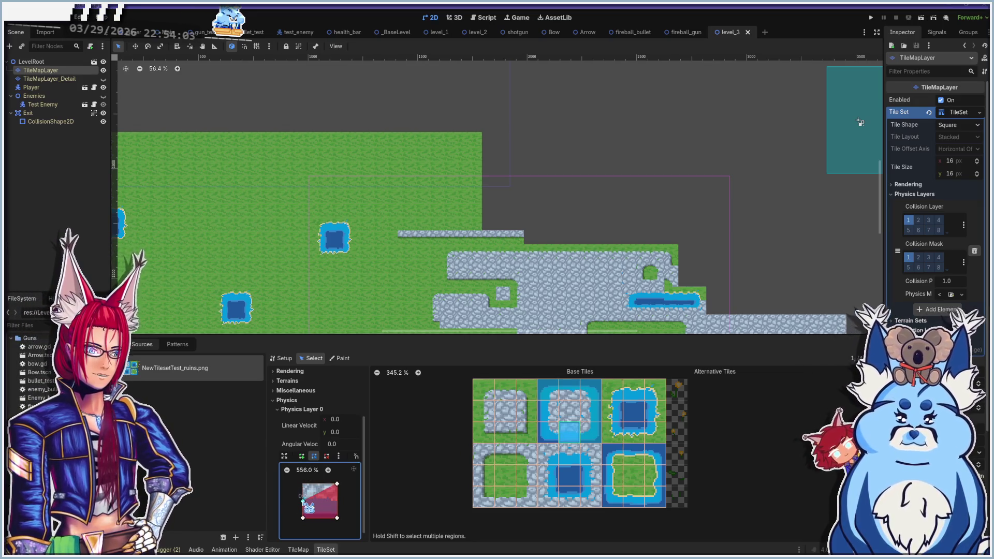
{"action": "left_click_drag", "start_coordinate": [337, 485], "coordinate": [337, 499]}
{"action": "left_click", "coordinate": [552, 433]}
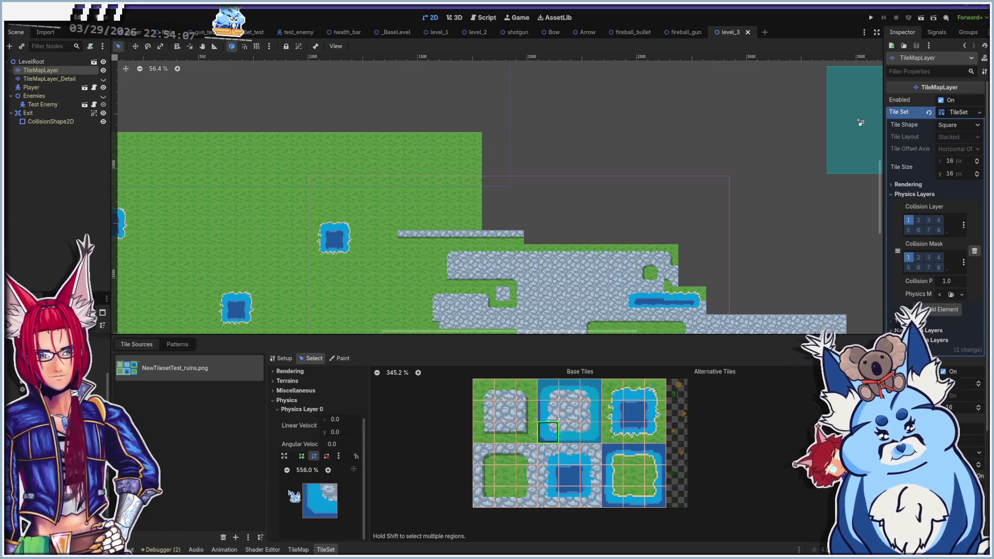
{"action": "left_click_drag", "start_coordinate": [304, 485], "coordinate": [320, 484]}
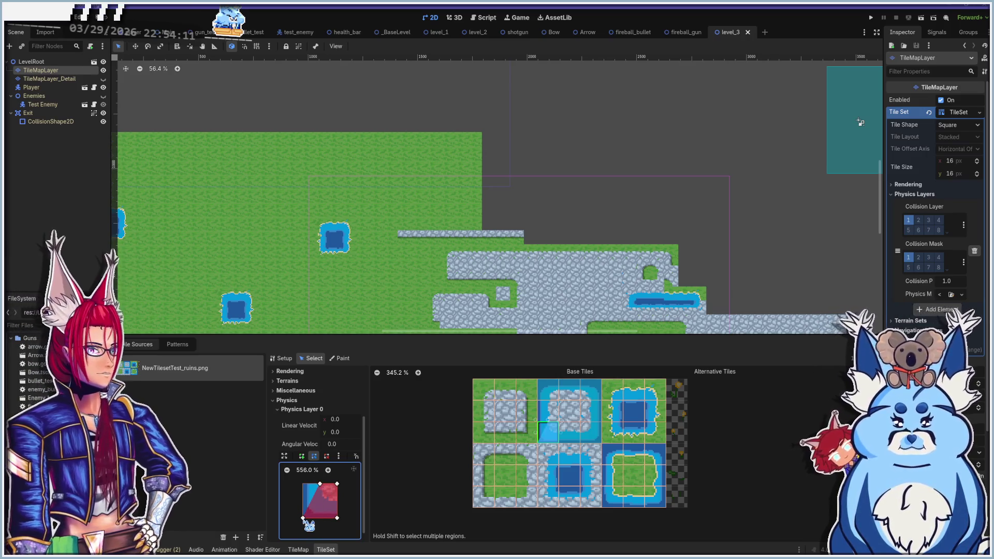
{"action": "left_click_drag", "start_coordinate": [303, 518], "coordinate": [320, 499]}
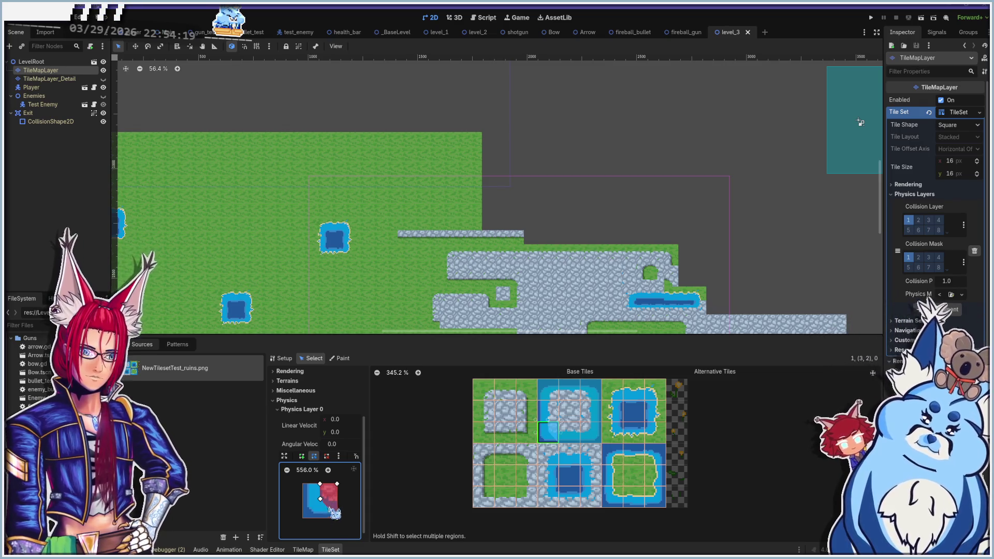
{"action": "left_click_drag", "start_coordinate": [339, 517], "coordinate": [340, 503]}
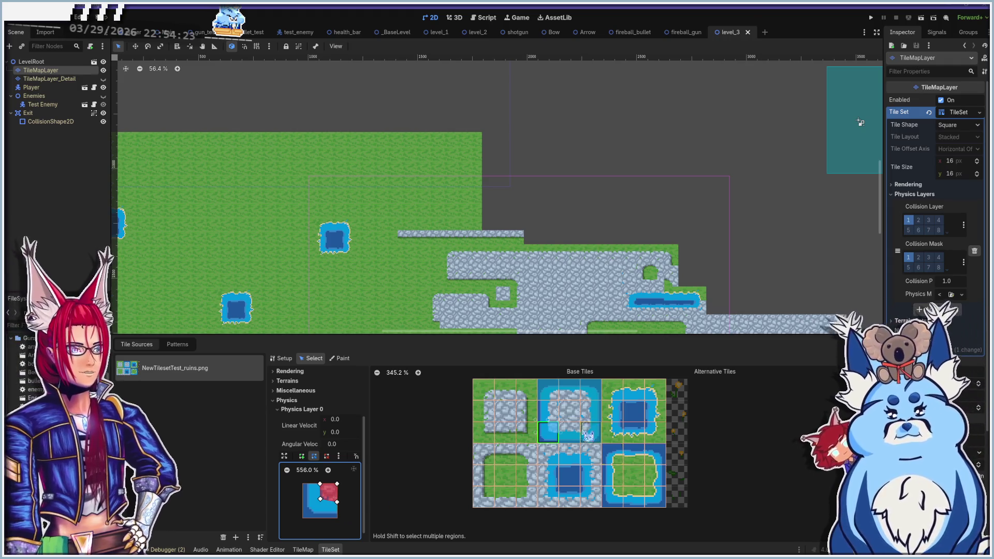
Add a full-tile polygon to the next water-edge tile up and pull its left edge inward
{"action": "left_click", "coordinate": [549, 412]}
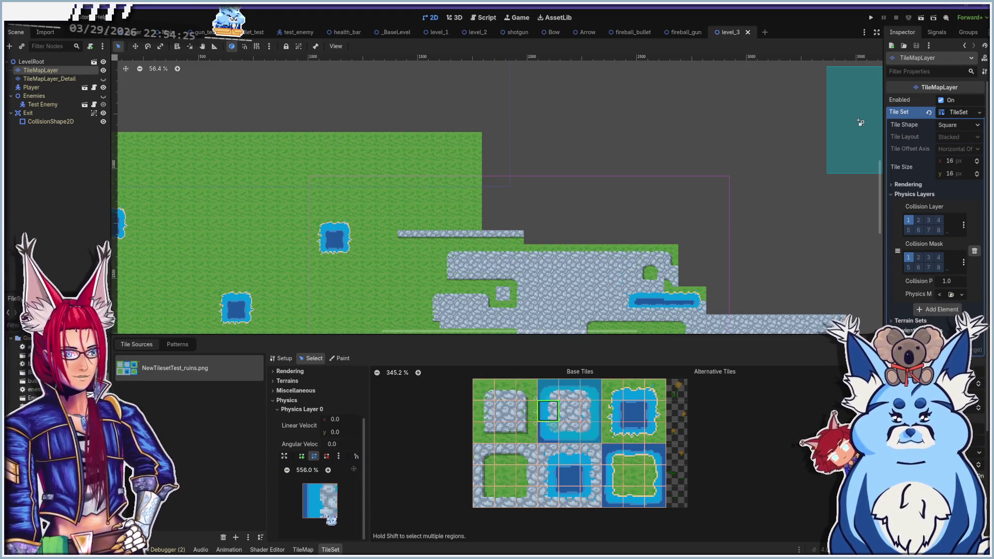
{"action": "key", "text": "f"}
{"action": "left_click_drag", "start_coordinate": [304, 518], "coordinate": [317, 518]}
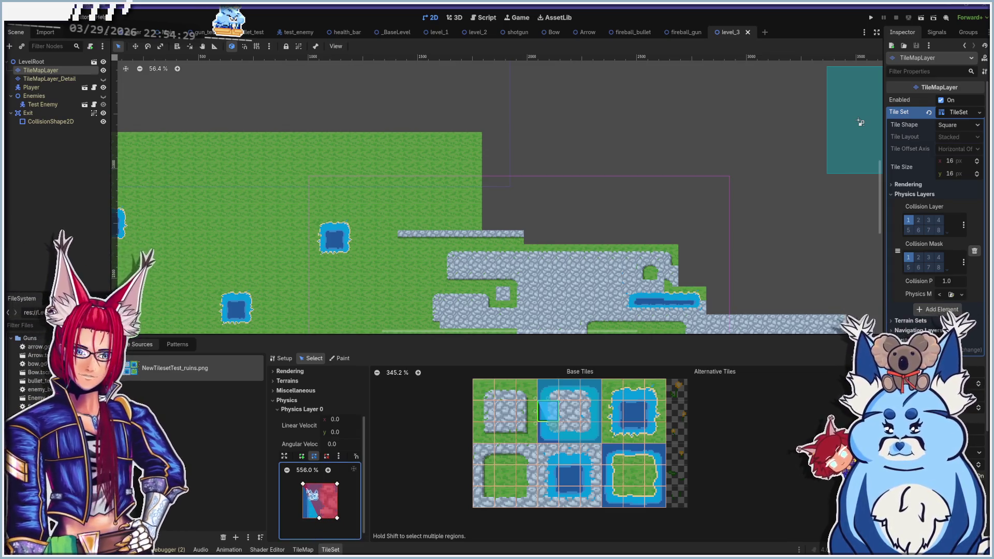
{"action": "left_click_drag", "start_coordinate": [303, 484], "coordinate": [318, 484]}
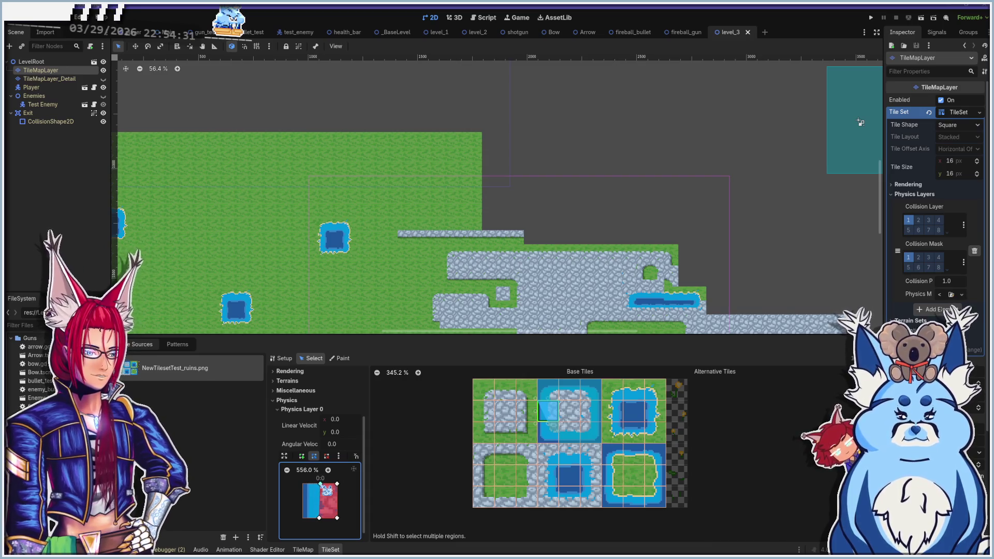
Review neighbouring atlas tiles, then reshape the left water tile's collision into a lower-left triangle
{"action": "left_click", "coordinate": [548, 392]}
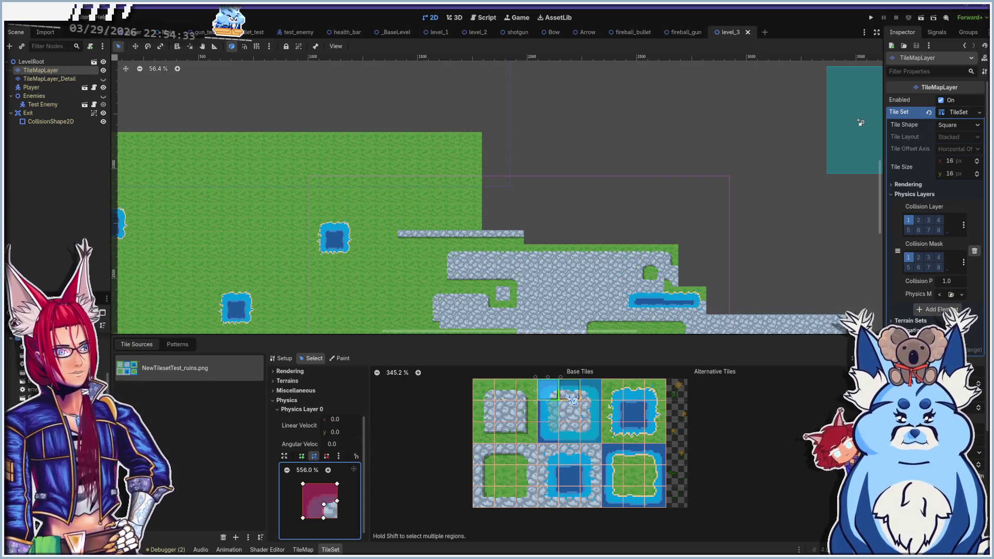
{"action": "left_click", "coordinate": [548, 432]}
{"action": "left_click", "coordinate": [550, 433]}
{"action": "left_click", "coordinate": [552, 411]}
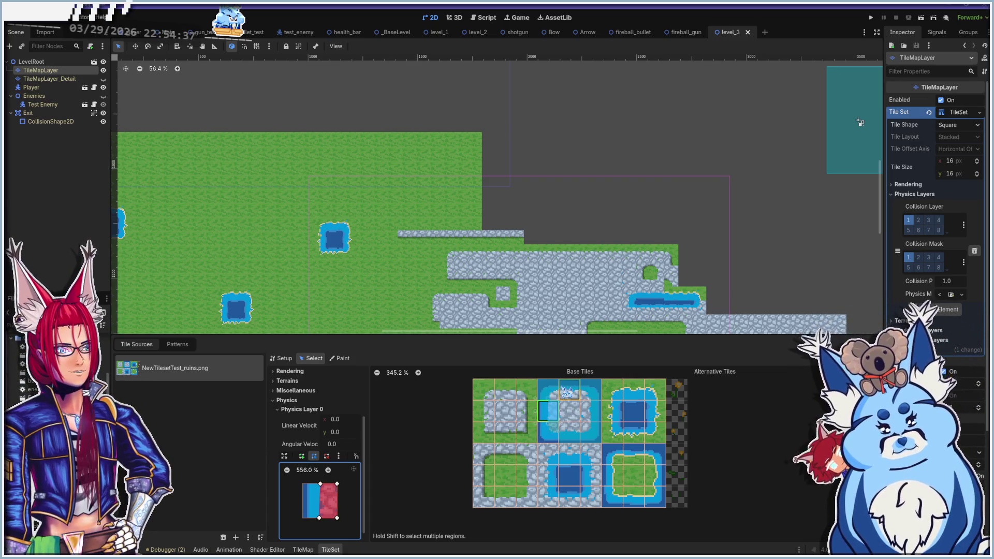
{"action": "left_click", "coordinate": [576, 389]}
{"action": "left_click", "coordinate": [590, 391]}
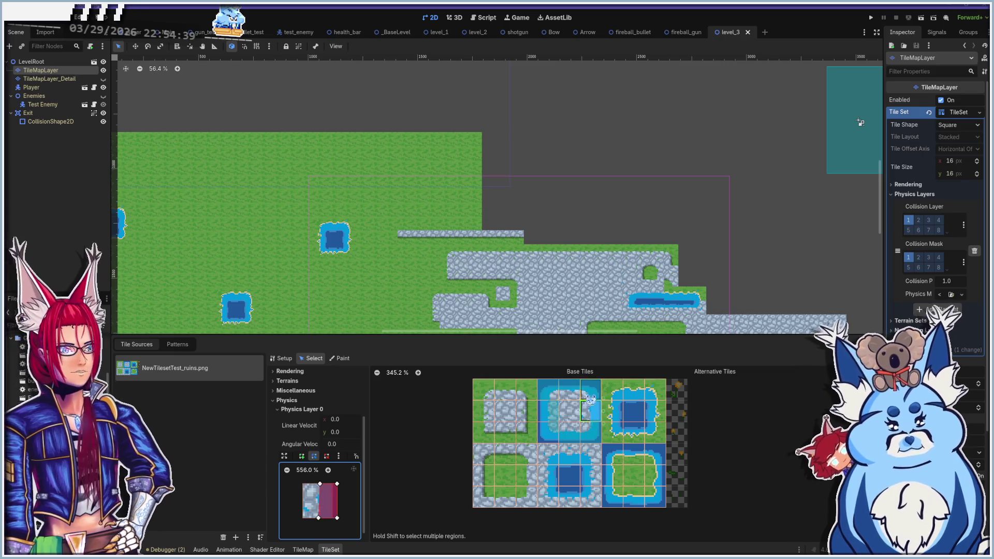
{"action": "left_click", "coordinate": [590, 412]}
{"action": "left_click", "coordinate": [571, 430]}
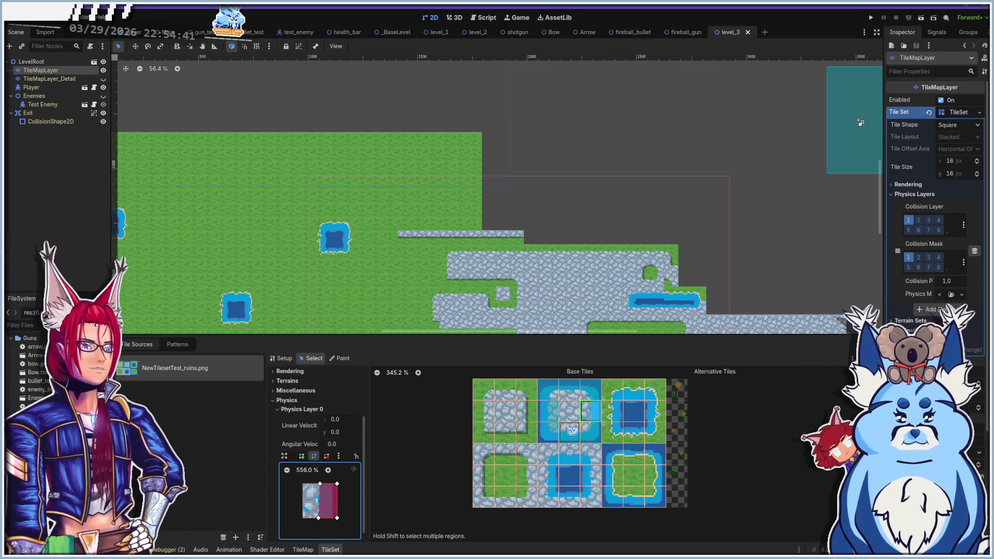
{"action": "left_click", "coordinate": [548, 432]}
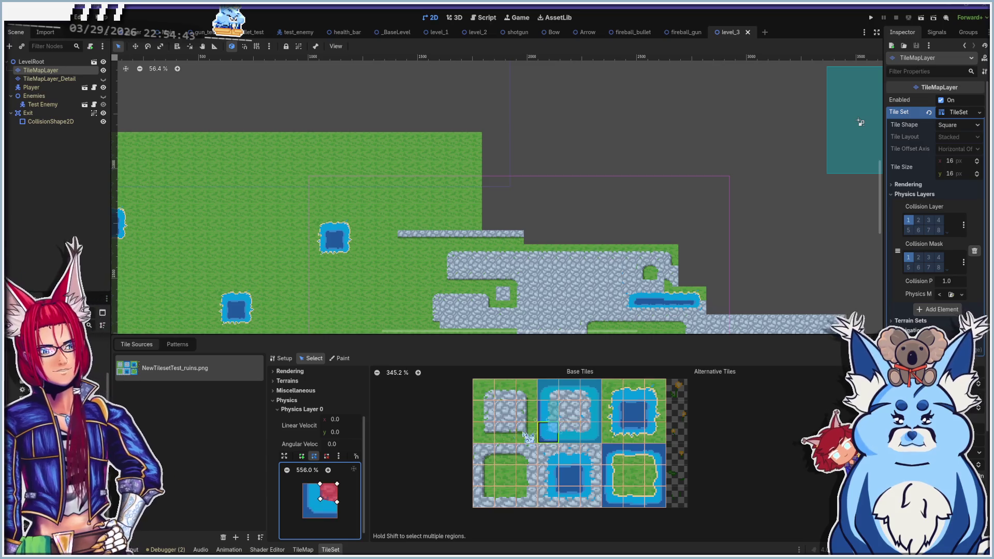
{"action": "left_click_drag", "start_coordinate": [328, 505], "coordinate": [324, 488]}
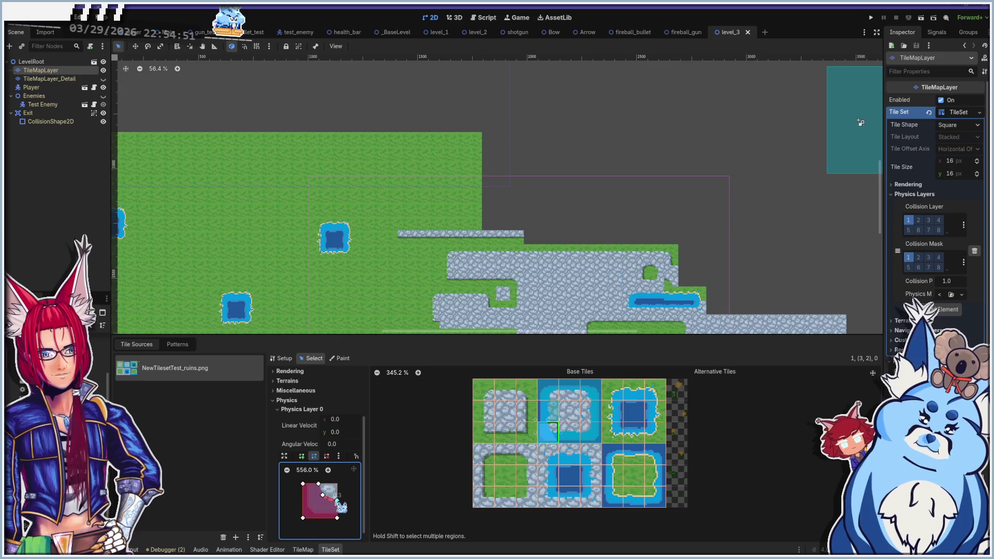
Narrow the collision polygon of the tile above into a thin rectangle
{"action": "left_click", "coordinate": [548, 411]}
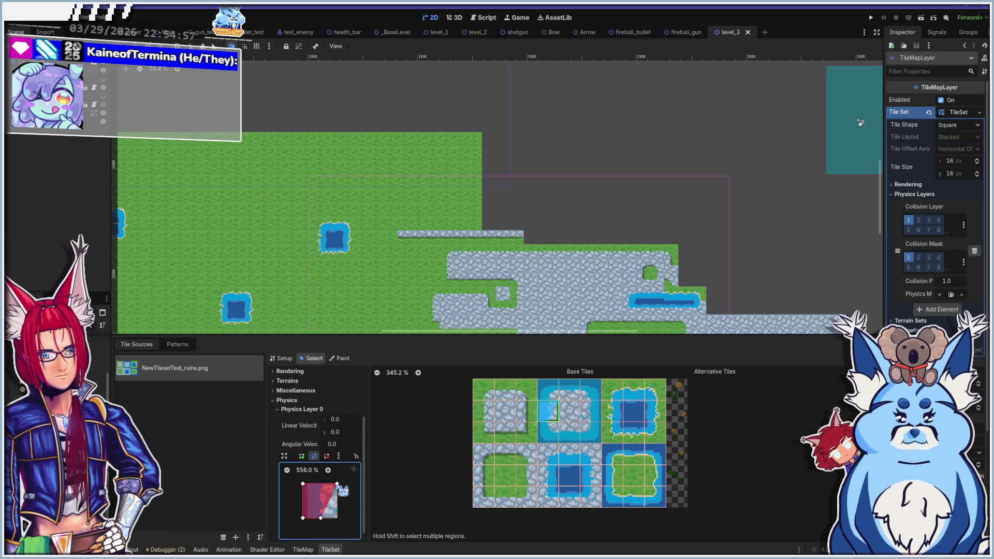
{"action": "left_click_drag", "start_coordinate": [334, 485], "coordinate": [322, 484]}
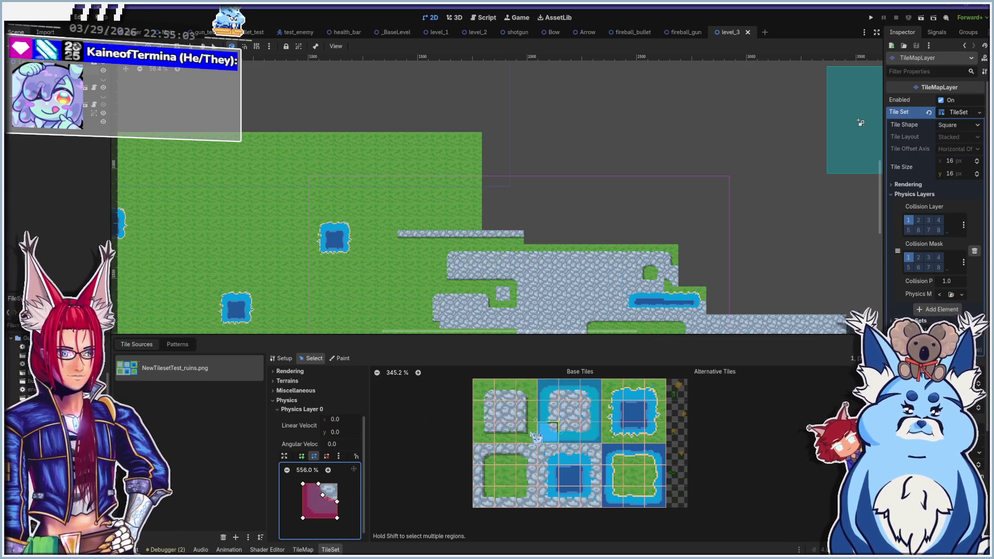
{"action": "left_click", "coordinate": [553, 396]}
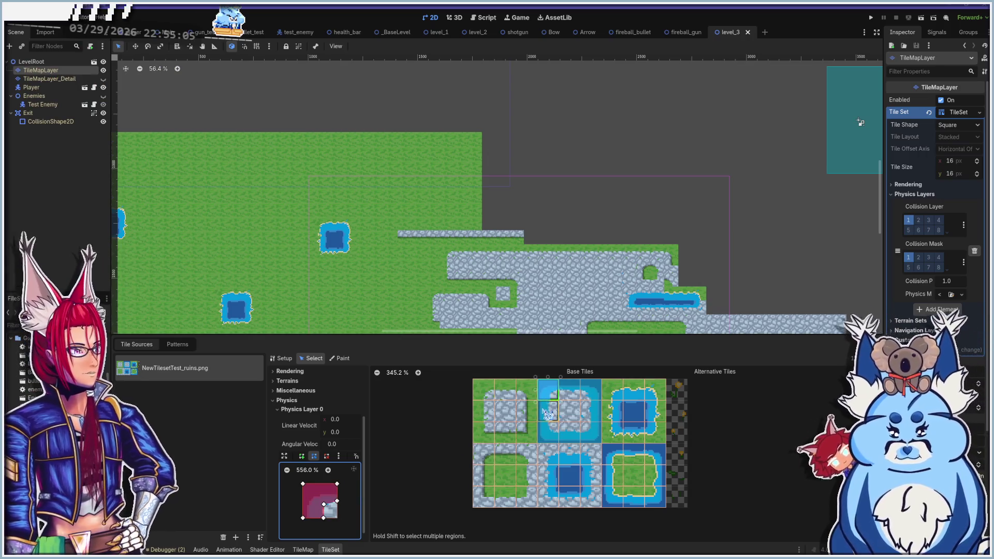
Add a full-tile polygon to a lower-block water-edge tile and cut its left corners to the water
{"action": "left_click", "coordinate": [541, 460]}
{"action": "key", "text": "f"}
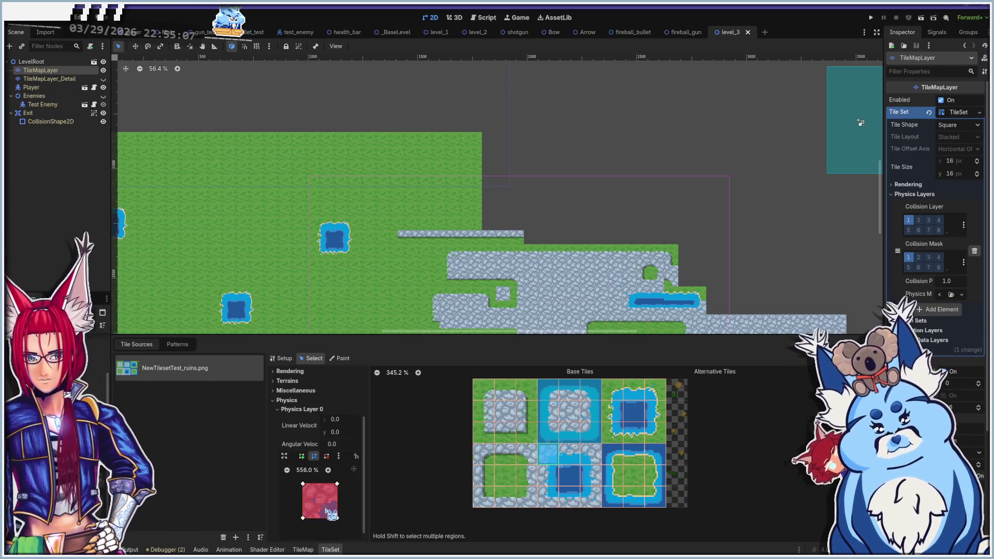
{"action": "left_click_drag", "start_coordinate": [303, 518], "coordinate": [322, 519]}
{"action": "mouse_move", "coordinate": [304, 485]}
{"action": "left_mouse_down"}
{"action": "mouse_move", "coordinate": [321, 500]}
{"action": "mouse_move", "coordinate": [337, 495]}
{"action": "left_mouse_up"}
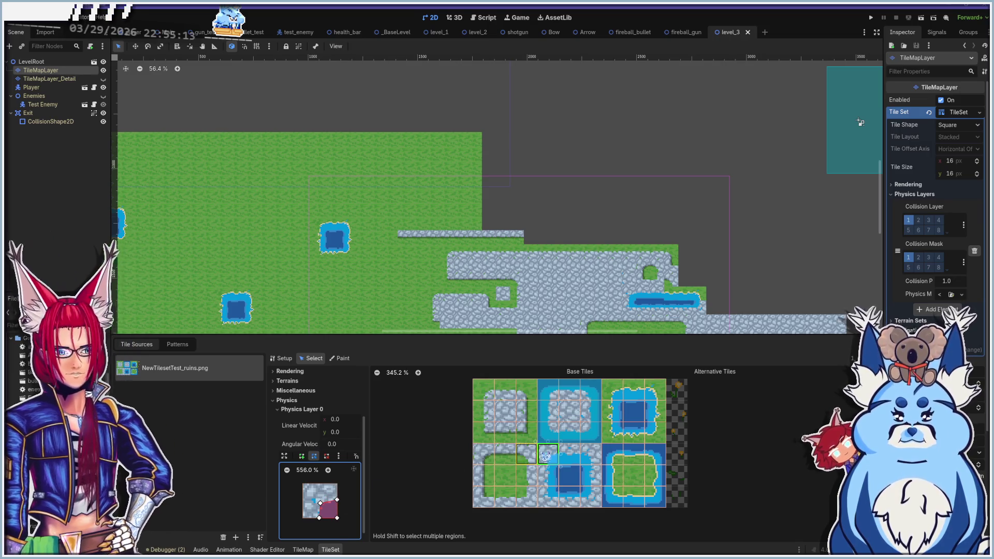
Give the next water tile right a polygon with its bottom-left corner raised to fit the water
{"action": "left_click", "coordinate": [569, 456]}
{"action": "left_click", "coordinate": [303, 517]}
{"action": "mouse_move", "coordinate": [303, 517]}
{"action": "left_mouse_down"}
{"action": "mouse_move", "coordinate": [304, 502]}
{"action": "mouse_move", "coordinate": [337, 502]}
{"action": "left_mouse_up"}
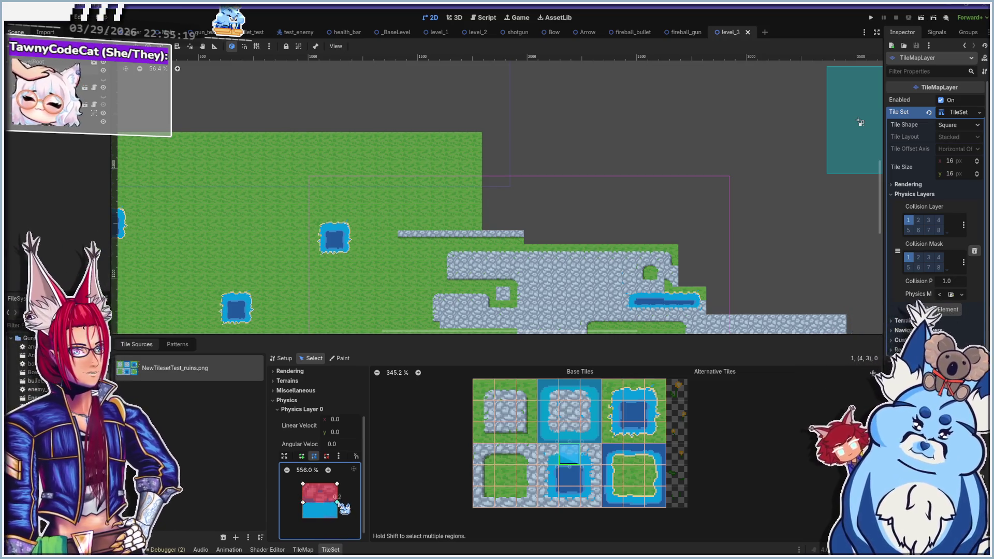
{"action": "left_click", "coordinate": [593, 458]}
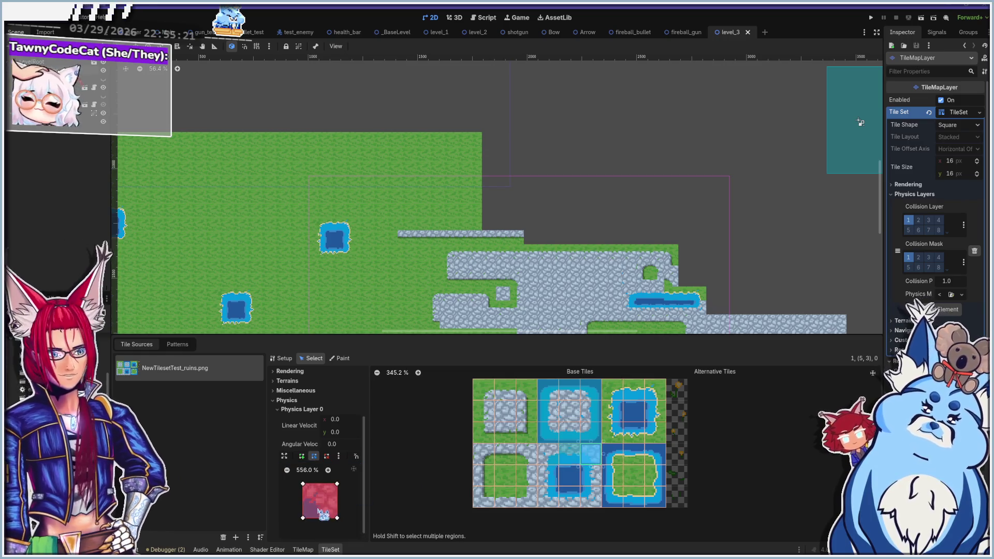
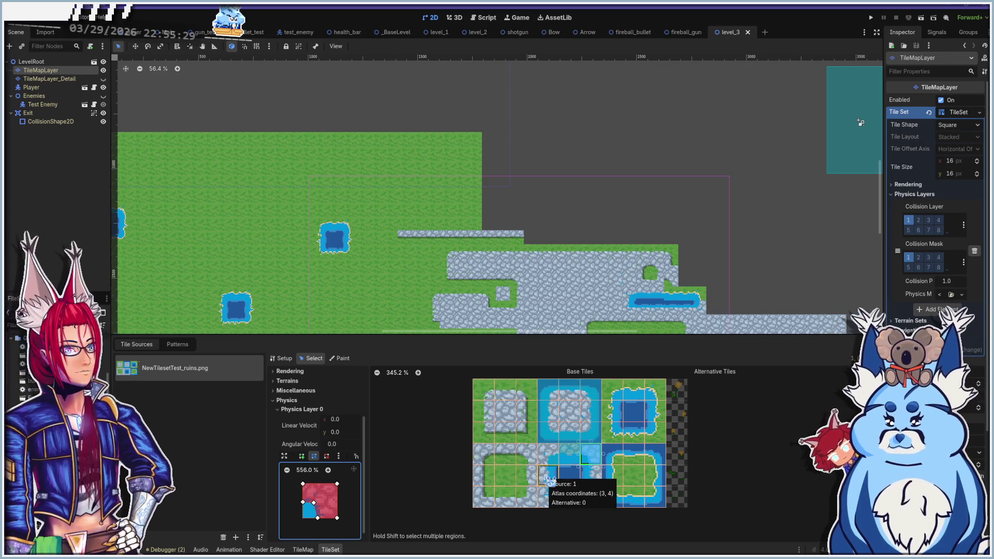
Slant the collision polygons of two lower water-edge tiles along their left and top-left edges
{"action": "left_click", "coordinate": [549, 479]}
{"action": "mouse_move", "coordinate": [303, 484]}
{"action": "left_mouse_down"}
{"action": "mouse_move", "coordinate": [304, 505]}
{"action": "mouse_move", "coordinate": [324, 518]}
{"action": "left_mouse_up"}
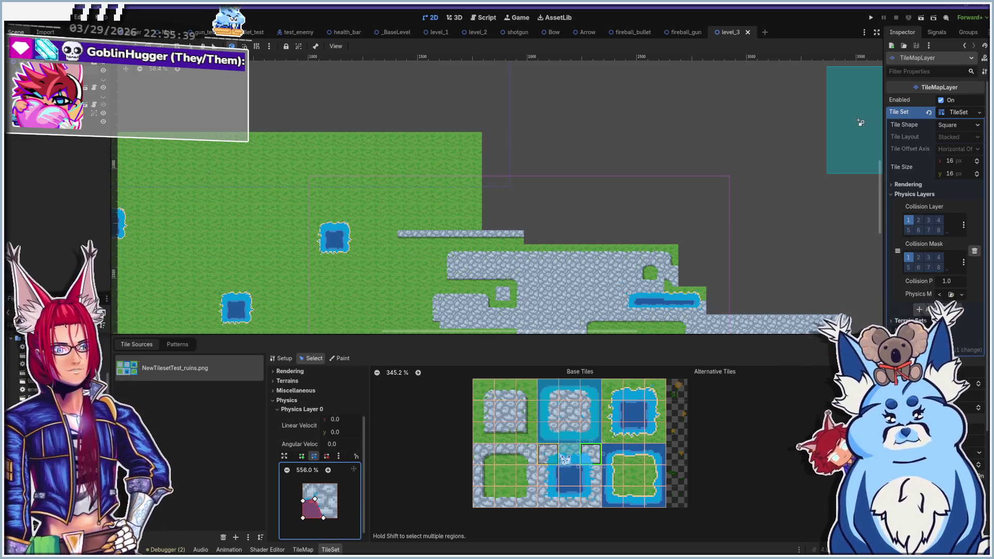
{"action": "left_click", "coordinate": [565, 457]}
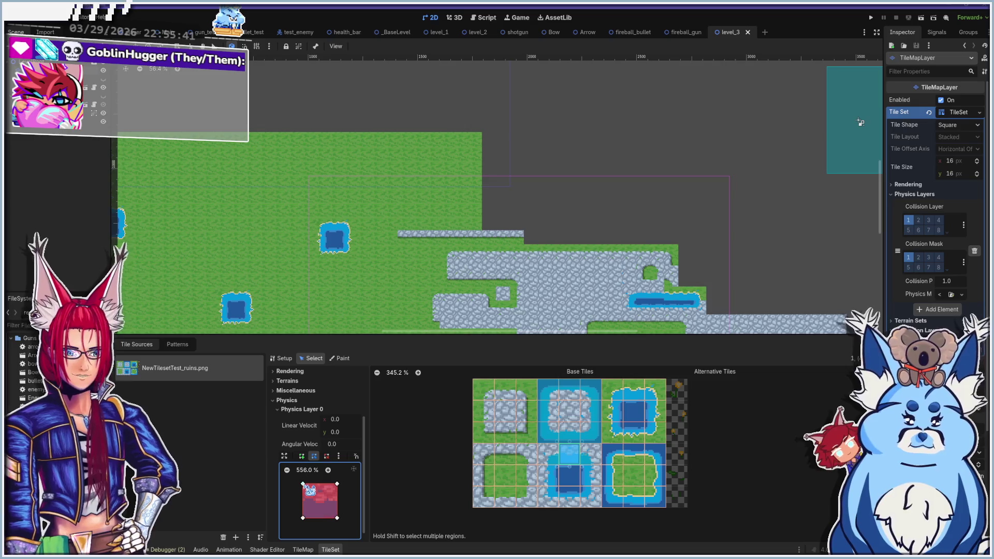
{"action": "mouse_move", "coordinate": [303, 484]}
{"action": "left_mouse_down"}
{"action": "mouse_move", "coordinate": [303, 501]}
{"action": "mouse_move", "coordinate": [337, 500]}
{"action": "left_mouse_up"}
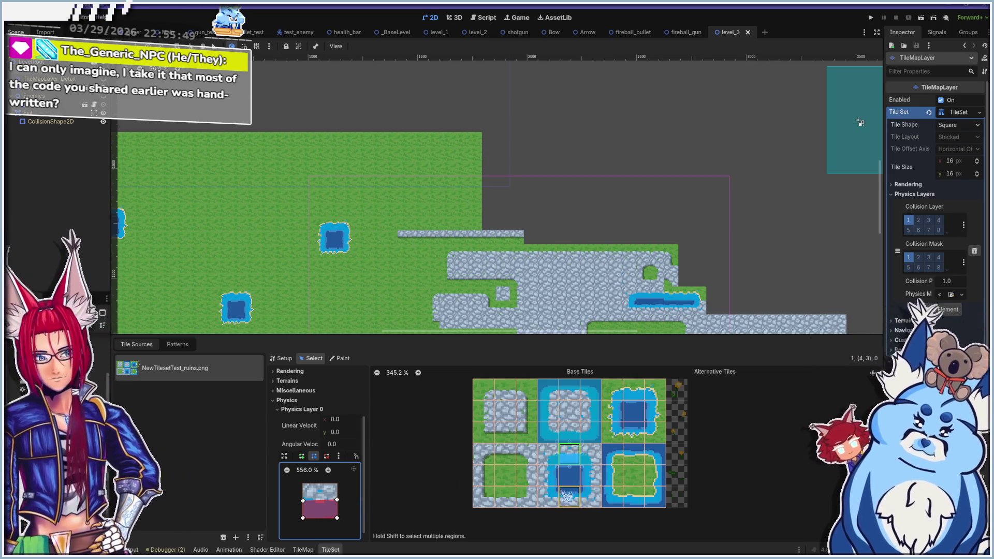
Give tile (3, 4) a full-square collision, adjust its bottom corner, and select the tile below
{"action": "left_click", "coordinate": [551, 461]}
{"action": "left_click", "coordinate": [556, 467]}
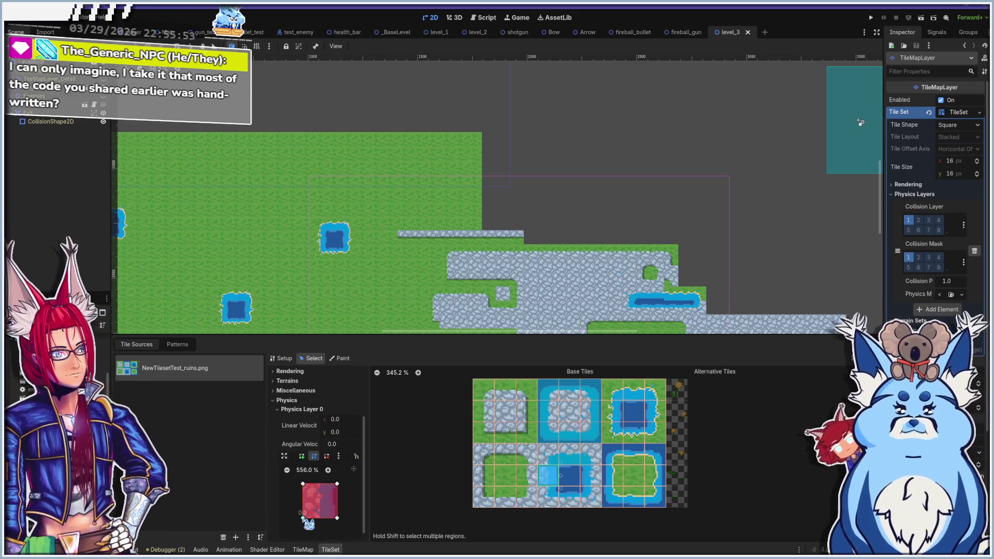
{"action": "left_click", "coordinate": [321, 517]}
{"action": "left_click_drag", "start_coordinate": [322, 523], "coordinate": [319, 518]}
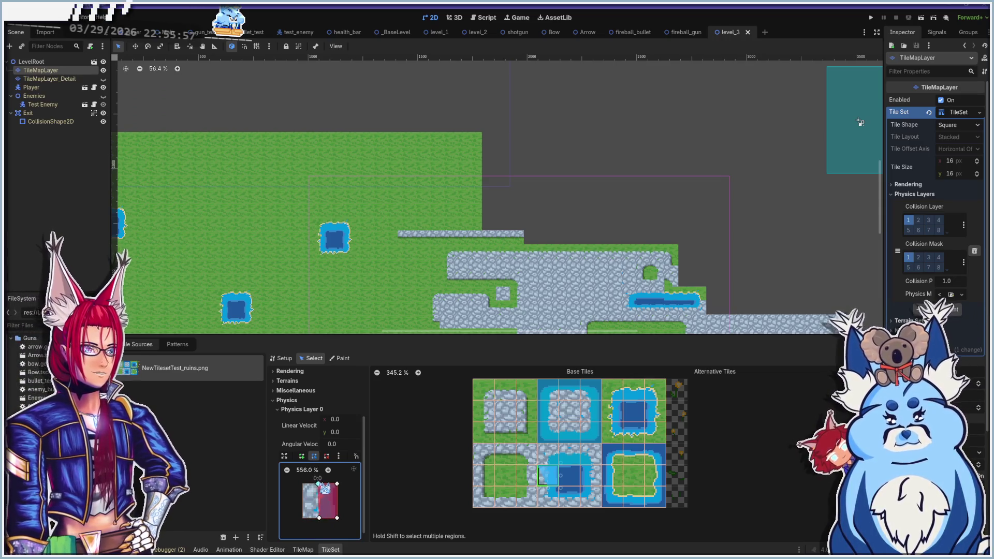
{"action": "left_click", "coordinate": [554, 495]}
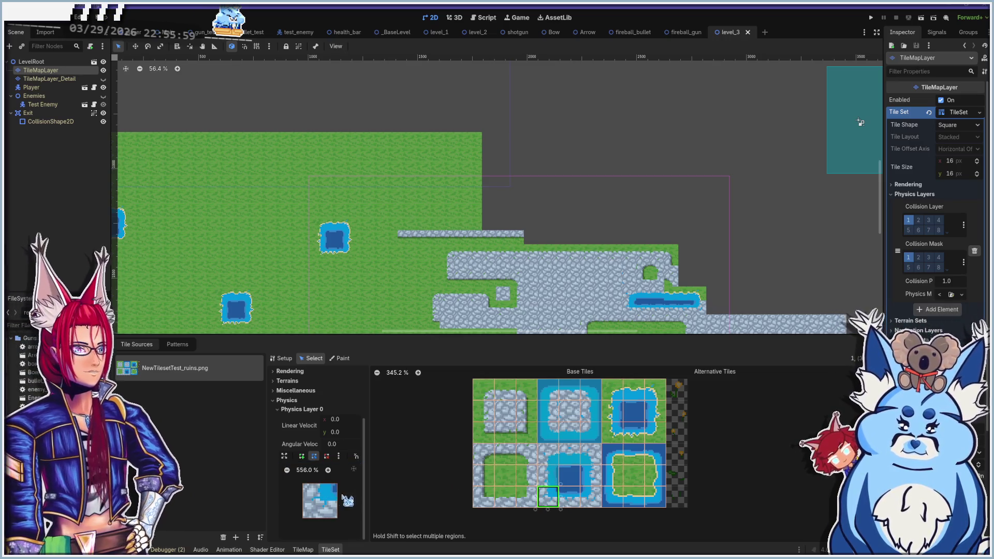
Cut the lower-left corners of three water-edge tiles' collision shapes by raising their bottom-left vertices
{"action": "left_click", "coordinate": [312, 506]}
{"action": "mouse_move", "coordinate": [304, 517]}
{"action": "left_mouse_down"}
{"action": "mouse_move", "coordinate": [313, 503]}
{"action": "mouse_move", "coordinate": [341, 500]}
{"action": "mouse_move", "coordinate": [319, 484]}
{"action": "left_mouse_up"}
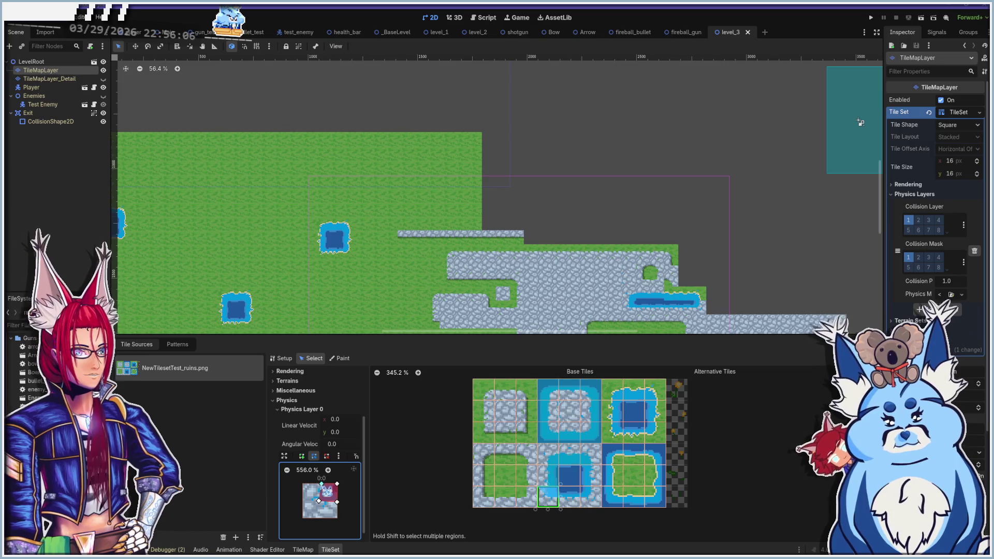
{"action": "left_click", "coordinate": [576, 504]}
{"action": "left_click_drag", "start_coordinate": [303, 518], "coordinate": [304, 504]}
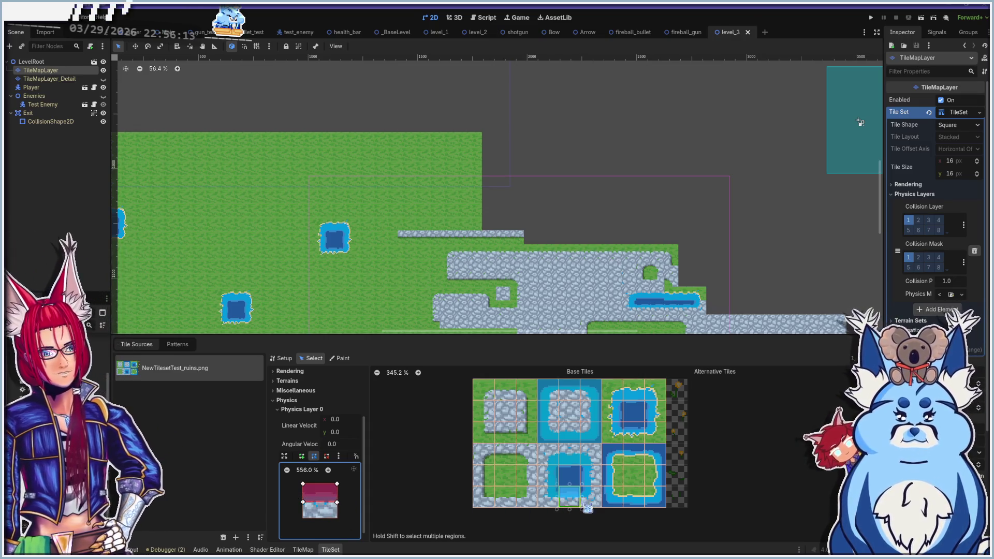
{"action": "left_click", "coordinate": [591, 497]}
{"action": "mouse_move", "coordinate": [303, 518]}
{"action": "left_mouse_down"}
{"action": "mouse_move", "coordinate": [303, 503]}
{"action": "mouse_move", "coordinate": [324, 503]}
{"action": "mouse_move", "coordinate": [323, 483]}
{"action": "left_mouse_up"}
Give tile (5, 4) a collision shape narrowed into a thin rectangle
{"action": "left_click", "coordinate": [591, 475]}
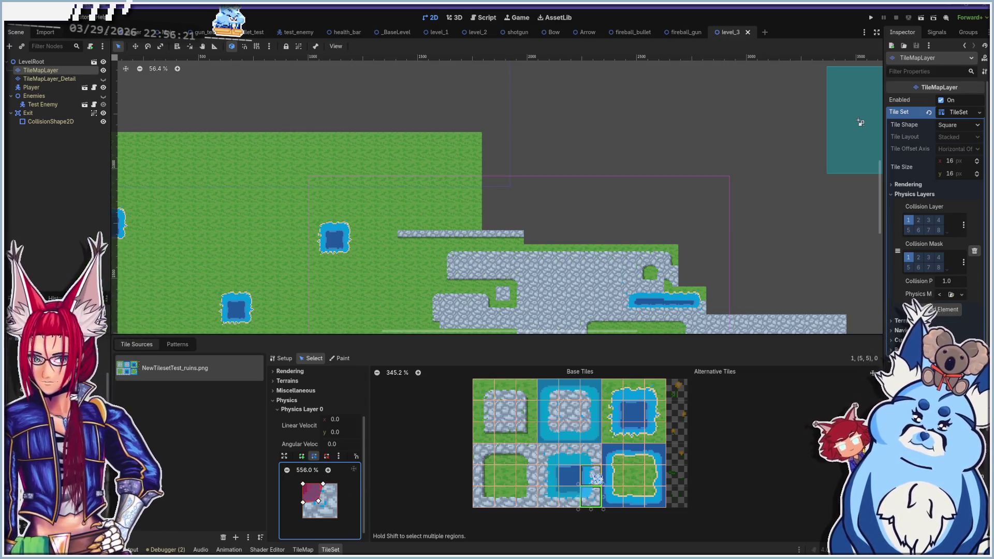
{"action": "key", "text": "f"}
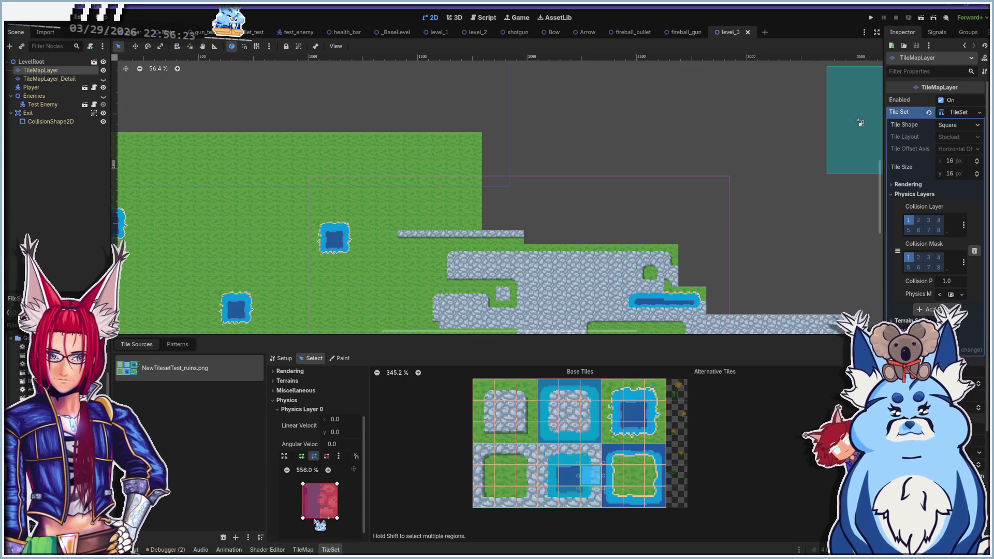
{"action": "left_click_drag", "start_coordinate": [337, 519], "coordinate": [325, 517]}
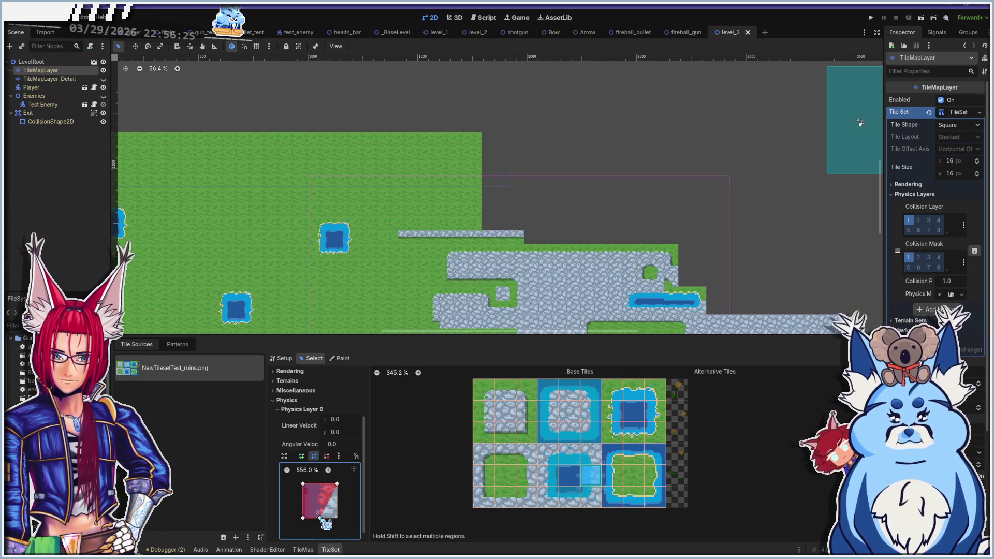
{"action": "left_click_drag", "start_coordinate": [337, 484], "coordinate": [322, 484]}
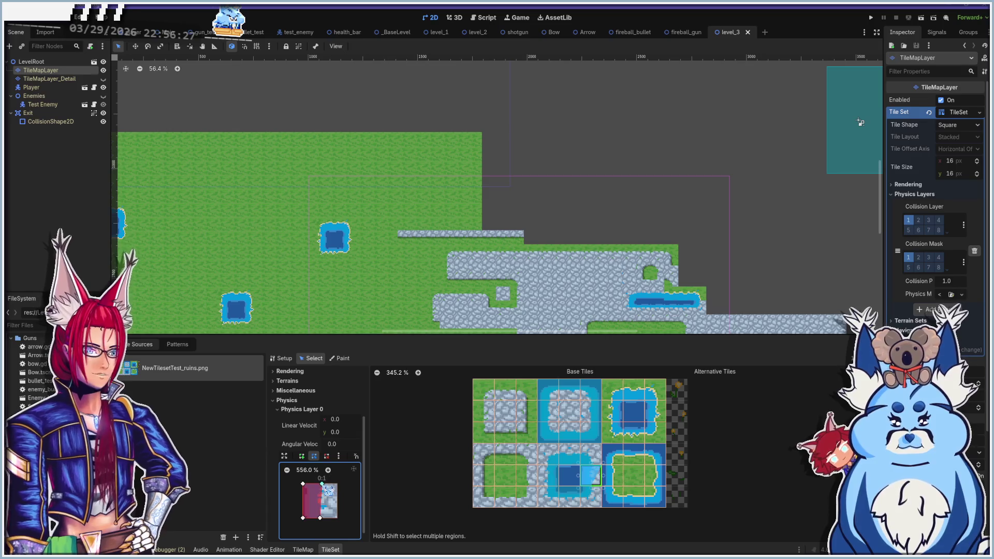
Add a full-square collision to the central deep-water tile and check the tiles above and below it
{"action": "left_click", "coordinate": [569, 475]}
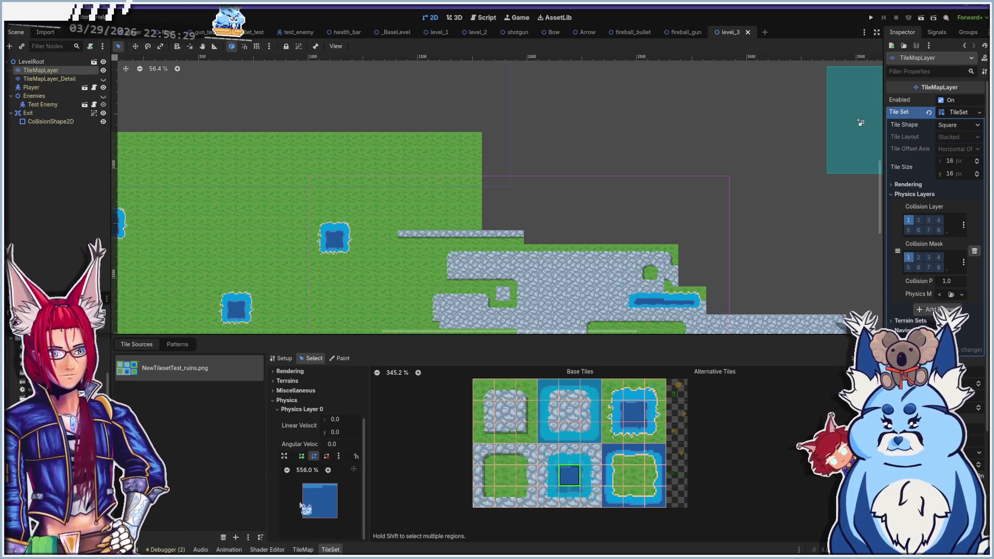
{"action": "key", "text": "f"}
{"action": "left_click", "coordinate": [570, 454]}
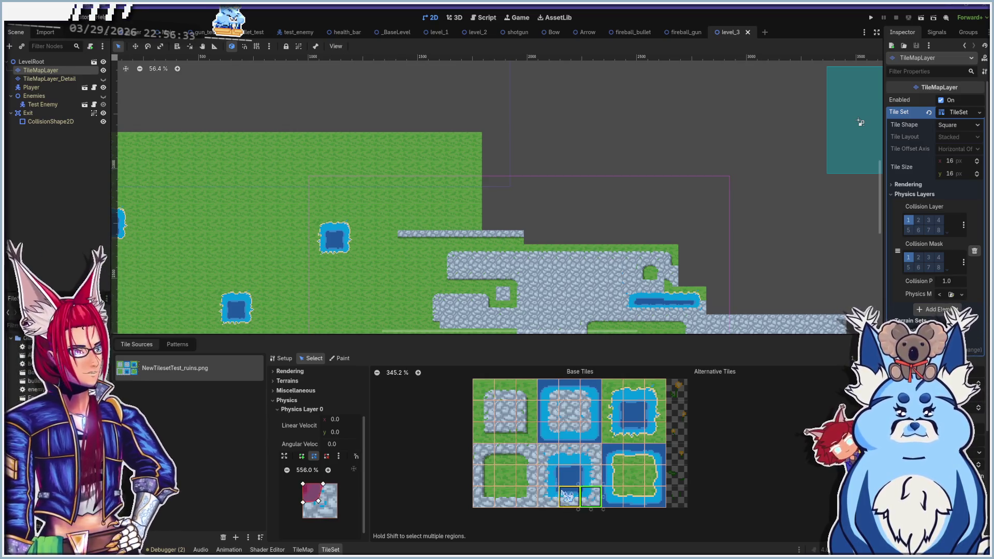
{"action": "left_click", "coordinate": [569, 496]}
{"action": "left_click", "coordinate": [569, 475]}
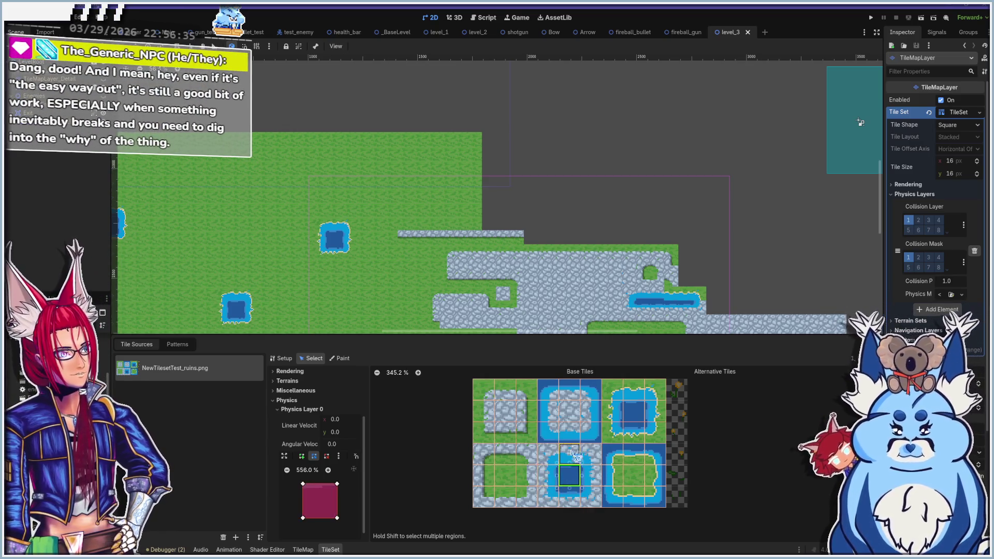
Trim the top-left pond tile's collision diagonally and lower the single edge tile's top-right corner
{"action": "left_click", "coordinate": [632, 410]}
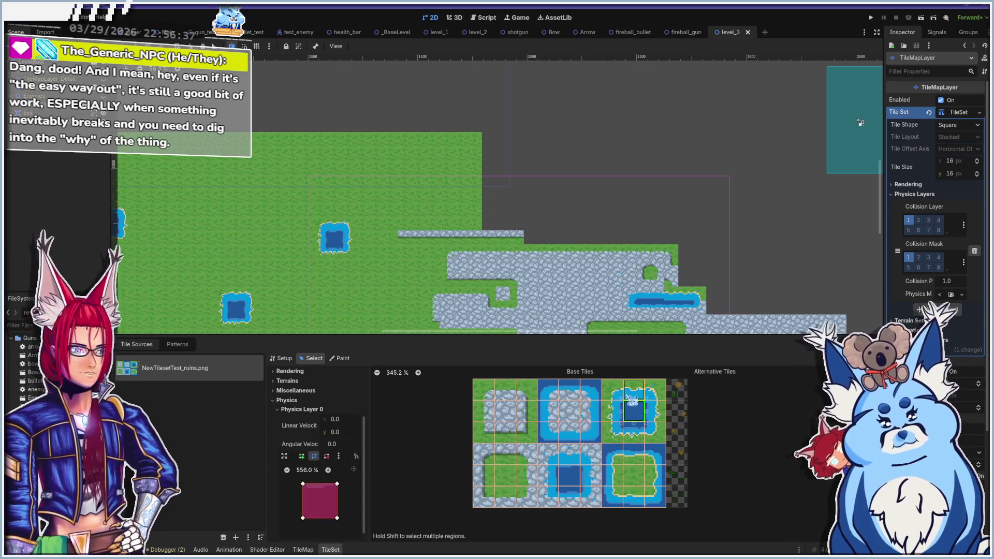
{"action": "left_click", "coordinate": [614, 391]}
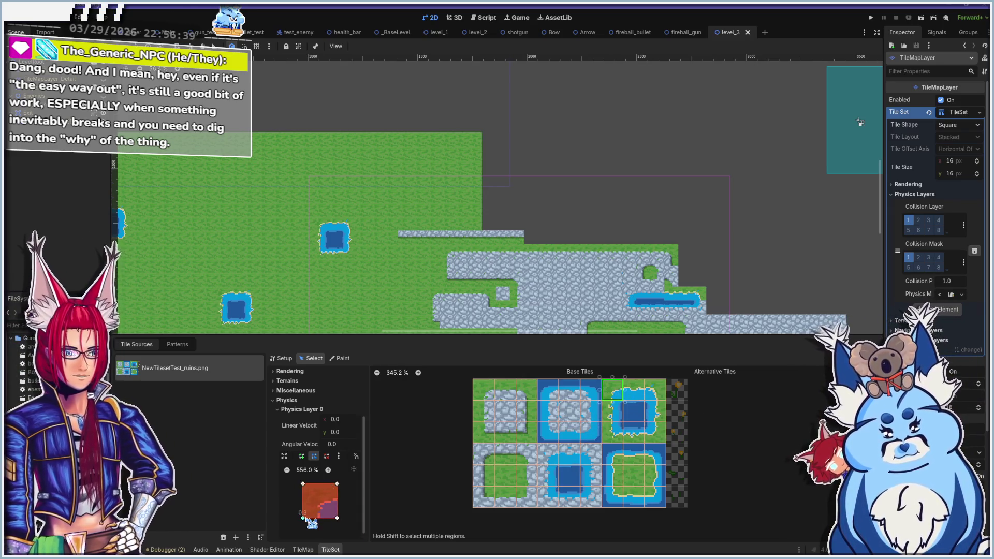
{"action": "left_click_drag", "start_coordinate": [320, 517], "coordinate": [319, 517]}
{"action": "left_click_drag", "start_coordinate": [303, 485], "coordinate": [319, 501]}
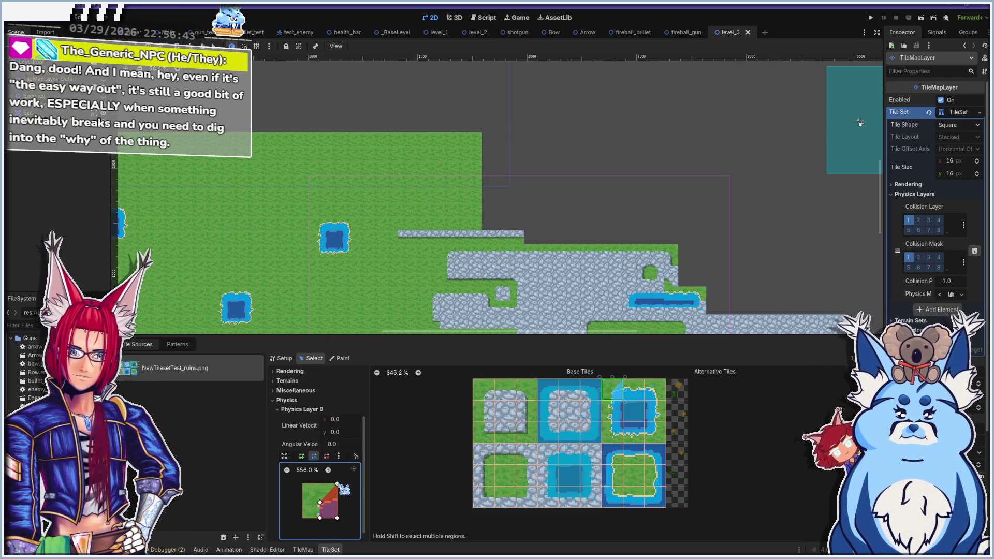
{"action": "left_click", "coordinate": [635, 392]}
{"action": "left_click", "coordinate": [637, 392]}
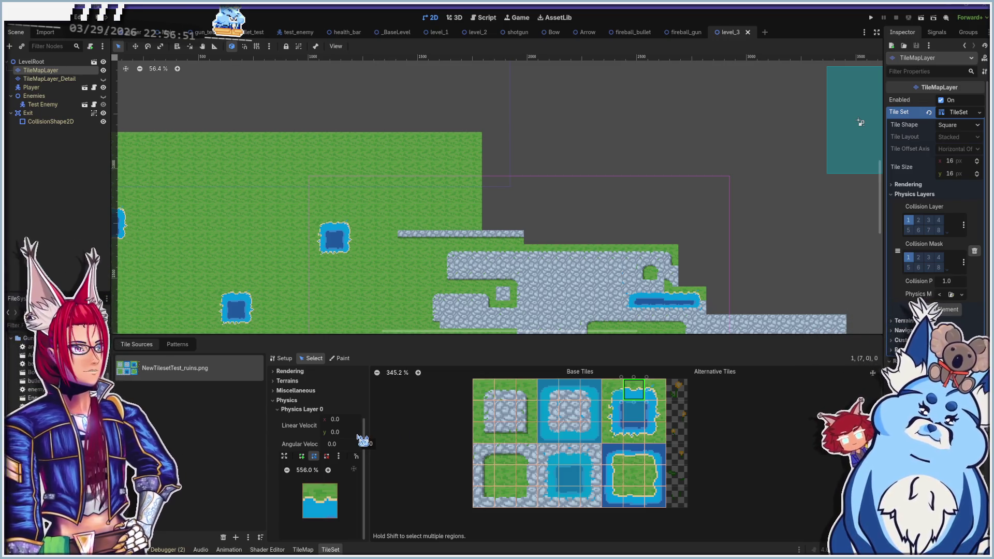
{"action": "key", "text": "f"}
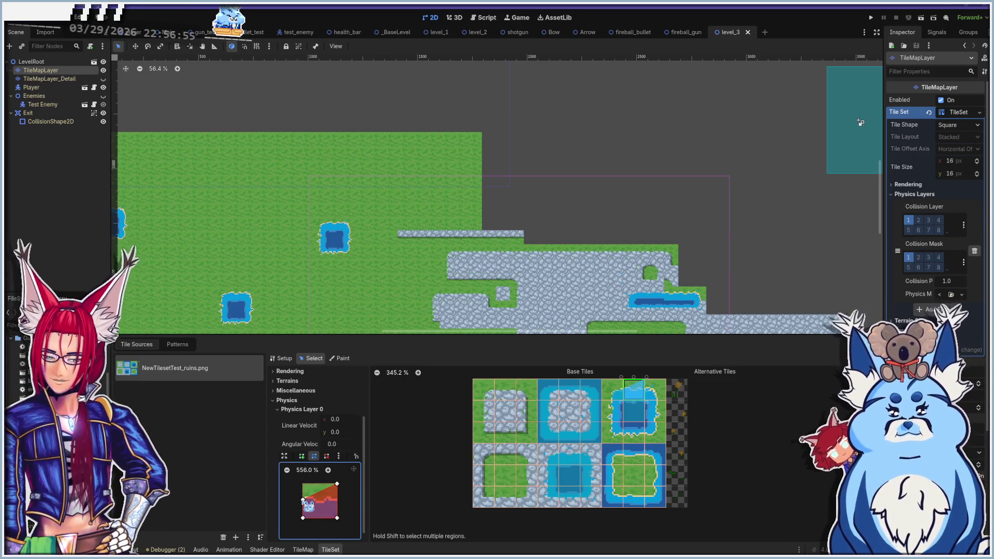
{"action": "left_click_drag", "start_coordinate": [338, 485], "coordinate": [338, 500]}
Slant the top-right tile's collision to expose a grass triangle, and narrow the right edge of the tile below
{"action": "left_click", "coordinate": [654, 389]}
{"action": "key", "text": "f"}
{"action": "left_click", "coordinate": [311, 513]}
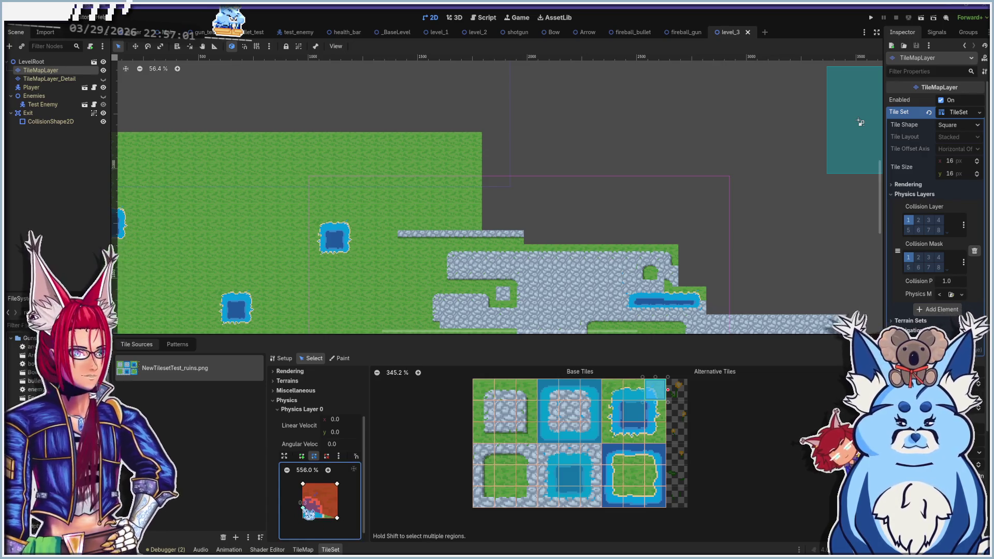
{"action": "mouse_move", "coordinate": [303, 484]}
{"action": "left_mouse_down"}
{"action": "mouse_move", "coordinate": [303, 499]}
{"action": "mouse_move", "coordinate": [319, 499]}
{"action": "mouse_move", "coordinate": [330, 518]}
{"action": "left_mouse_up"}
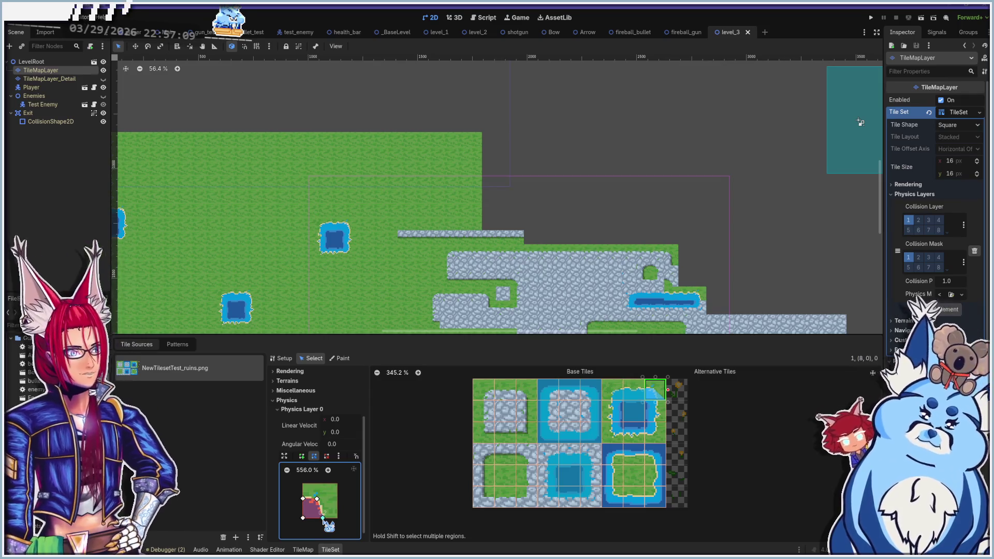
{"action": "left_click", "coordinate": [654, 411]}
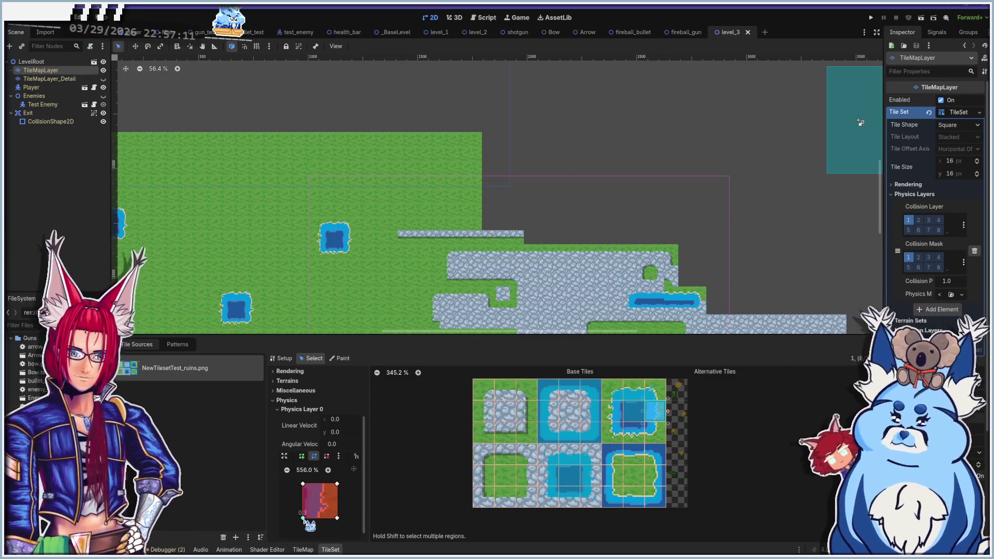
{"action": "left_click", "coordinate": [304, 519]}
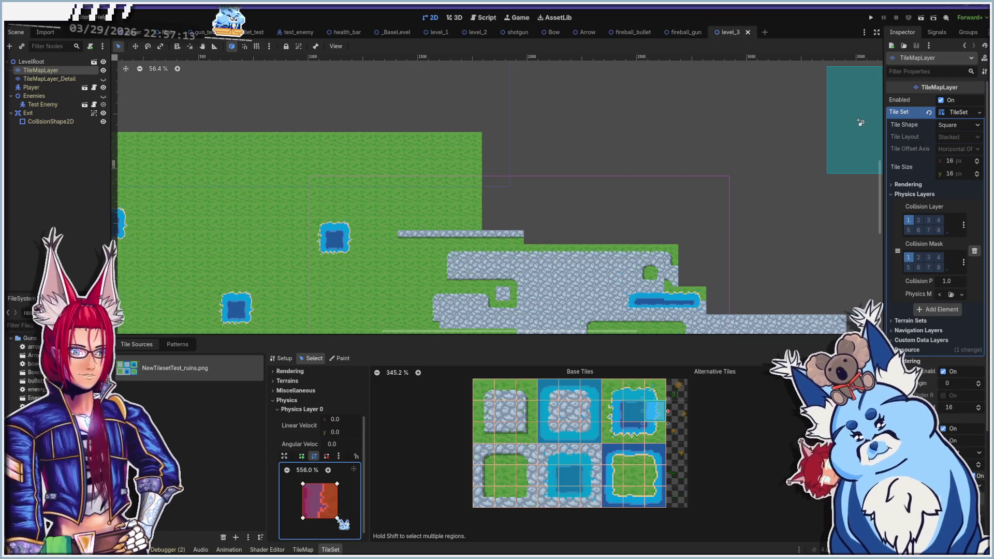
{"action": "left_click_drag", "start_coordinate": [337, 518], "coordinate": [321, 517]}
{"action": "left_click_drag", "start_coordinate": [337, 484], "coordinate": [320, 483]}
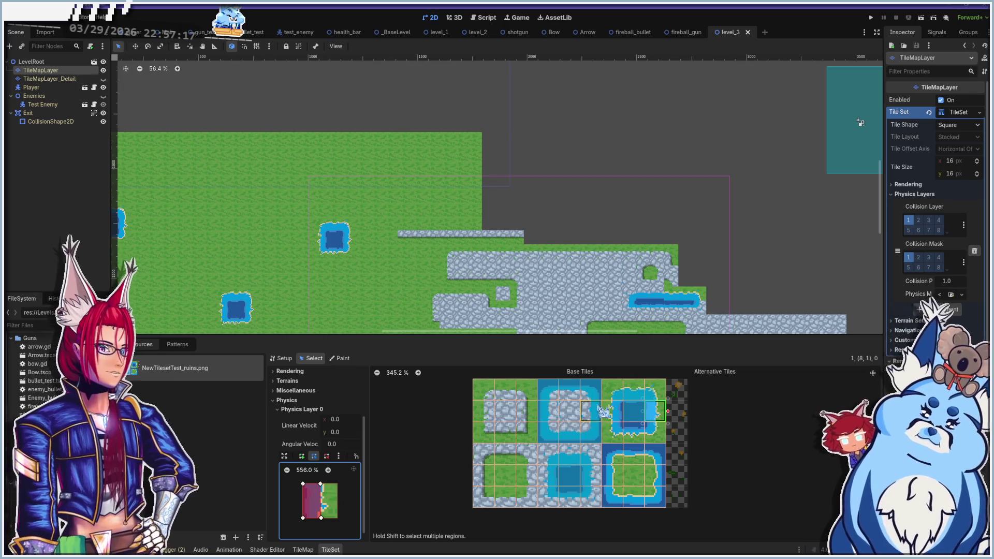
Slant another edge tile's left side and trim two corners on the tile below it
{"action": "left_click", "coordinate": [612, 411]}
{"action": "left_click_drag", "start_coordinate": [303, 518], "coordinate": [321, 518]}
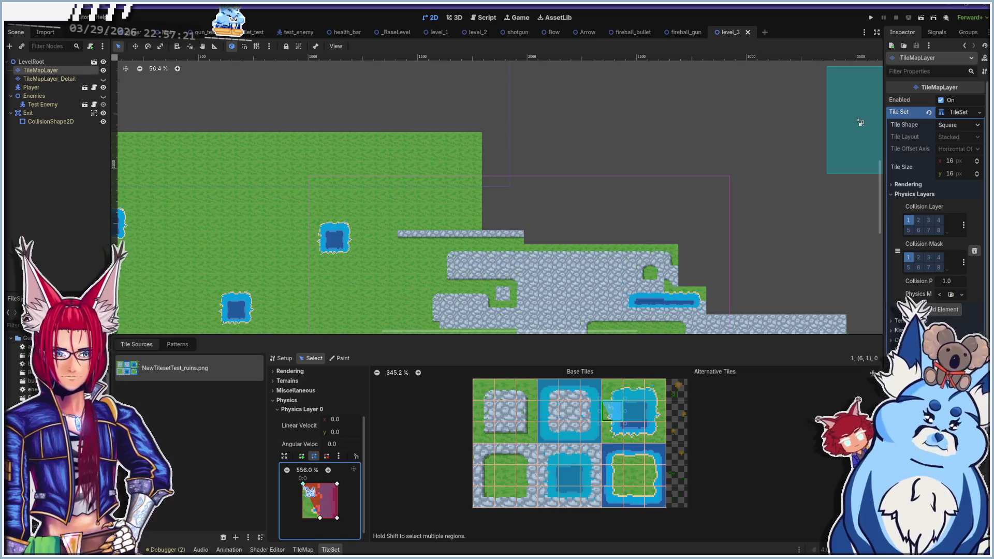
{"action": "left_click", "coordinate": [633, 413]}
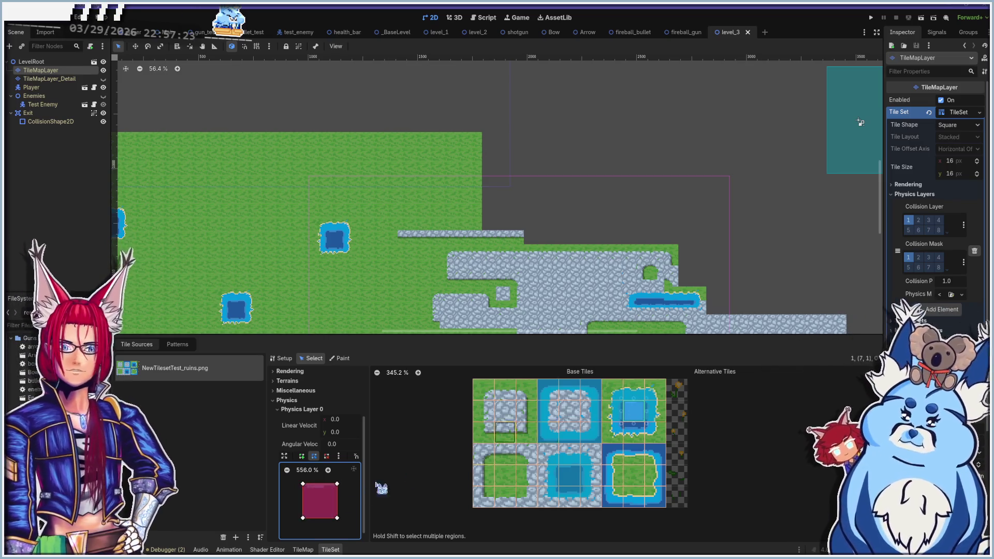
{"action": "left_click", "coordinate": [612, 433]}
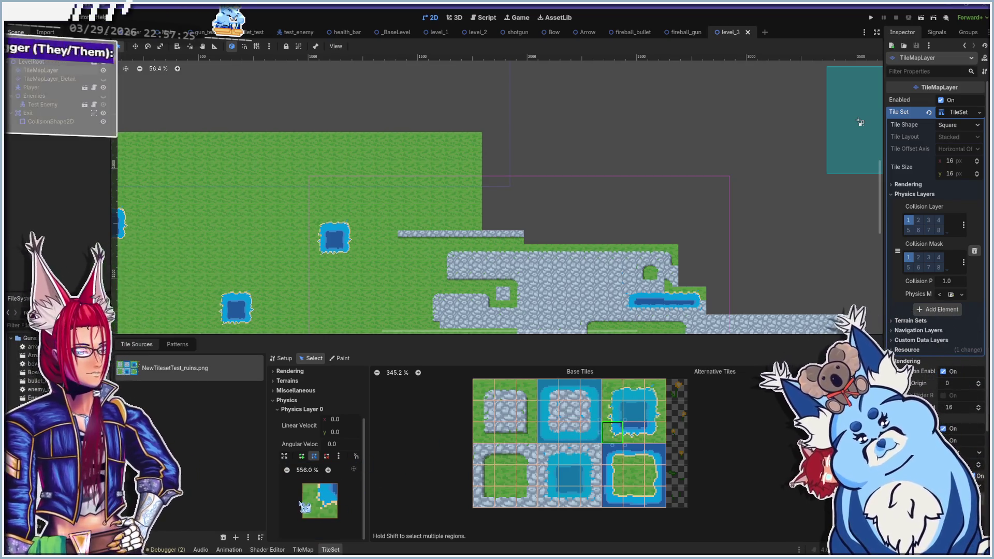
{"action": "left_click", "coordinate": [326, 510]}
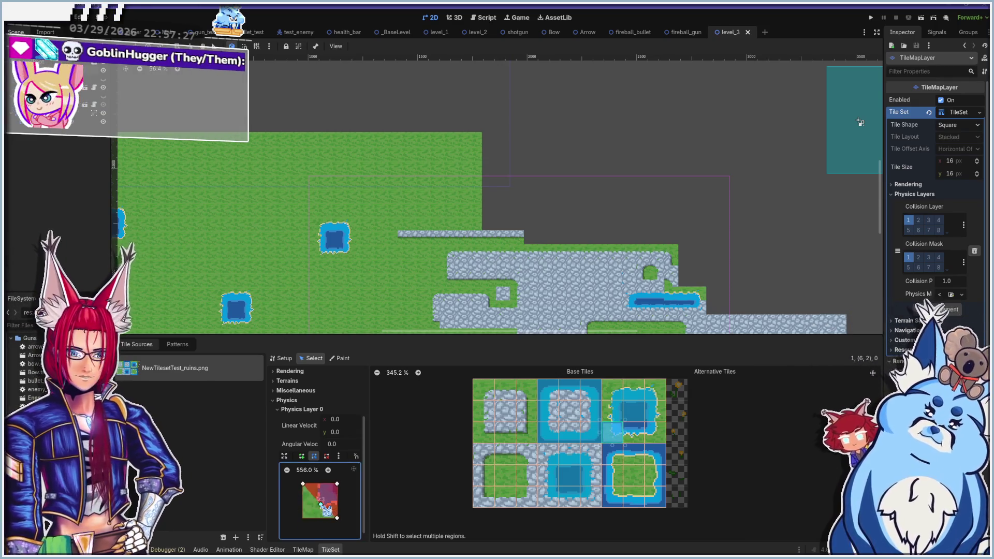
{"action": "left_click_drag", "start_coordinate": [303, 483], "coordinate": [318, 483]}
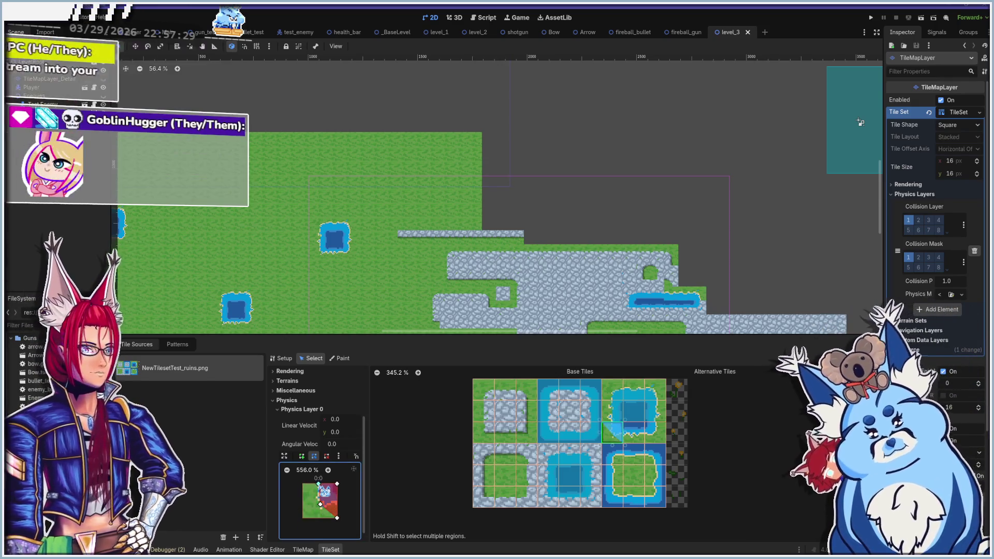
{"action": "left_click_drag", "start_coordinate": [337, 517], "coordinate": [338, 506]}
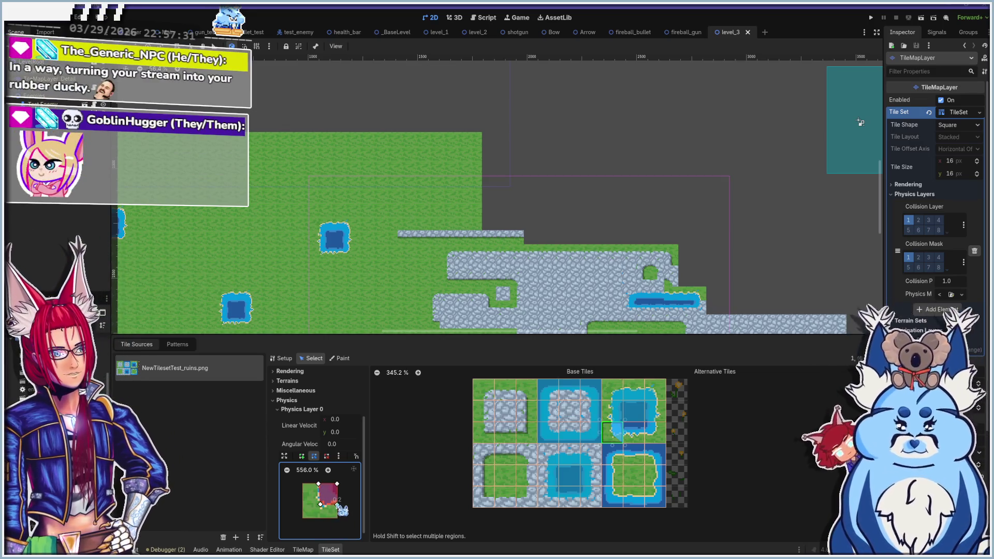
Trim the next water-edge tile's shape to its top and raise its right neighbour's bottom-left corner
{"action": "left_click", "coordinate": [634, 433]}
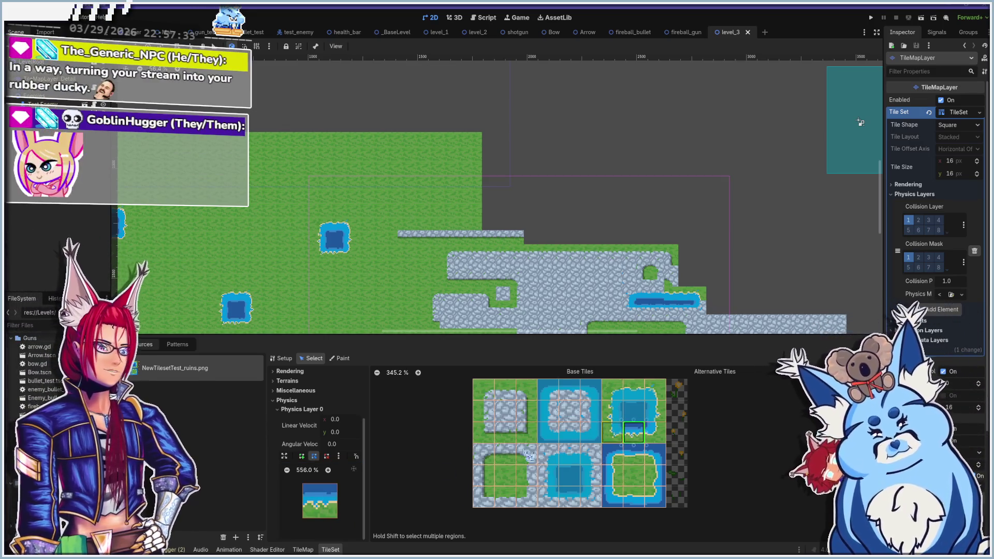
{"action": "left_click", "coordinate": [316, 523]}
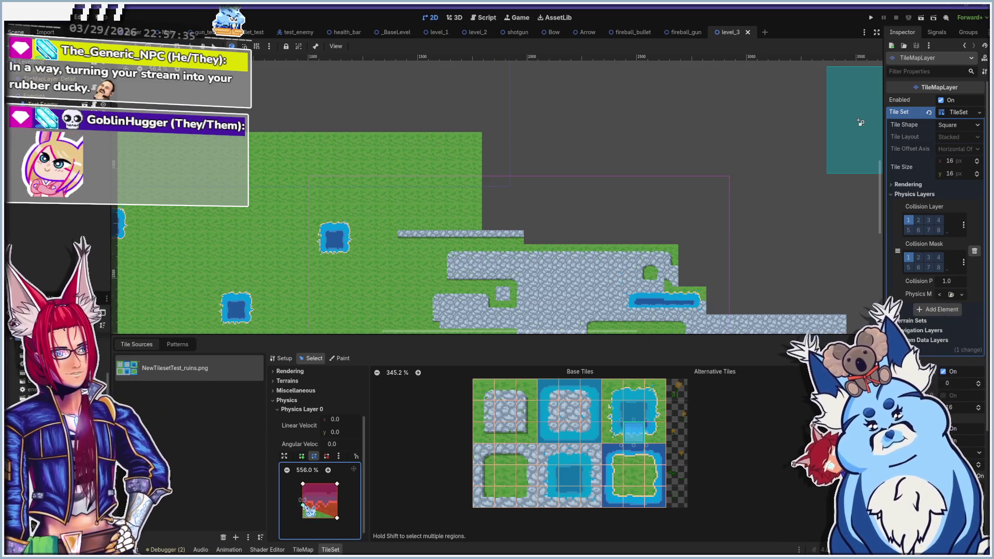
{"action": "left_click_drag", "start_coordinate": [338, 517], "coordinate": [338, 504]}
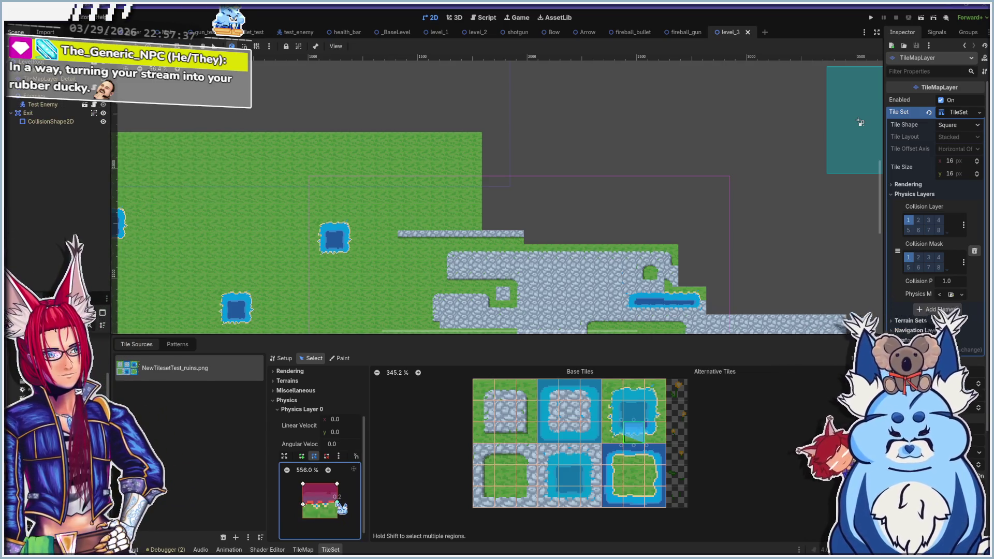
{"action": "left_click", "coordinate": [655, 432]}
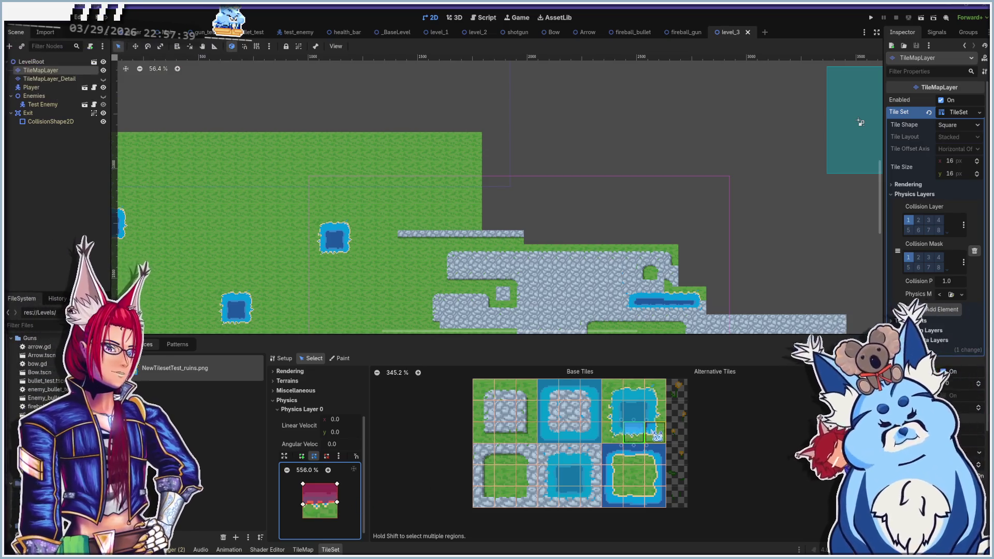
{"action": "left_click", "coordinate": [311, 524]}
{"action": "mouse_move", "coordinate": [302, 517]}
{"action": "left_mouse_down"}
{"action": "mouse_move", "coordinate": [302, 501]}
{"action": "mouse_move", "coordinate": [330, 513]}
{"action": "mouse_move", "coordinate": [318, 506]}
{"action": "mouse_move", "coordinate": [331, 484]}
{"action": "mouse_move", "coordinate": [323, 484]}
{"action": "left_mouse_up"}
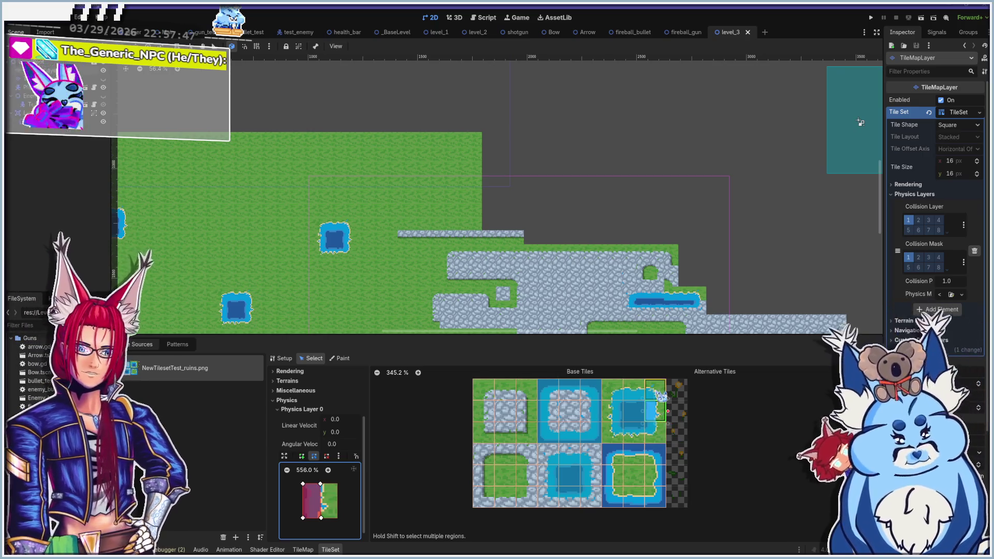
Give another water-edge tile a collision polygon with its bottom-right corner pulled in to expose grass
{"action": "left_click", "coordinate": [612, 390]}
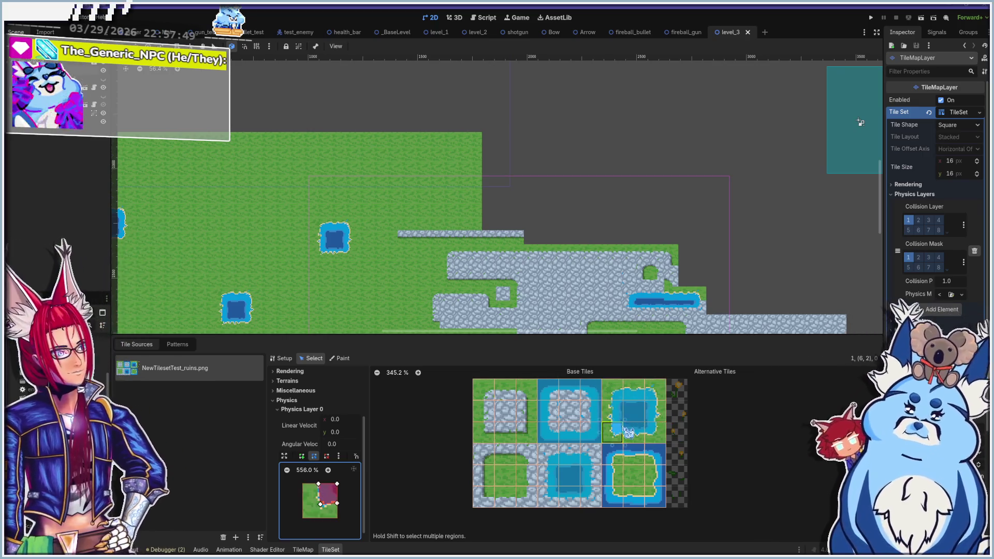
{"action": "left_click", "coordinate": [615, 457]}
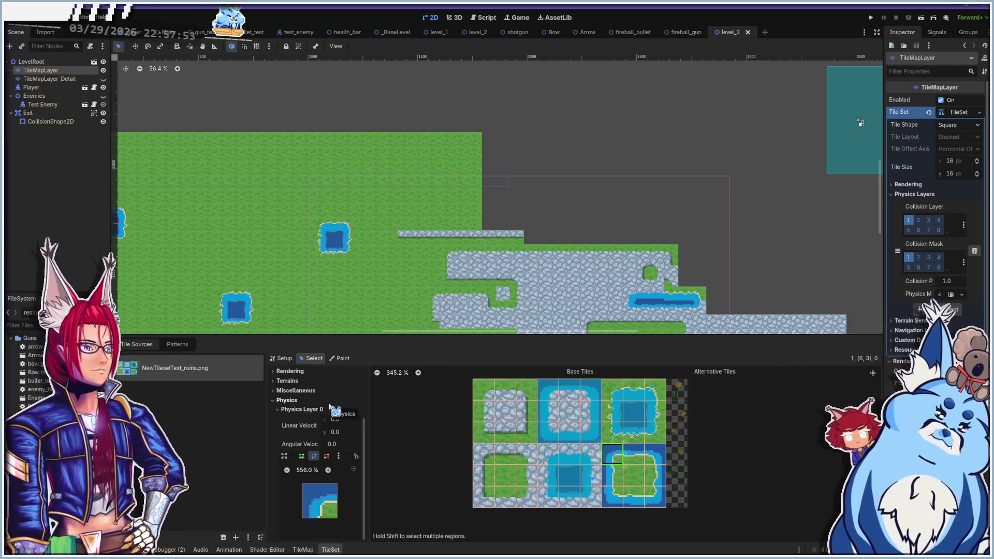
{"action": "left_click", "coordinate": [322, 517]}
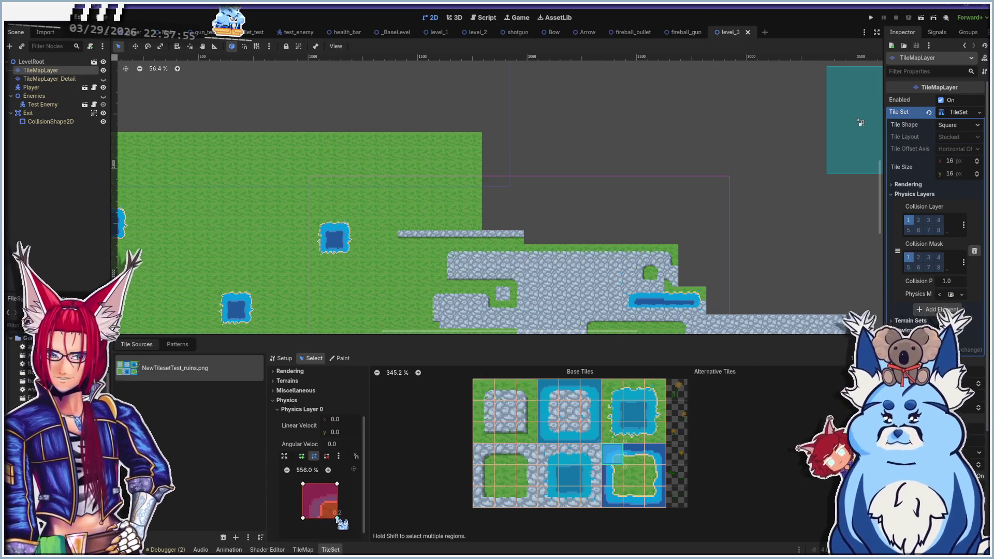
{"action": "left_click_drag", "start_coordinate": [337, 518], "coordinate": [324, 519]}
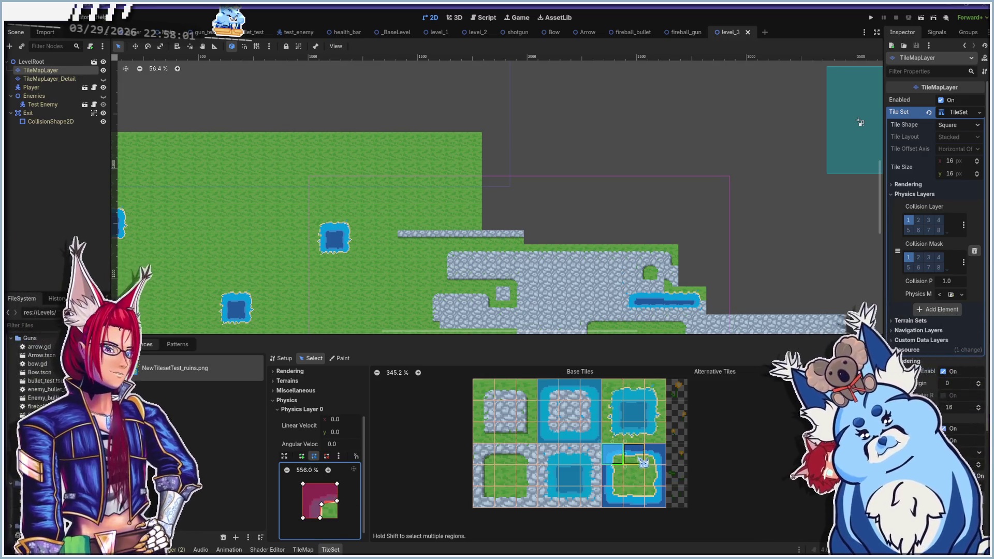
{"action": "left_click", "coordinate": [636, 454]}
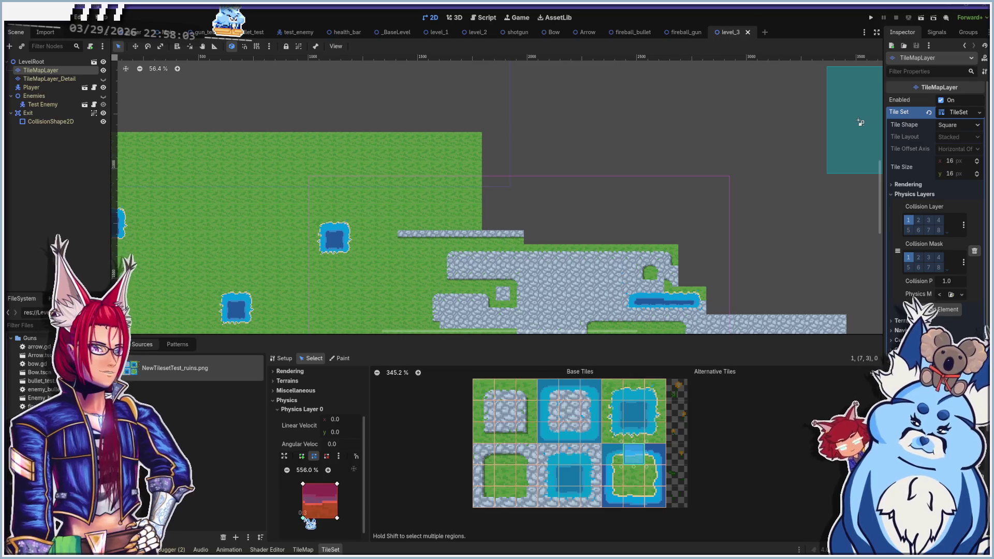
{"action": "left_click", "coordinate": [309, 516]}
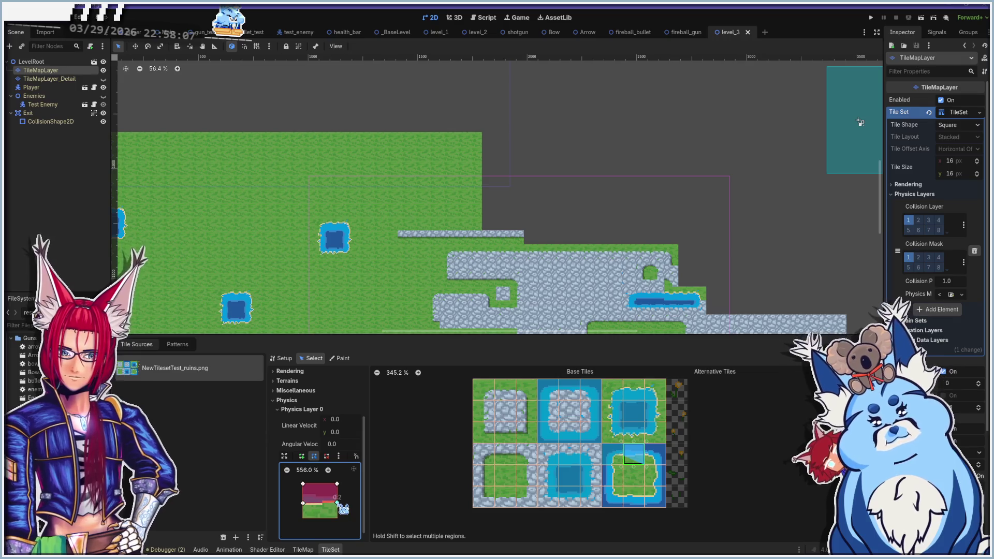
Raise the next tile's bottom-left corner and pull in the right edges of the island block's left tiles
{"action": "left_click", "coordinate": [656, 456]}
{"action": "left_click_drag", "start_coordinate": [303, 520], "coordinate": [306, 505]}
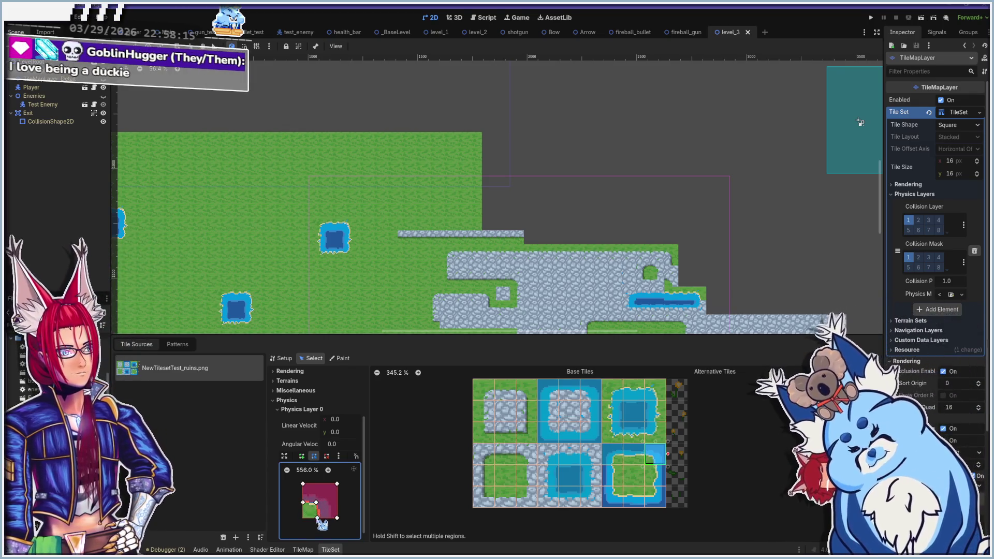
{"action": "left_click", "coordinate": [611, 476]}
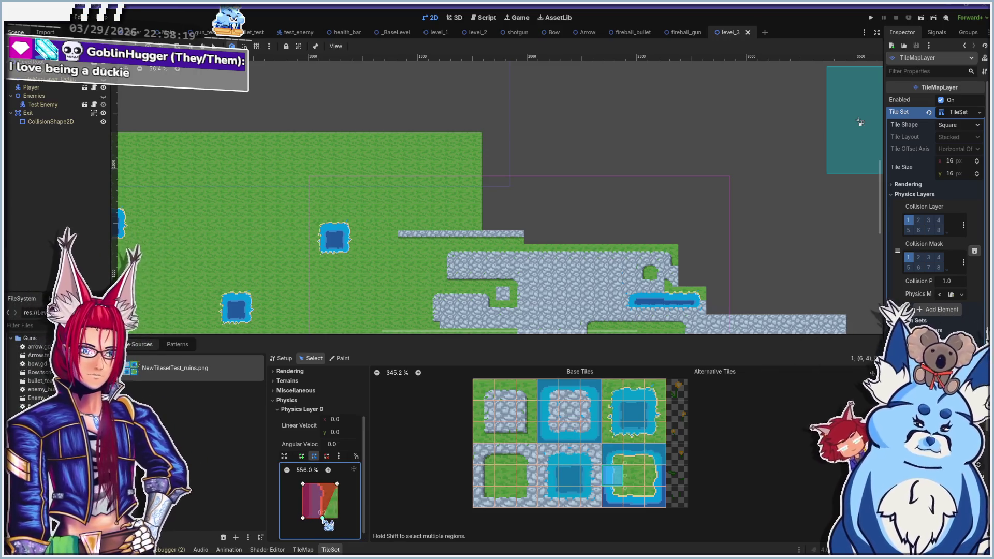
{"action": "left_click_drag", "start_coordinate": [337, 484], "coordinate": [321, 485]}
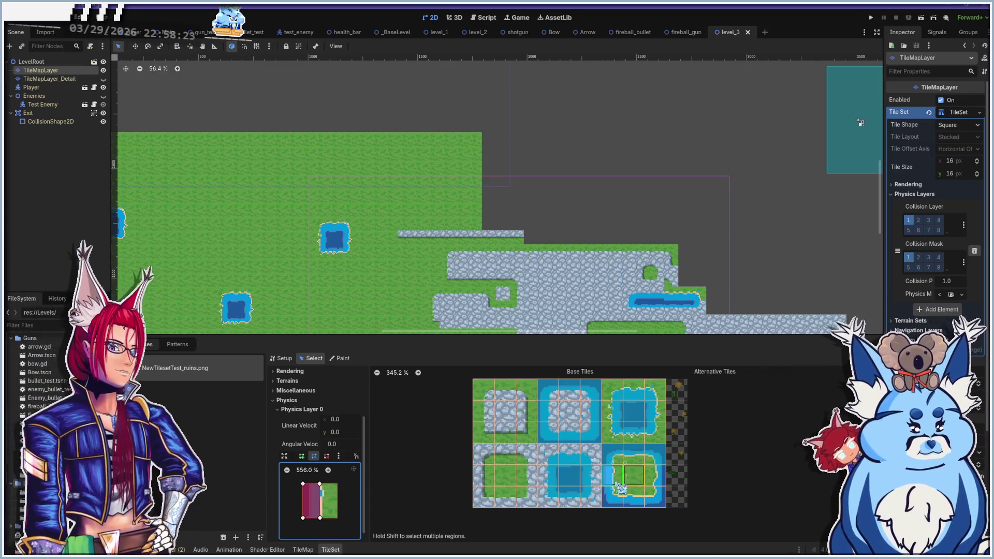
{"action": "left_click", "coordinate": [612, 496]}
{"action": "left_click_drag", "start_coordinate": [337, 484], "coordinate": [322, 484]}
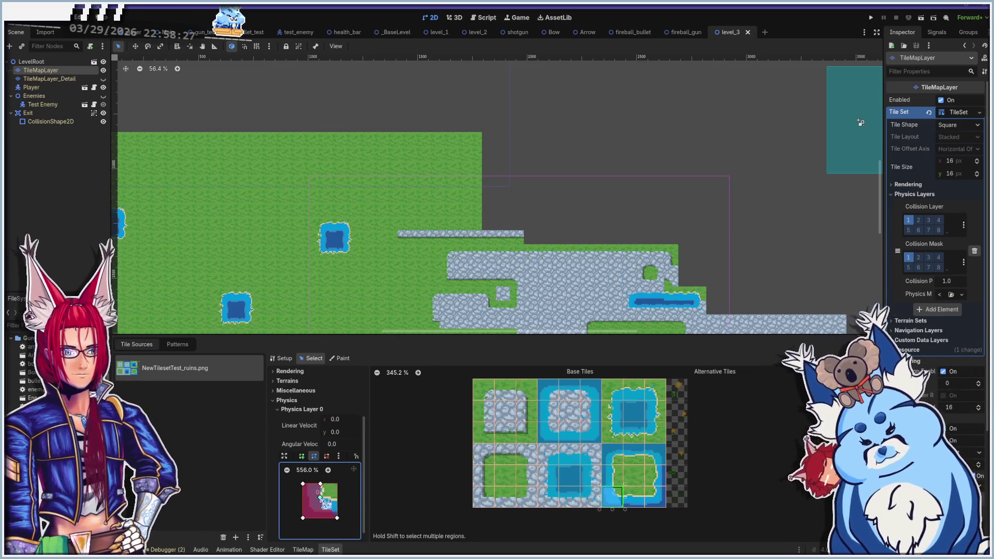
{"action": "left_click_drag", "start_coordinate": [329, 508], "coordinate": [340, 502]}
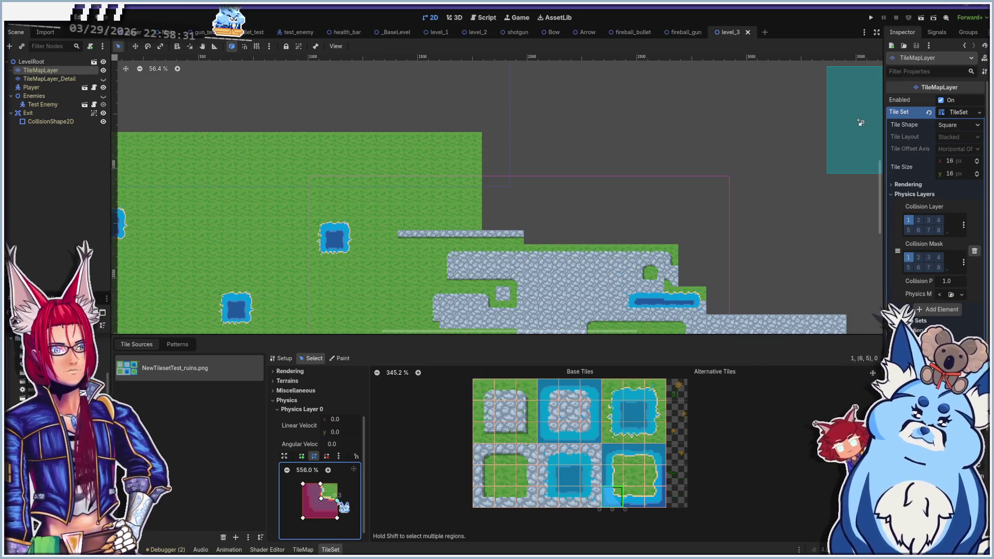
{"action": "left_click", "coordinate": [634, 496]}
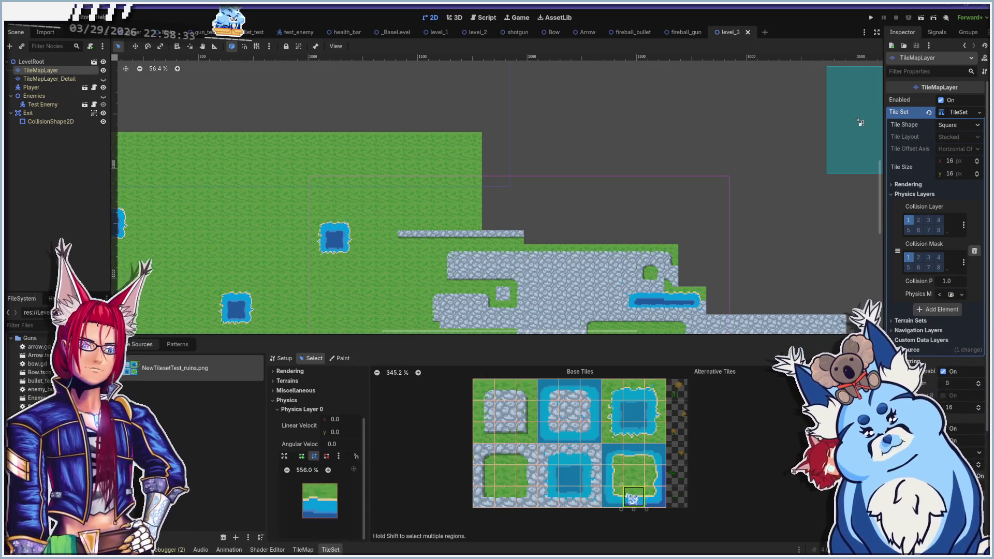
Draw a collision polygon on the bottom-centre island tile with a flattened, lowered top
{"action": "left_click", "coordinate": [303, 499]}
{"action": "left_click", "coordinate": [337, 483]}
{"action": "left_click", "coordinate": [337, 517]}
{"action": "left_click", "coordinate": [302, 517]}
{"action": "left_click", "coordinate": [302, 498]}
{"action": "left_click_drag", "start_coordinate": [337, 484], "coordinate": [337, 499]}
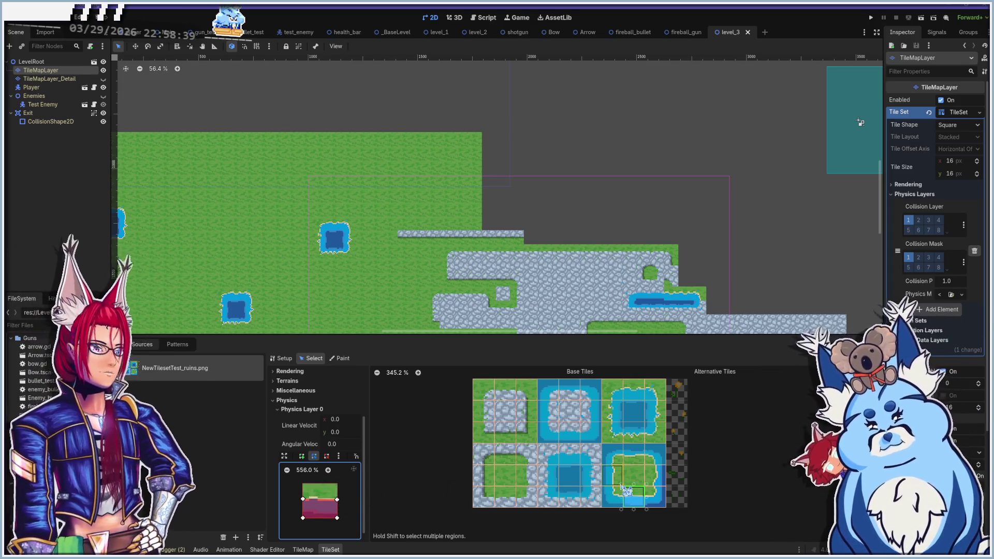
Lower the bottom-right tile's top-left corner and narrow the left side of the tile above it
{"action": "left_click", "coordinate": [656, 495]}
{"action": "left_click_drag", "start_coordinate": [303, 484], "coordinate": [303, 500]}
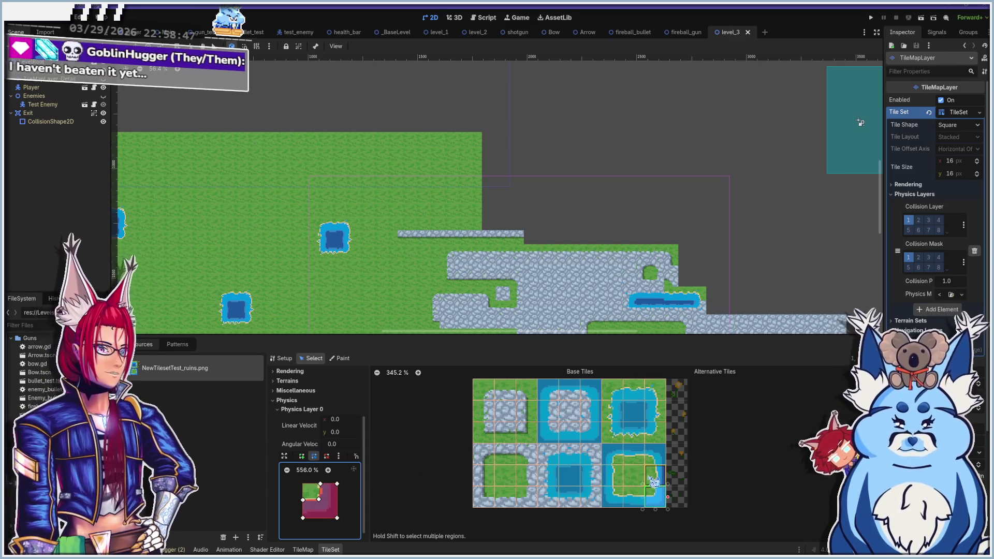
{"action": "left_click", "coordinate": [655, 475]}
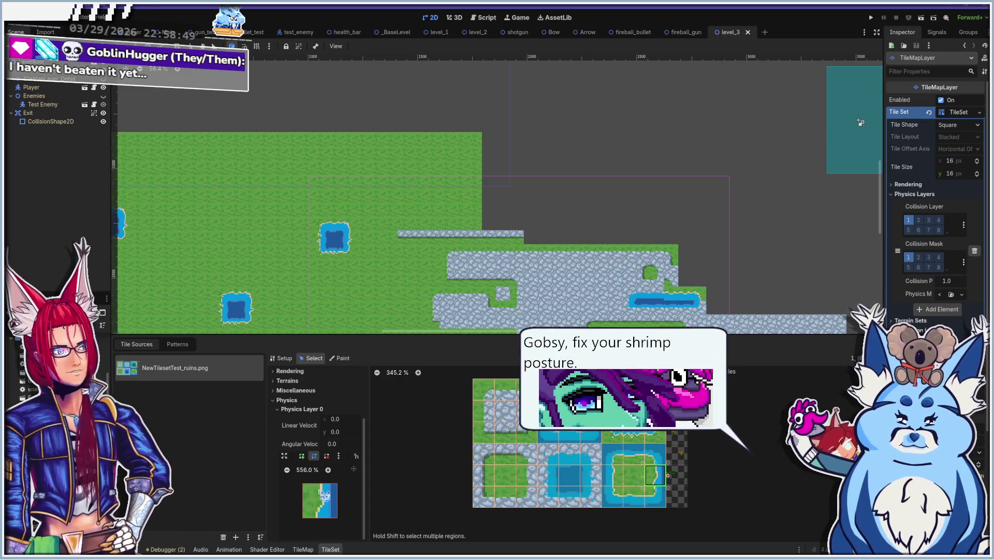
{"action": "left_click_drag", "start_coordinate": [303, 518], "coordinate": [316, 518]}
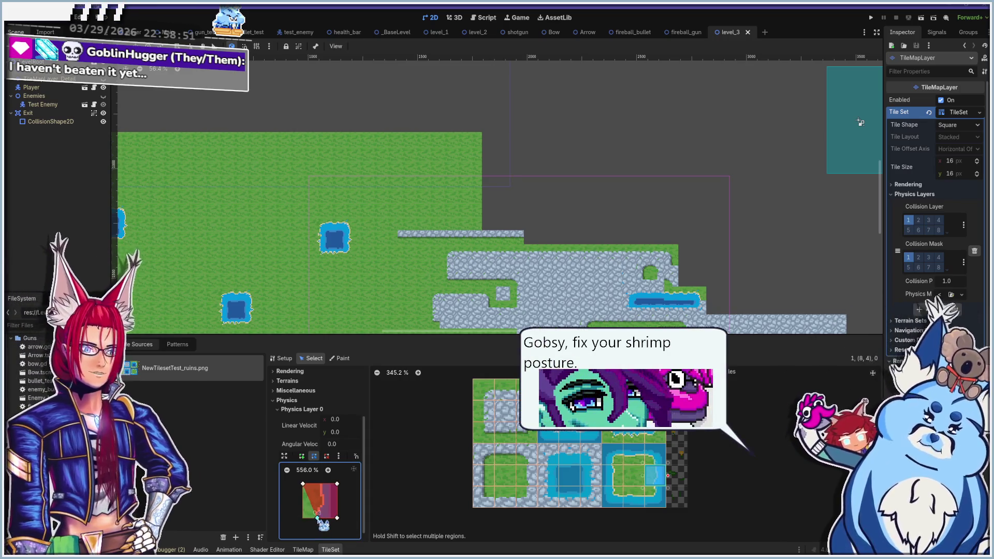
{"action": "left_click_drag", "start_coordinate": [303, 484], "coordinate": [317, 484]}
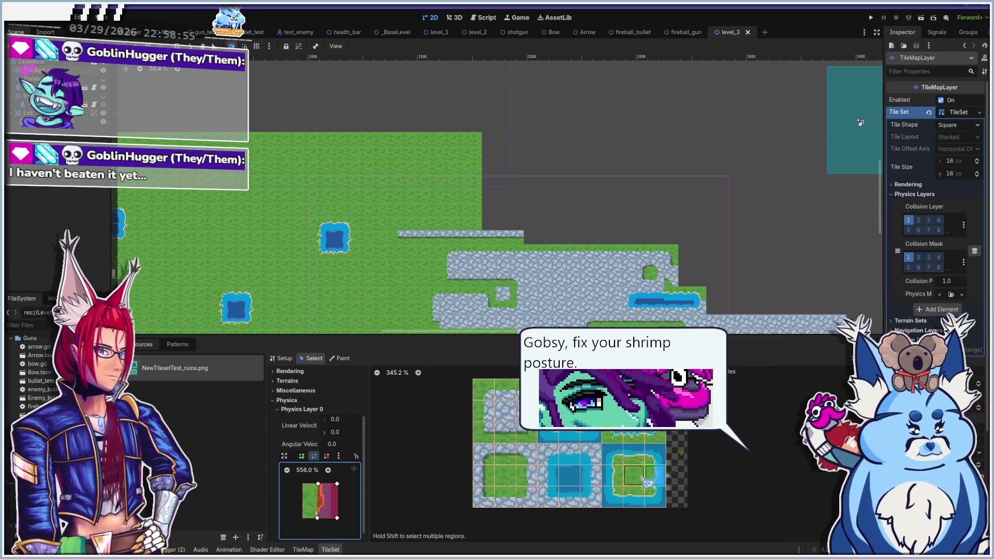
Confirm the plain grass centre tile has no collision, then run the game with F5
{"action": "left_click", "coordinate": [641, 461]}
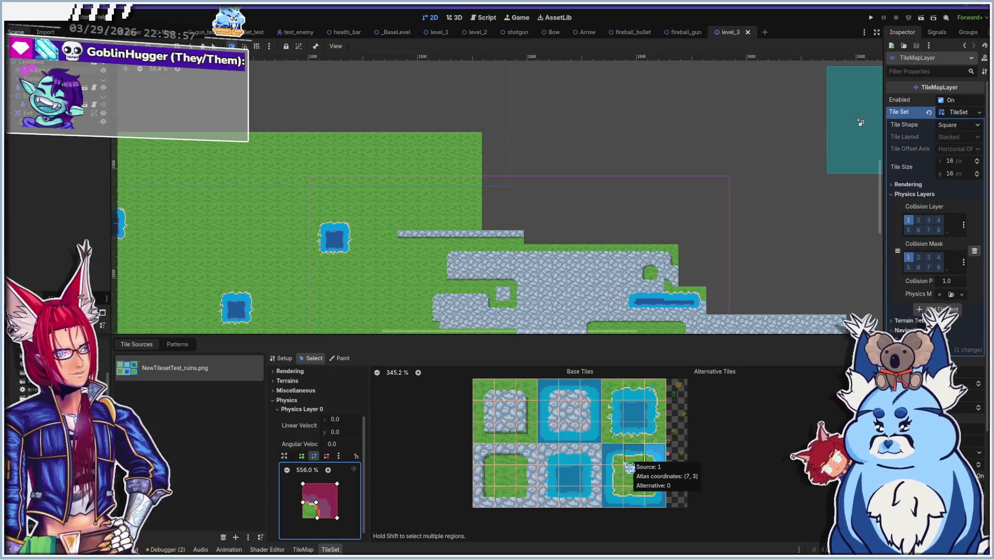
{"action": "left_click", "coordinate": [614, 463]}
{"action": "left_click", "coordinate": [631, 477]}
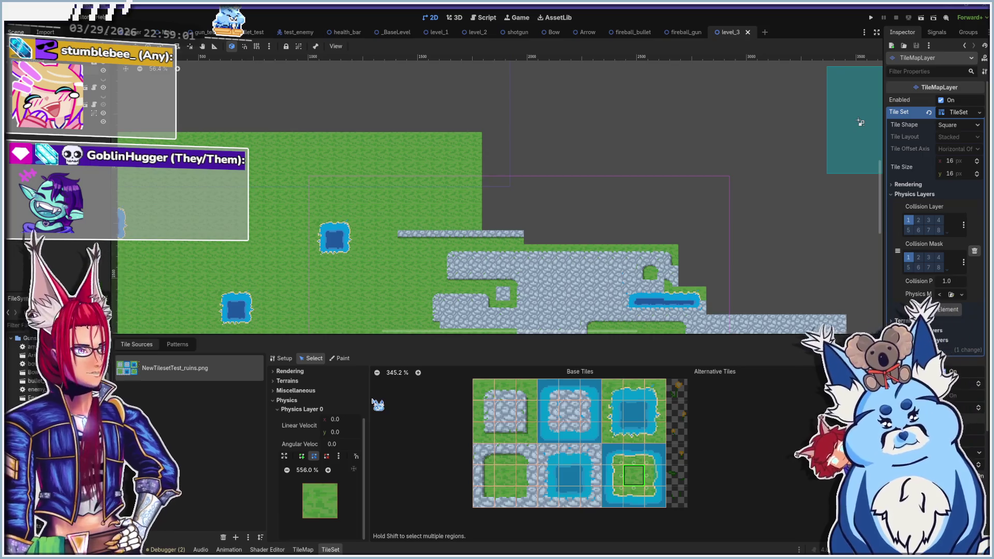
{"action": "key", "text": "F5"}
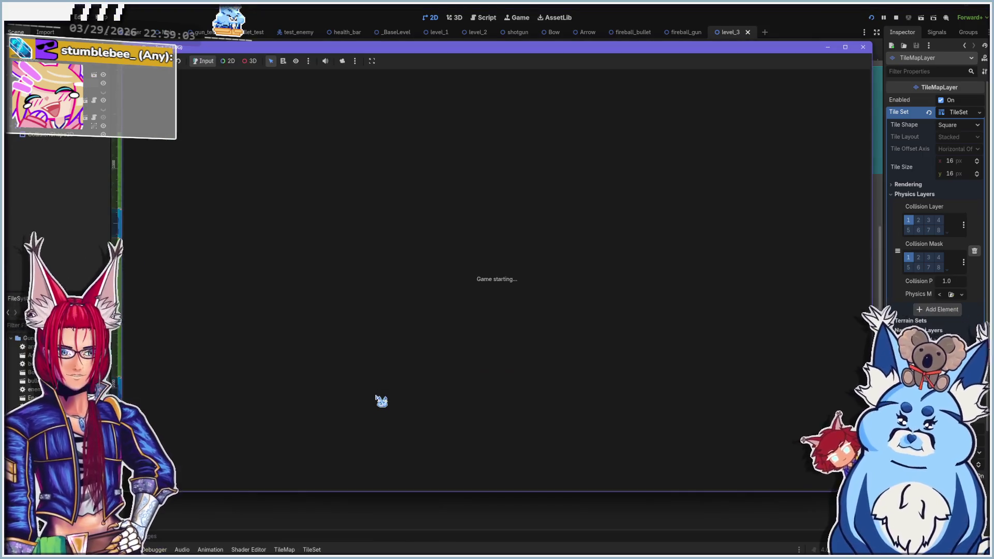
Restart the game and walk the player across the stone area and back onto the grass
{"action": "left_click", "coordinate": [863, 46]}
{"action": "key", "text": "F5"}
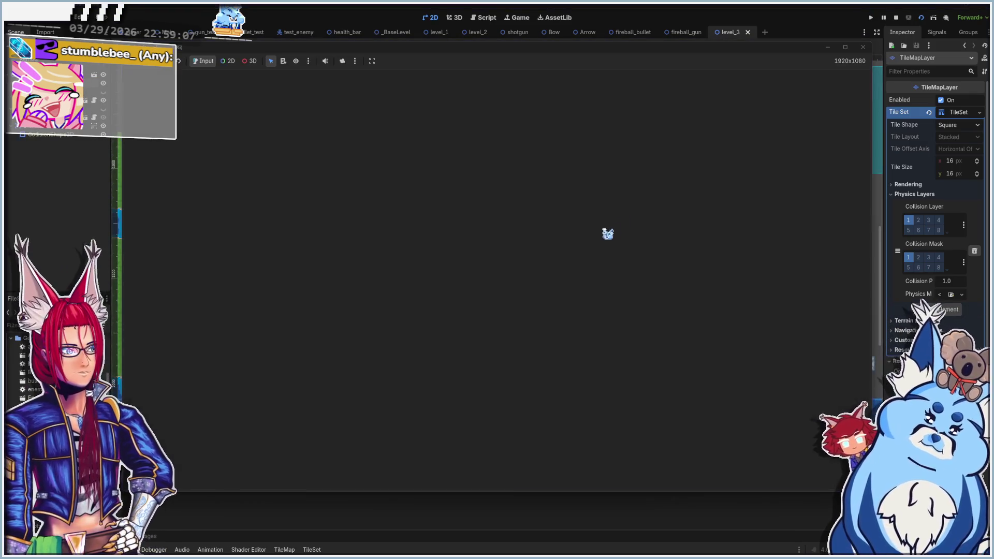
{"action": "key", "text": "w"}
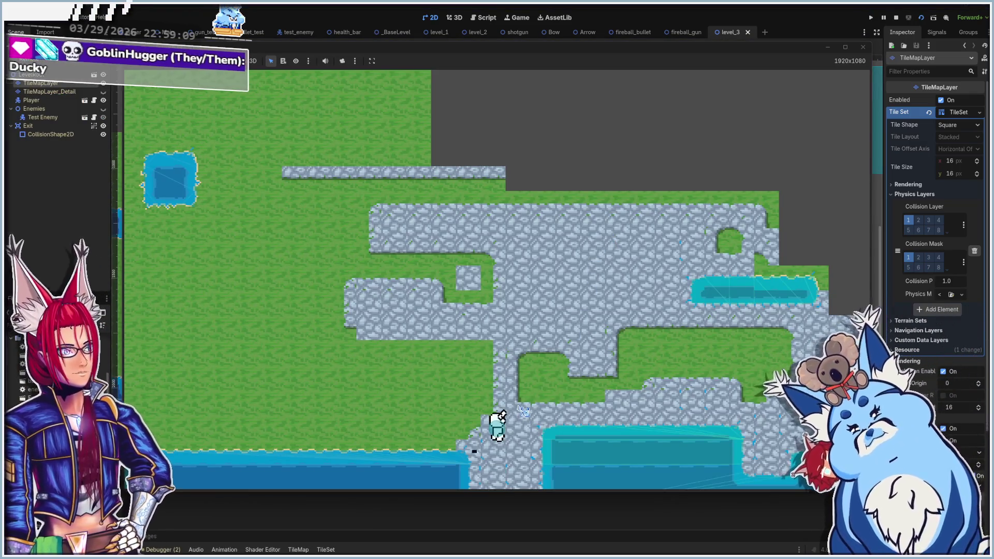
{"action": "key", "text": "a"}
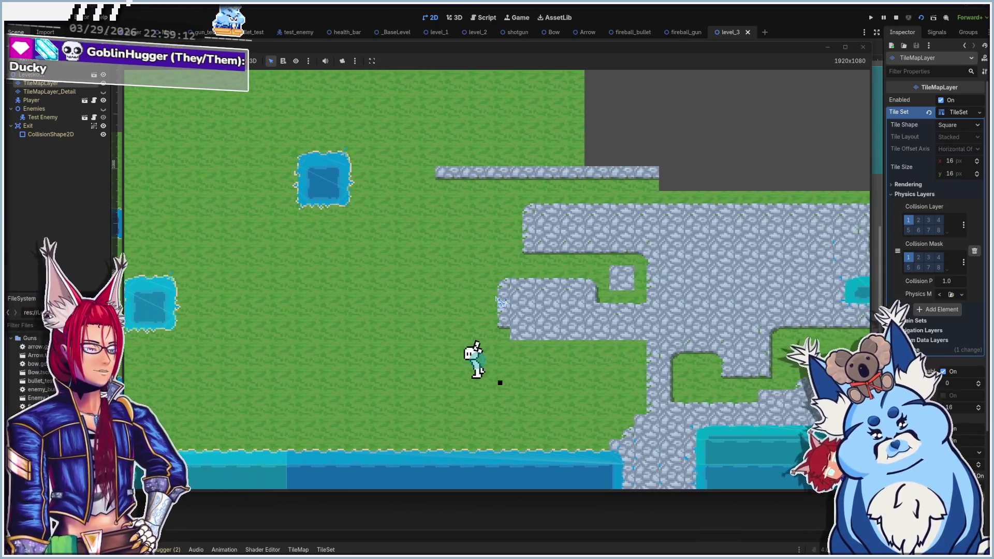
{"action": "key", "text": "w"}
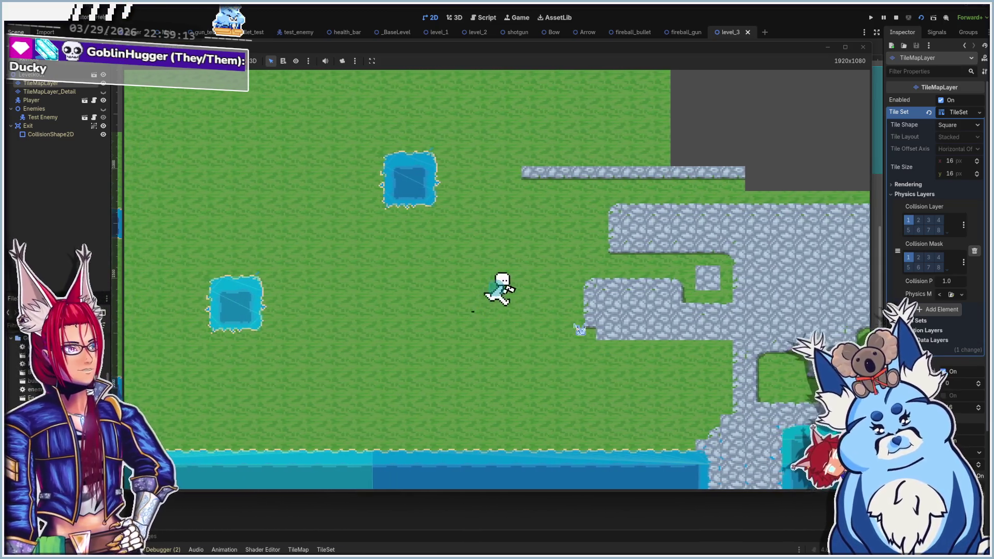
{"action": "key", "text": "d"}
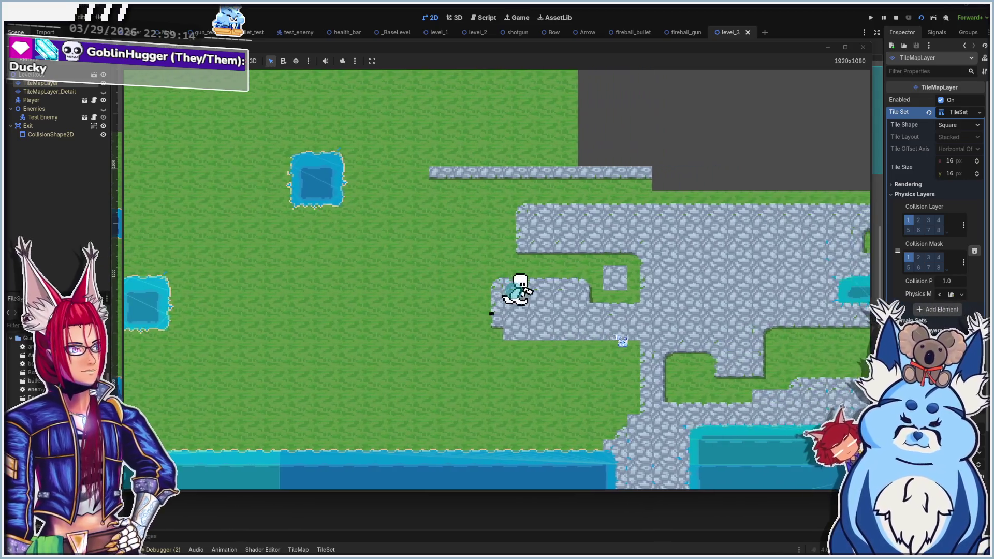
{"action": "key", "text": "d"}
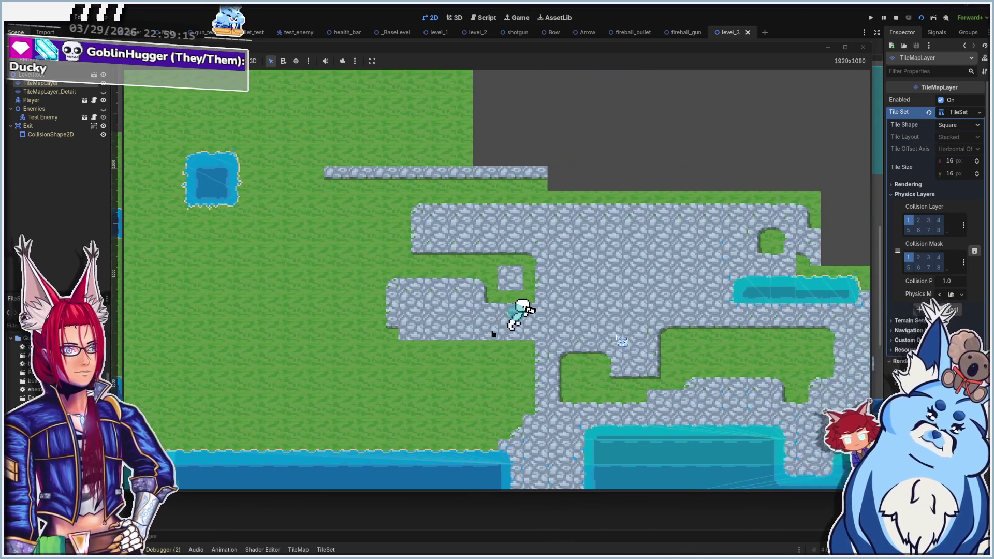
{"action": "key", "text": "d"}
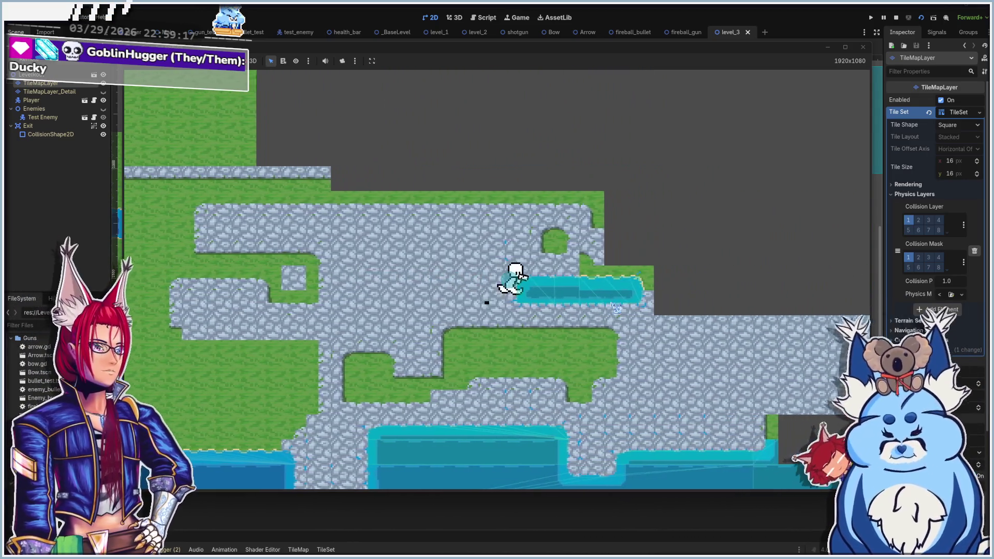
{"action": "key", "text": "d"}
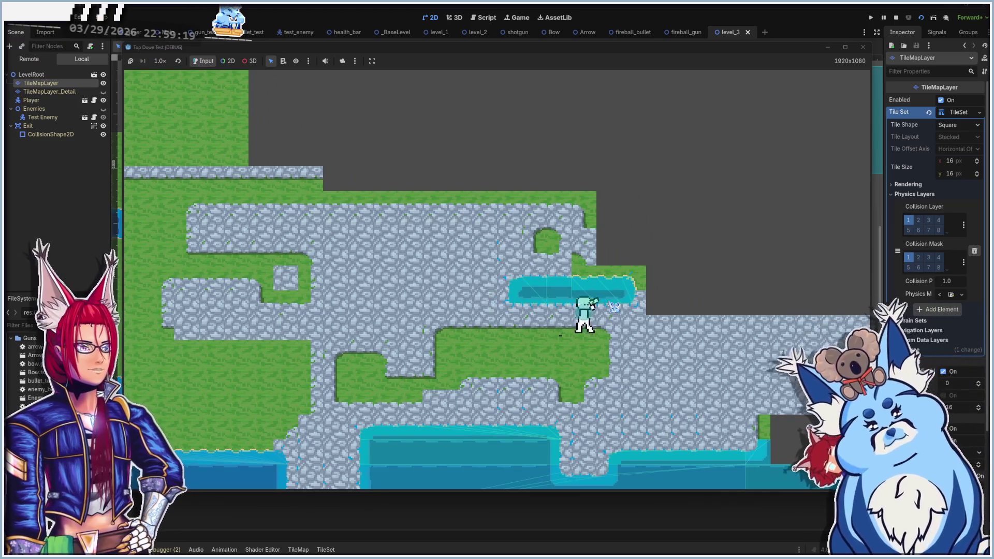
{"action": "key", "text": "w"}
{"action": "key", "text": "d"}
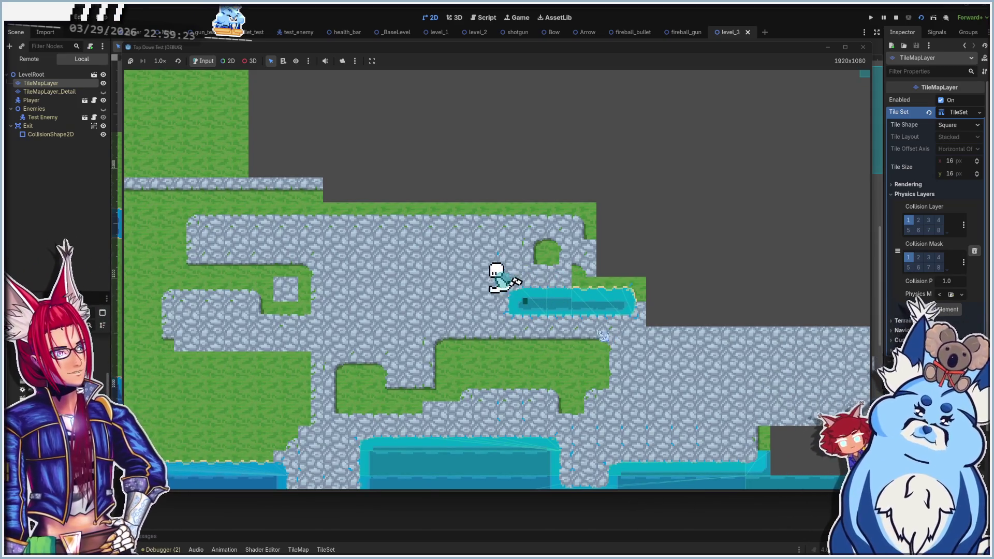
{"action": "key", "text": "a"}
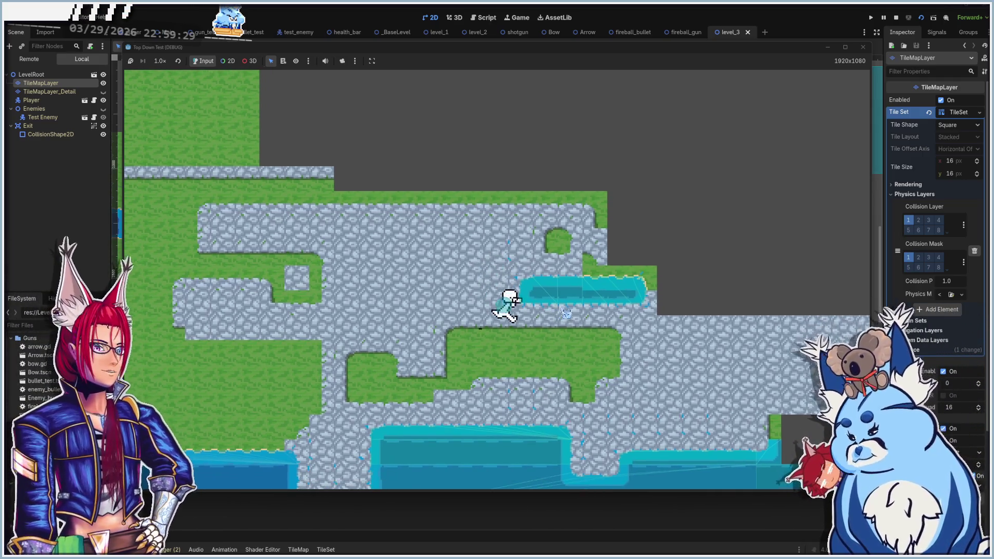
{"action": "key", "text": "d"}
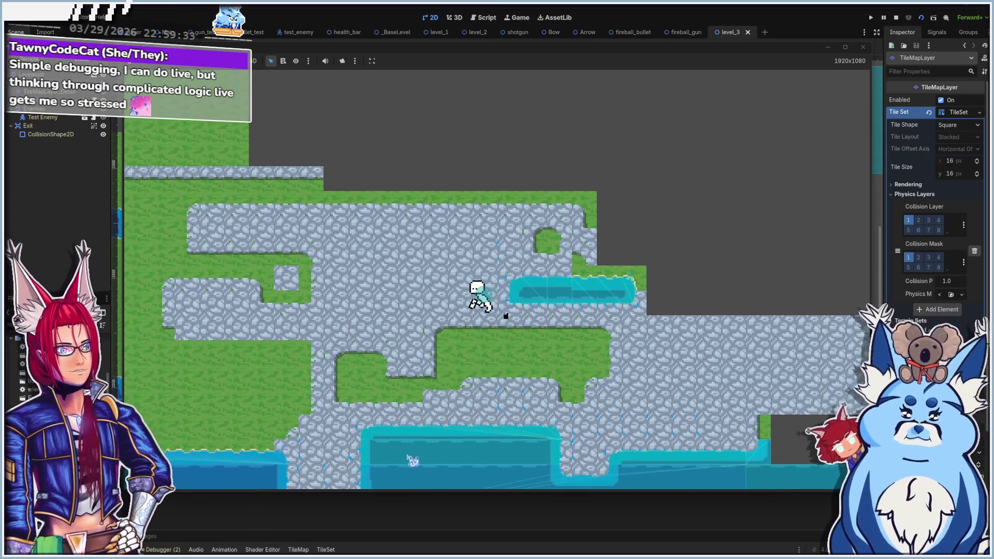
{"action": "key", "text": "a"}
{"action": "key", "text": "a"}
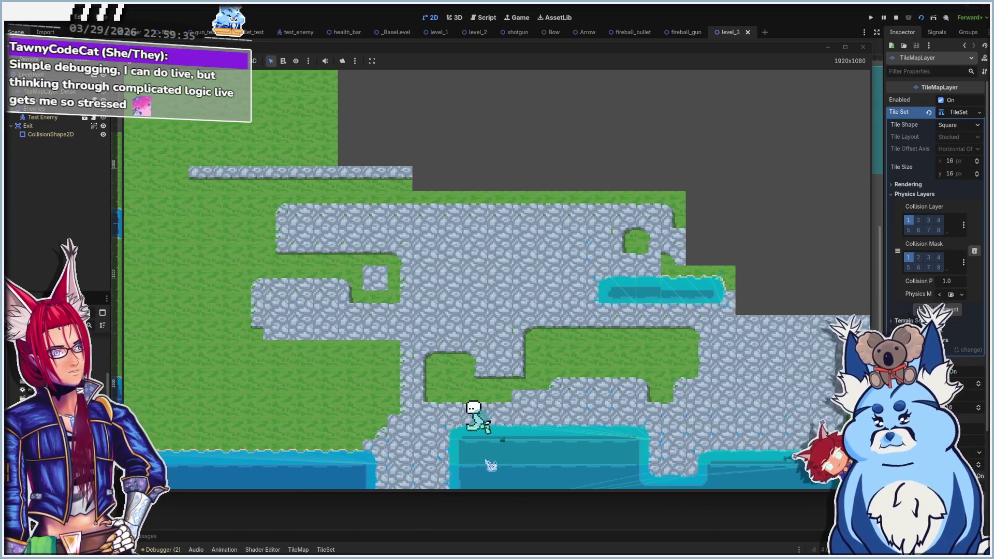
{"action": "key", "text": "a"}
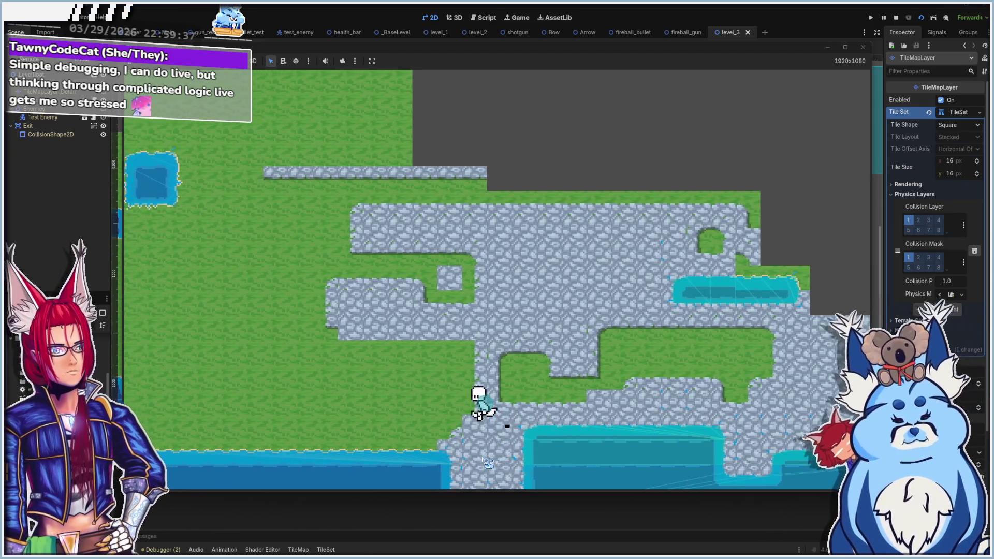
{"action": "key", "text": "a"}
{"action": "key", "text": "w"}
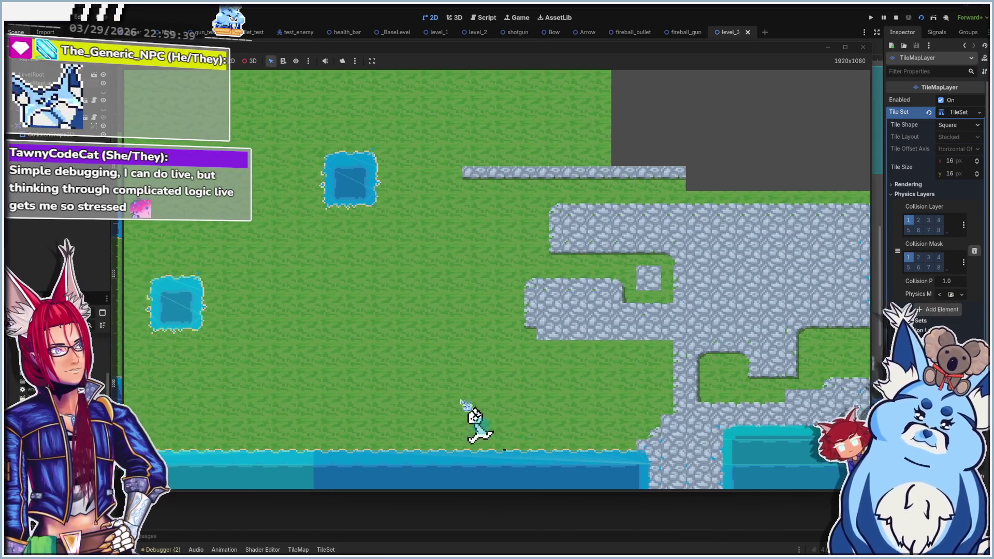
{"action": "key", "text": "w"}
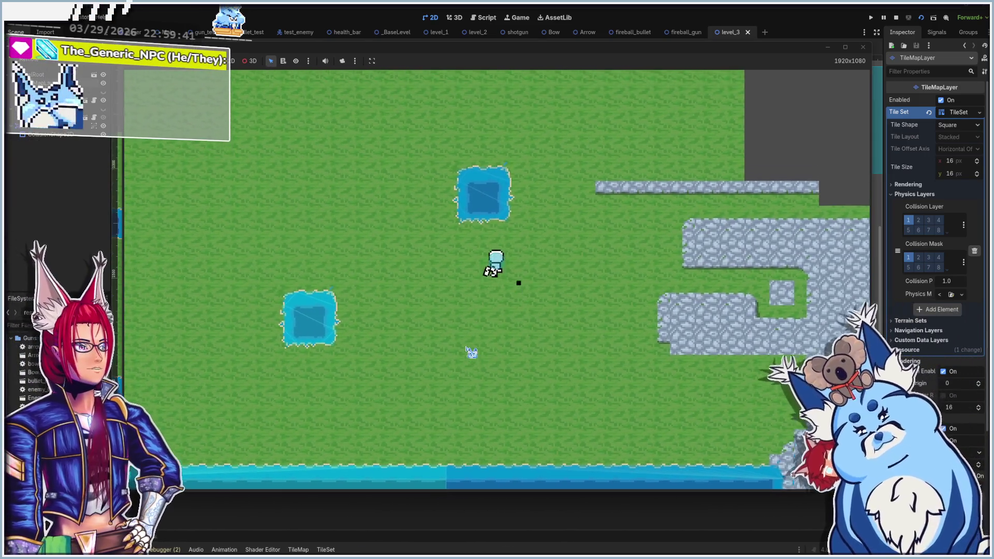
Walk the player around the pond and along the left water edge, then stop the game and view main.gd
{"action": "key", "text": "a"}
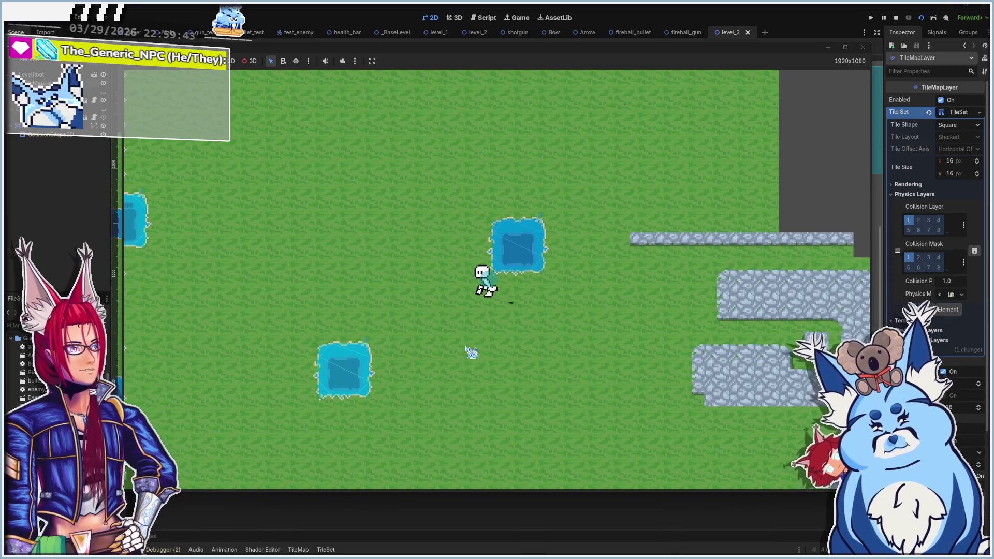
{"action": "key", "text": "w"}
{"action": "key", "text": "d"}
{"action": "key", "text": "s"}
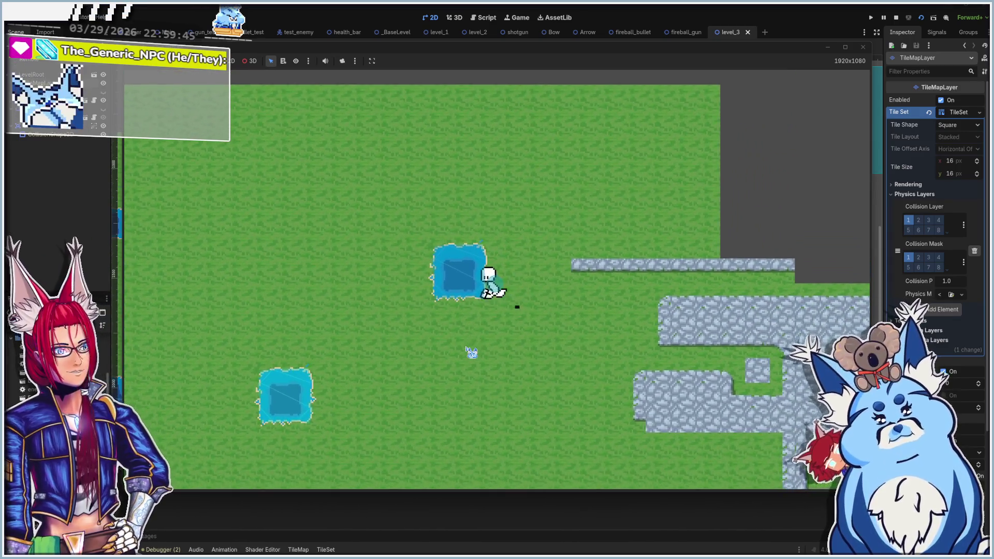
{"action": "key", "text": "a"}
{"action": "key", "text": "s"}
{"action": "key", "text": "a"}
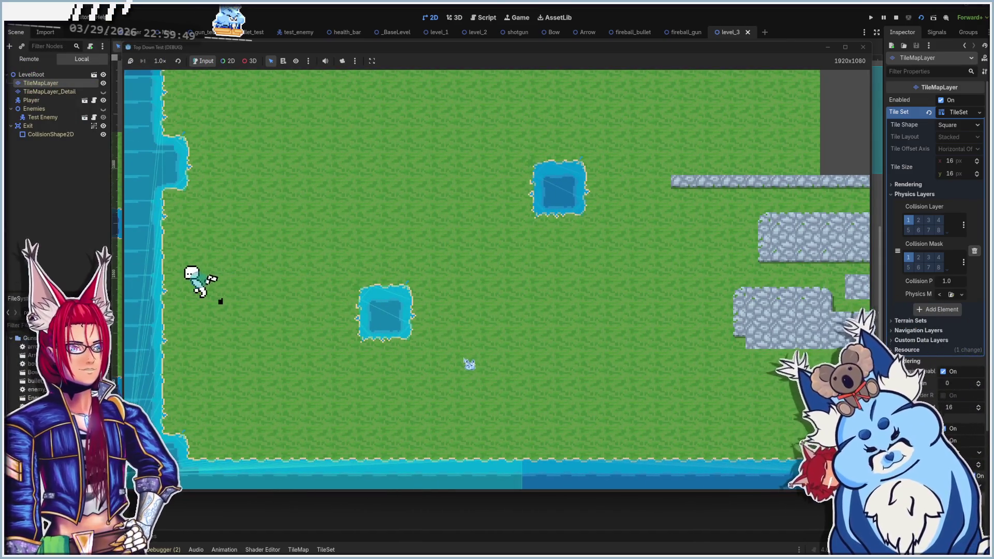
{"action": "key", "text": "w"}
{"action": "key", "text": "d"}
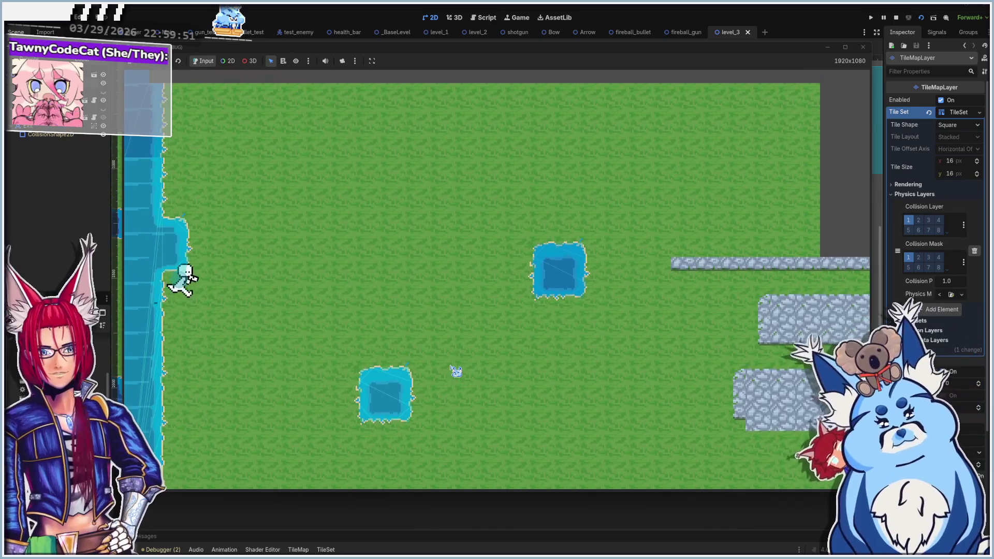
{"action": "key", "text": "w"}
{"action": "key", "text": "a"}
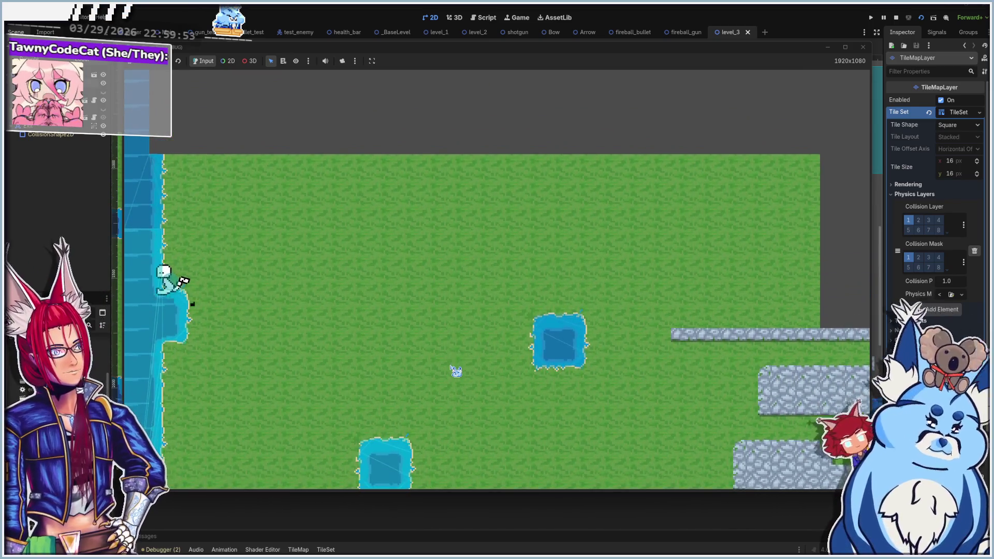
{"action": "key", "text": "w"}
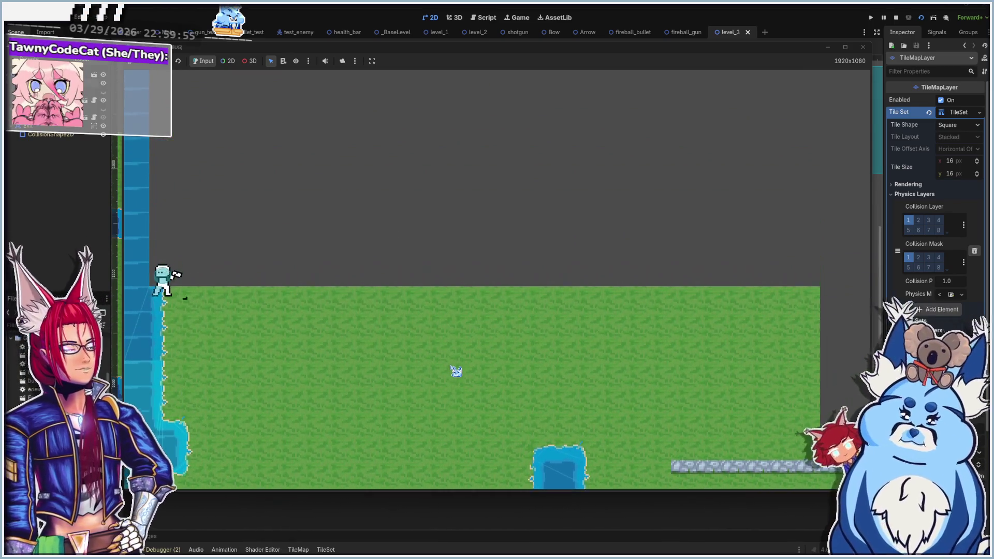
{"action": "key", "text": "s"}
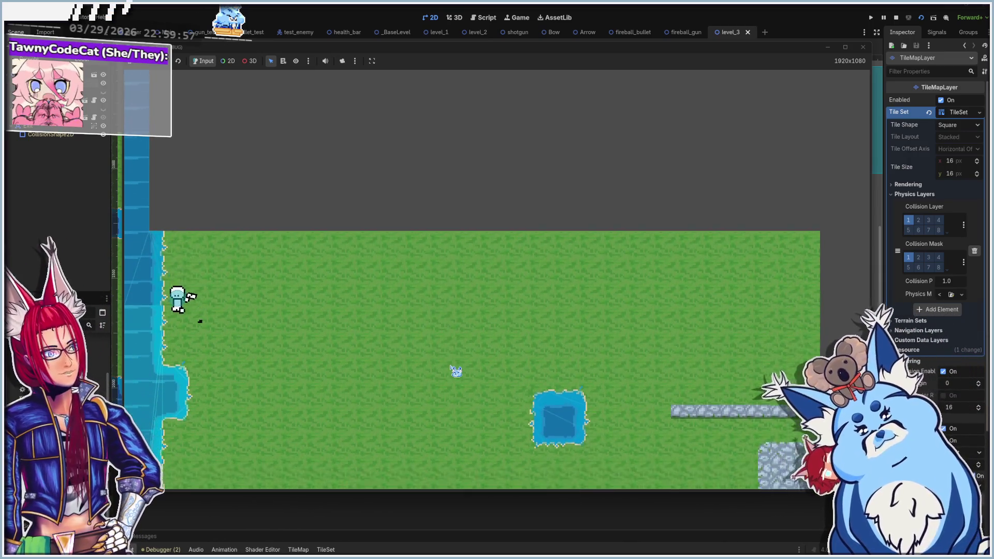
{"action": "key", "text": "a"}
{"action": "key", "text": "s"}
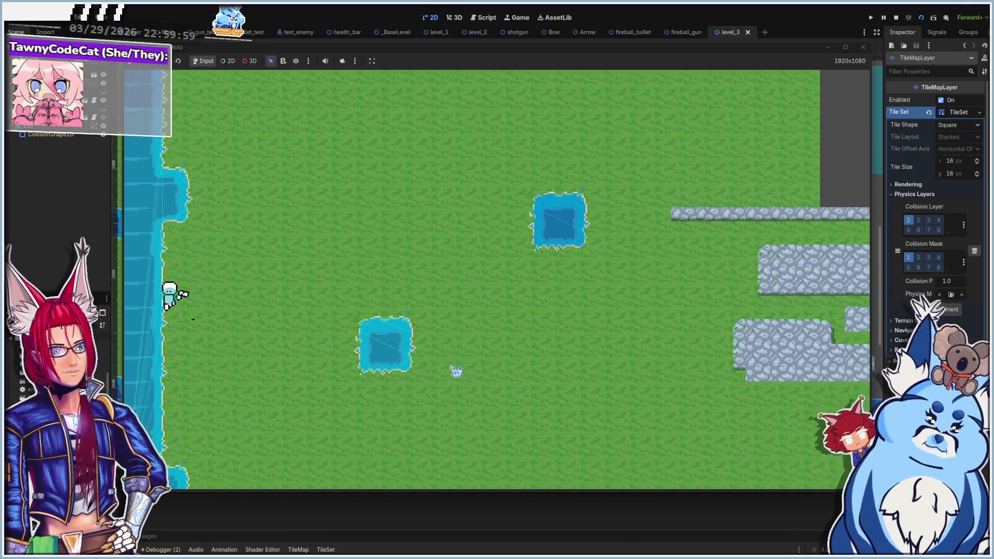
{"action": "left_click", "coordinate": [863, 47]}
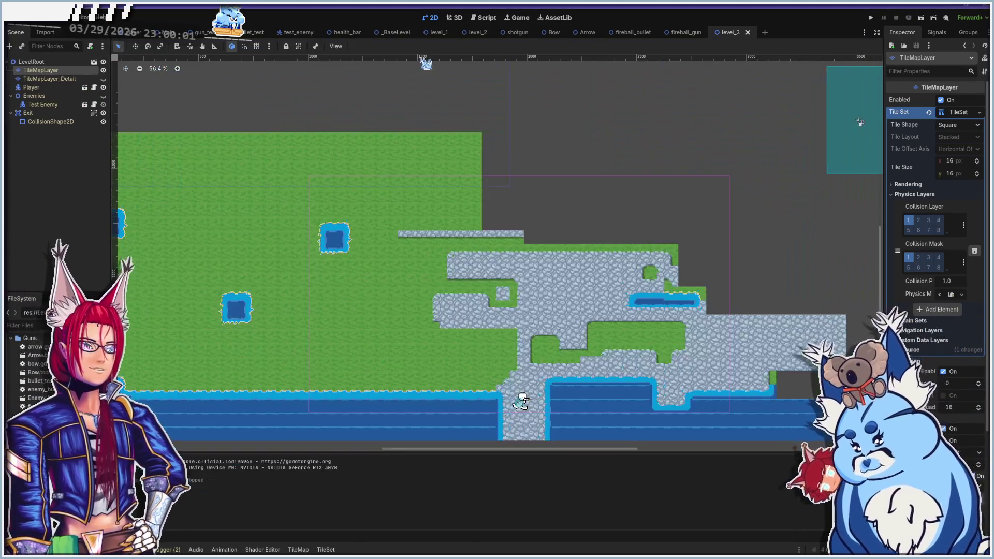
{"action": "left_click", "coordinate": [484, 17]}
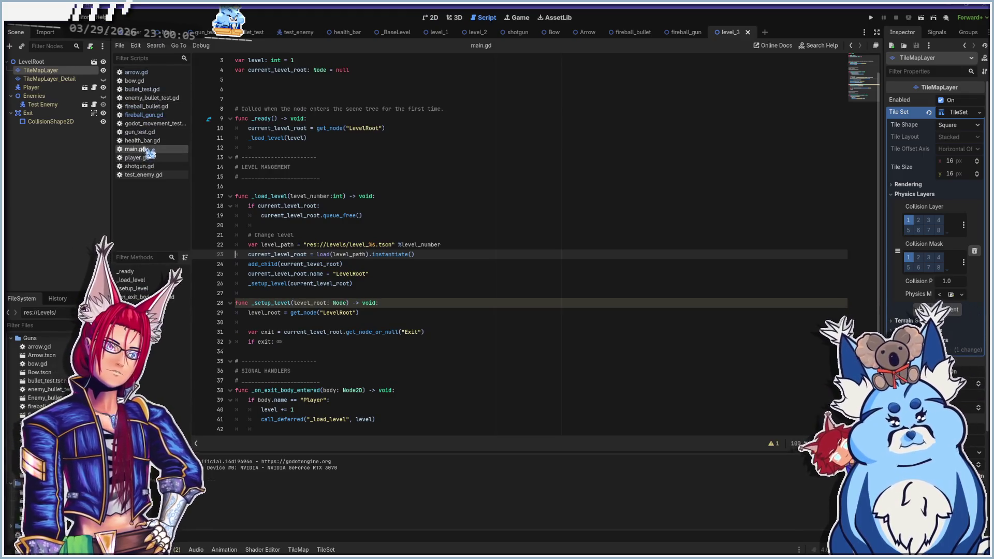
Review gun_test.gd and its AudioStreamPlayer2D documentation, then relaunch the game with F5
{"action": "left_click", "coordinate": [138, 132]}
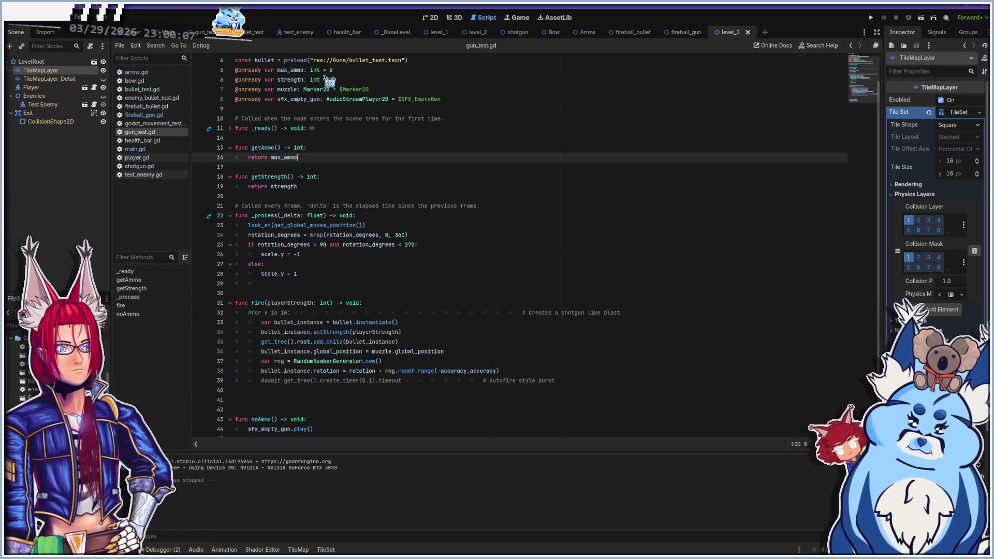
{"action": "mouse_move", "coordinate": [342, 99]}
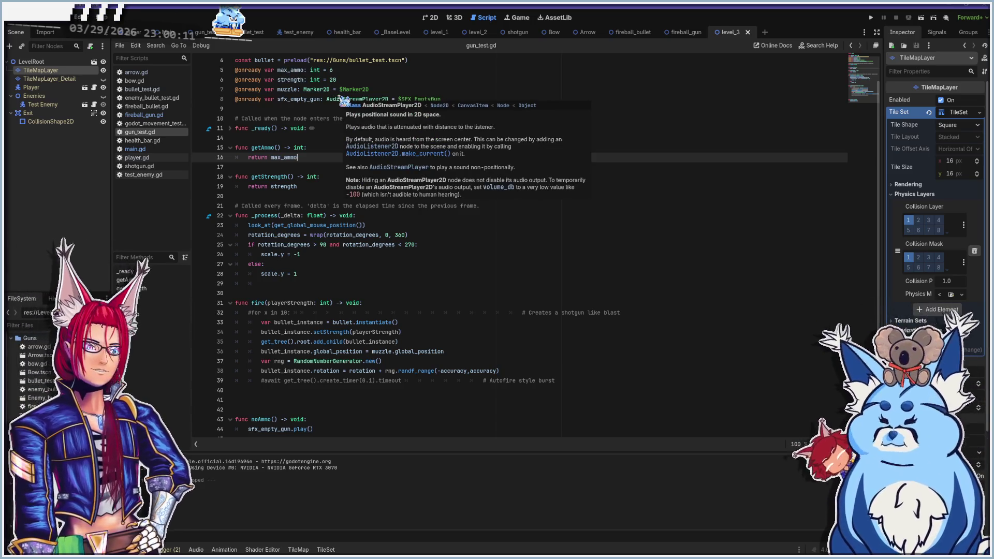
{"action": "key", "text": "F5"}
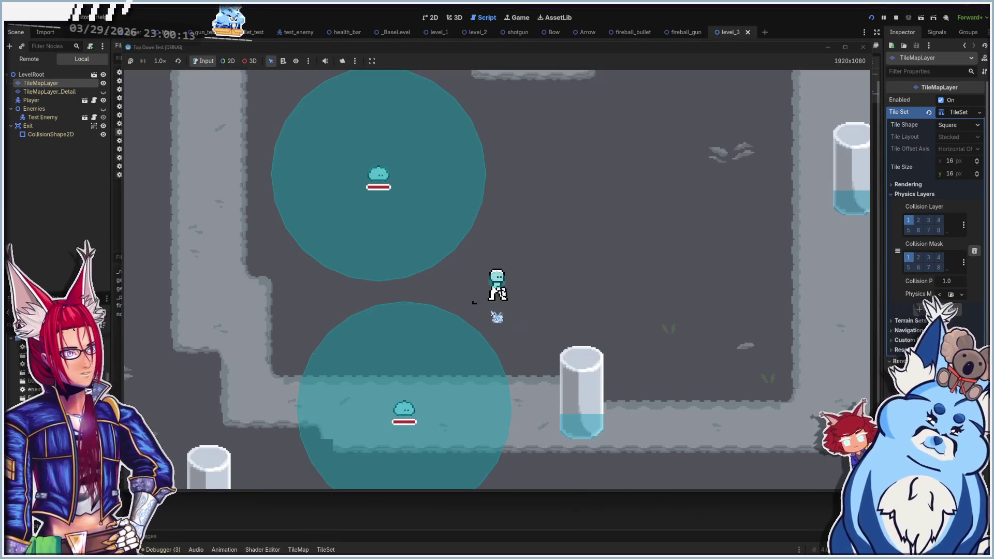
Fire several streams of projectiles to the right in the running game, then close it
{"action": "left_click", "coordinate": [621, 244]}
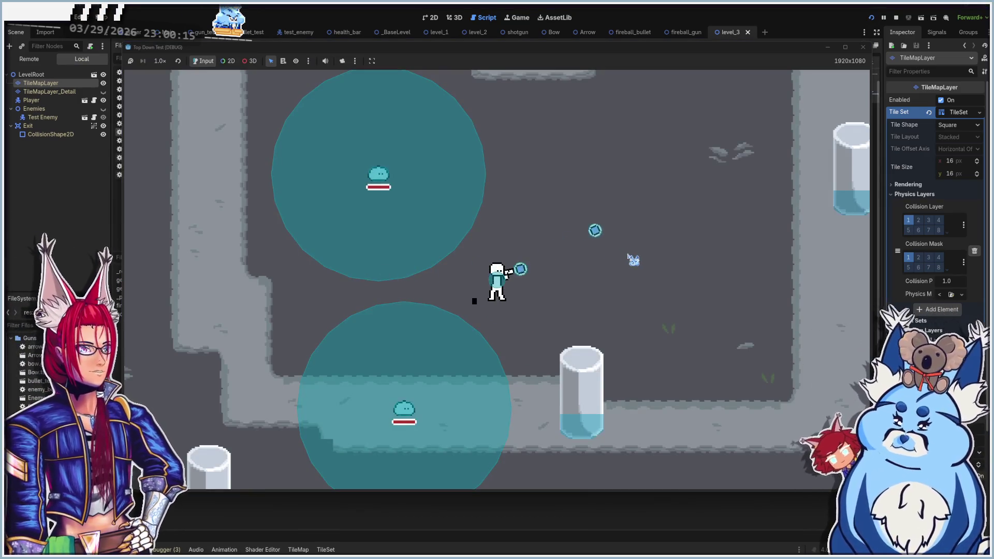
{"action": "left_click", "coordinate": [650, 246]}
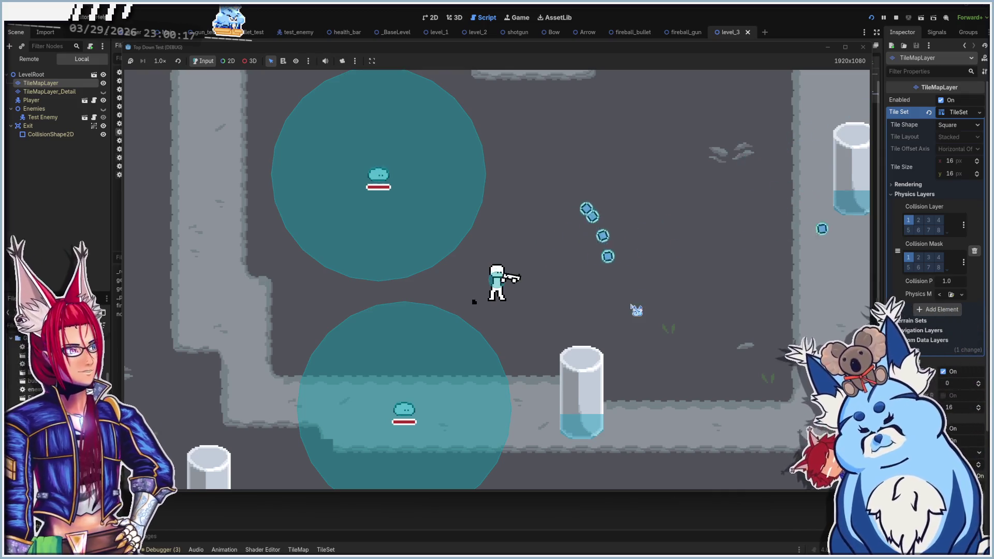
{"action": "left_click", "coordinate": [649, 290]}
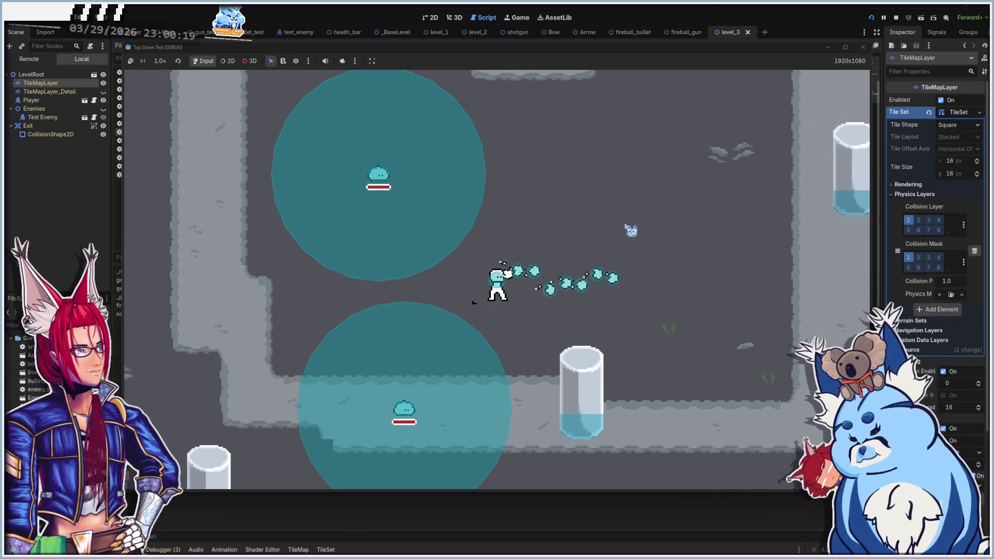
{"action": "left_click", "coordinate": [651, 244]}
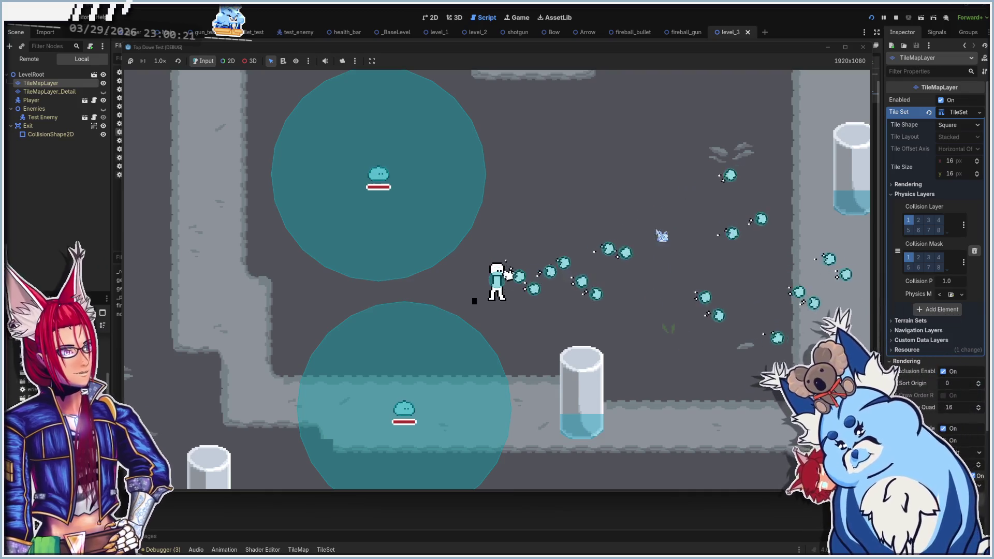
{"action": "left_click", "coordinate": [686, 306]}
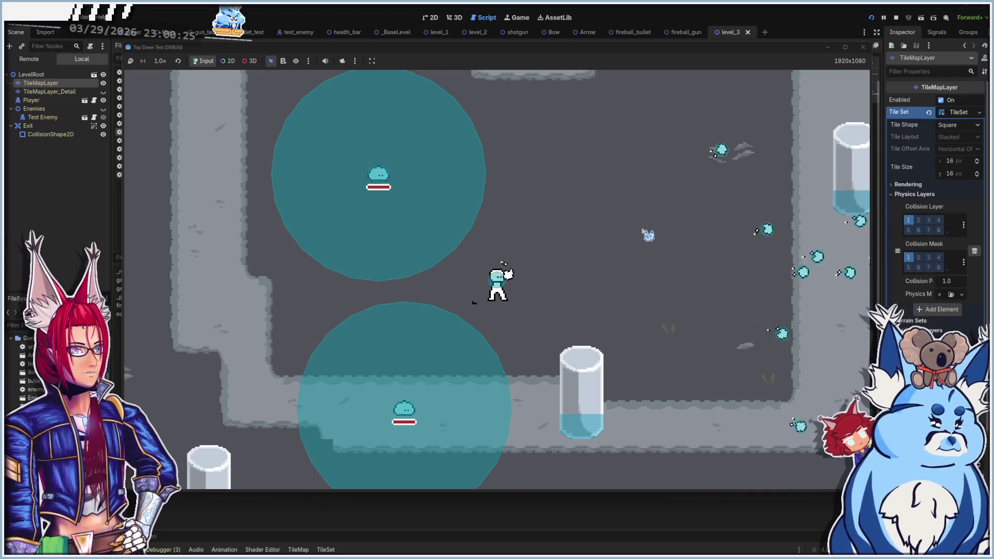
{"action": "left_click", "coordinate": [863, 47]}
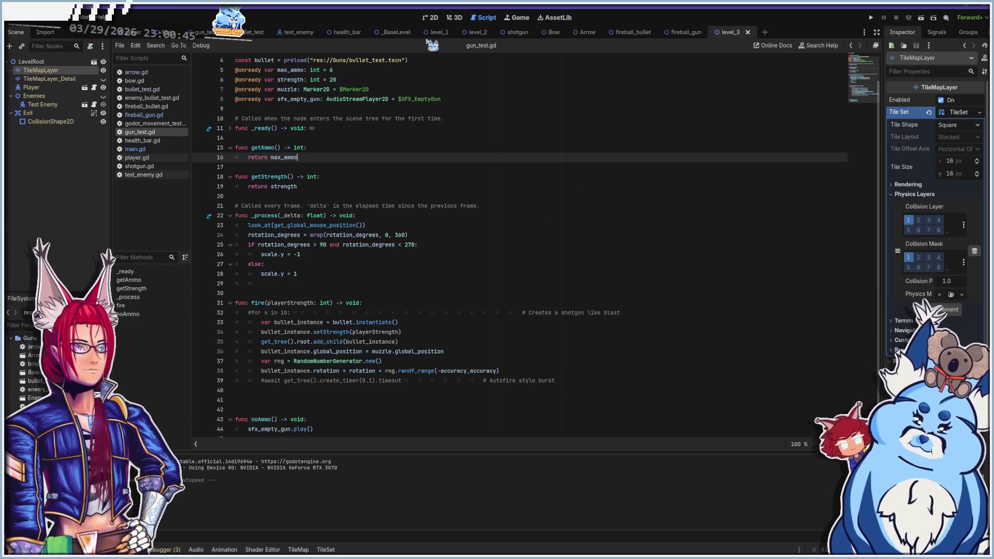
Select TileMapLayer_Detail in level_3's 2D view, zoom out, and open the level_1 scene
{"action": "left_click", "coordinate": [430, 18]}
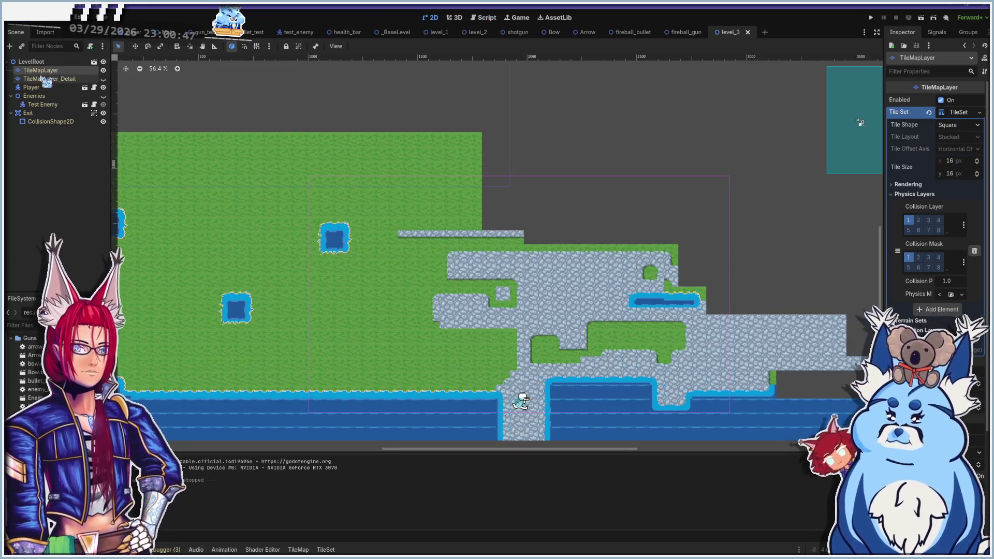
{"action": "left_click", "coordinate": [41, 79]}
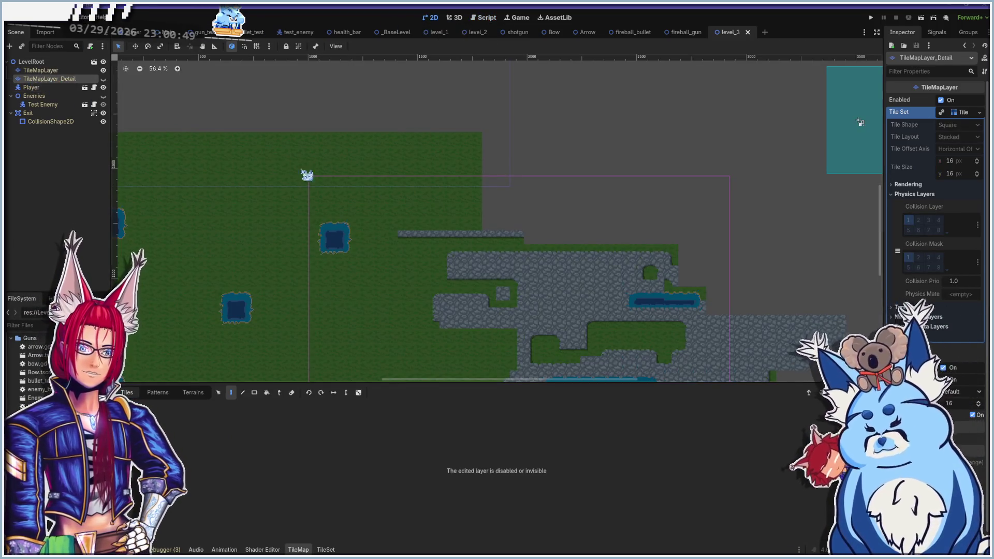
{"action": "scroll", "coordinate": [471, 202], "scroll_direction": "down", "scroll_amount": 3}
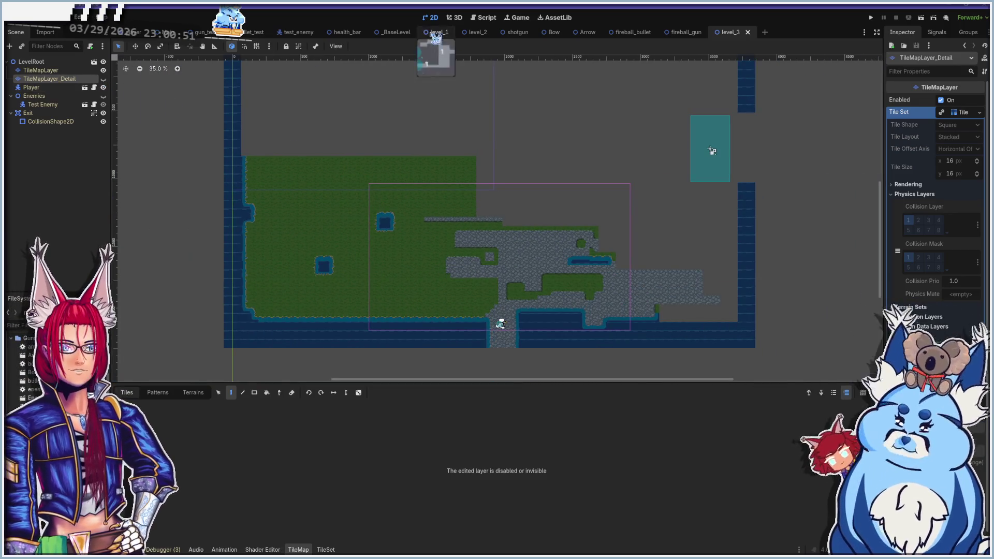
{"action": "left_click", "coordinate": [439, 33]}
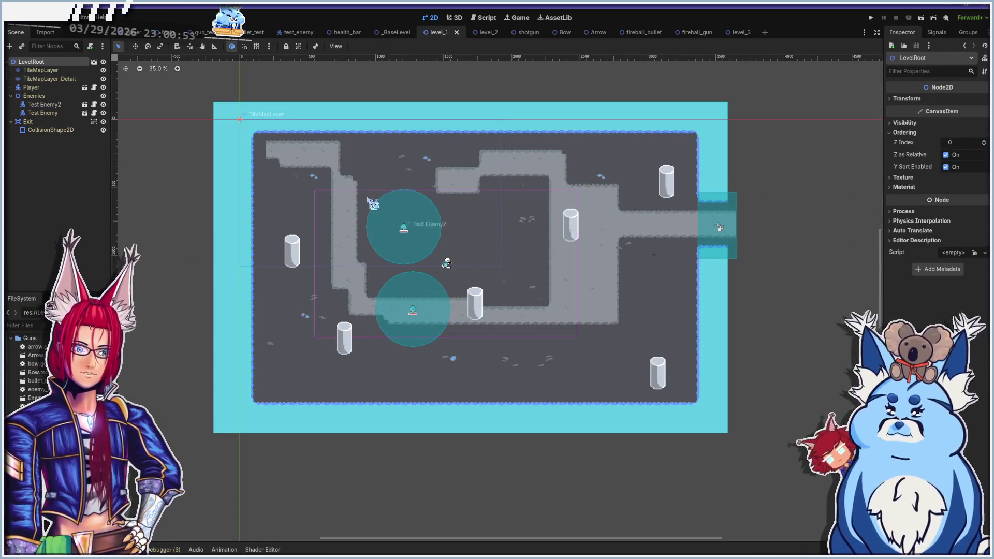
Zoom and pan across level_1's map to inspect its detail tiles, then switch back to level_3
{"action": "scroll", "coordinate": [434, 239], "scroll_direction": "up", "scroll_amount": 6}
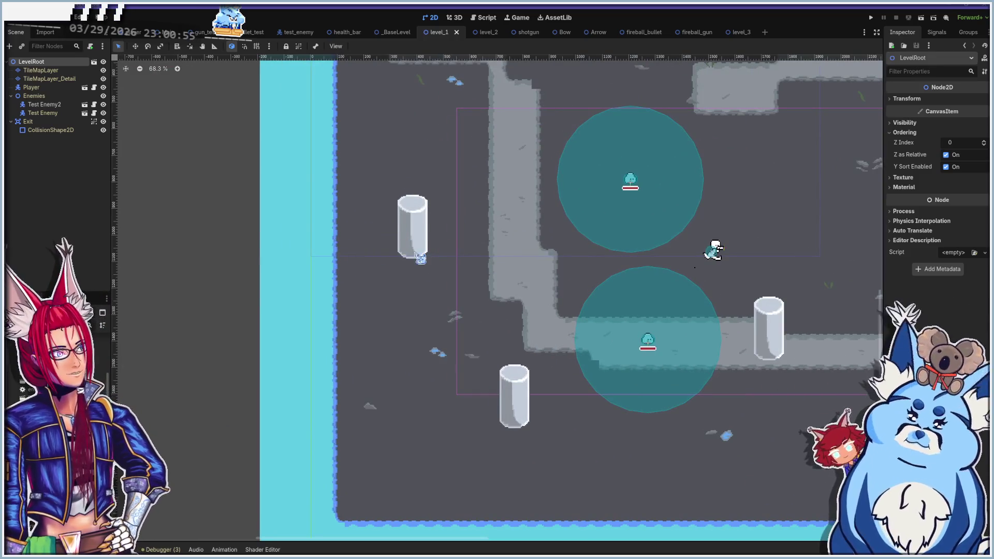
{"action": "scroll", "coordinate": [465, 361], "scroll_direction": "up", "scroll_amount": 12}
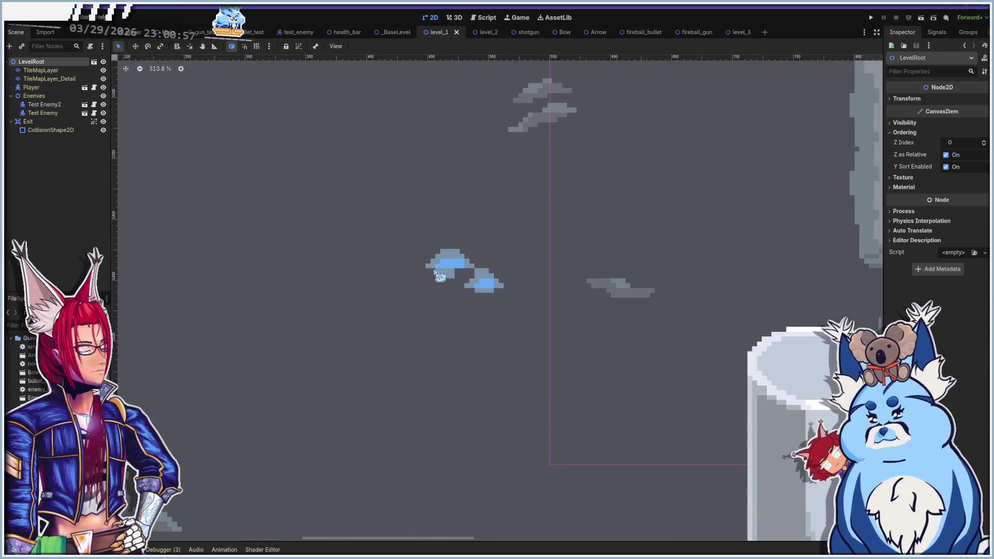
{"action": "scroll", "coordinate": [520, 123], "scroll_direction": "down", "scroll_amount": 13}
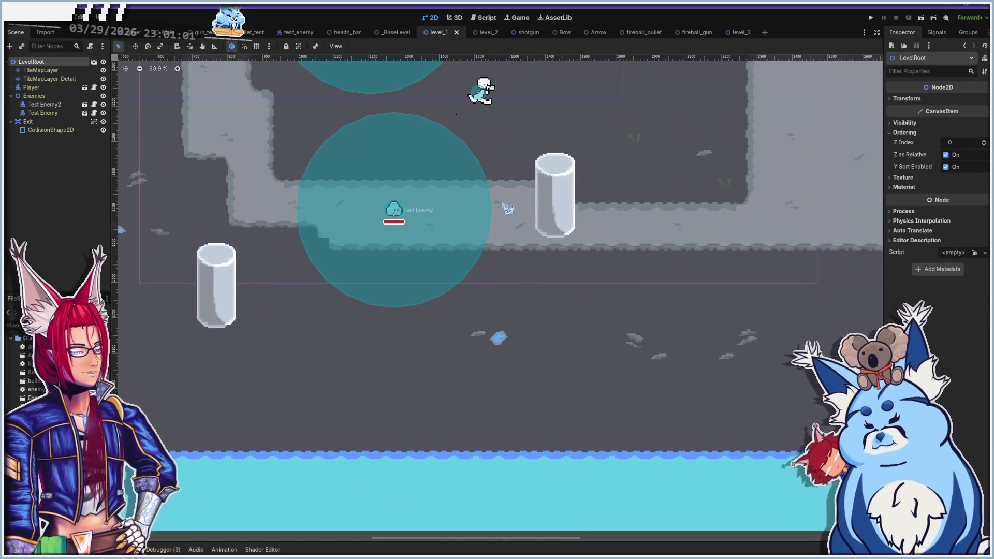
{"action": "mouse_move", "coordinate": [502, 202]}
{"action": "left_mouse_down"}
{"action": "mouse_move", "coordinate": [412, 229]}
{"action": "mouse_move", "coordinate": [315, 303]}
{"action": "left_mouse_up"}
{"action": "scroll", "coordinate": [431, 208], "scroll_direction": "up", "scroll_amount": 5}
{"action": "scroll", "coordinate": [431, 208], "scroll_direction": "right", "scroll_amount": 3}
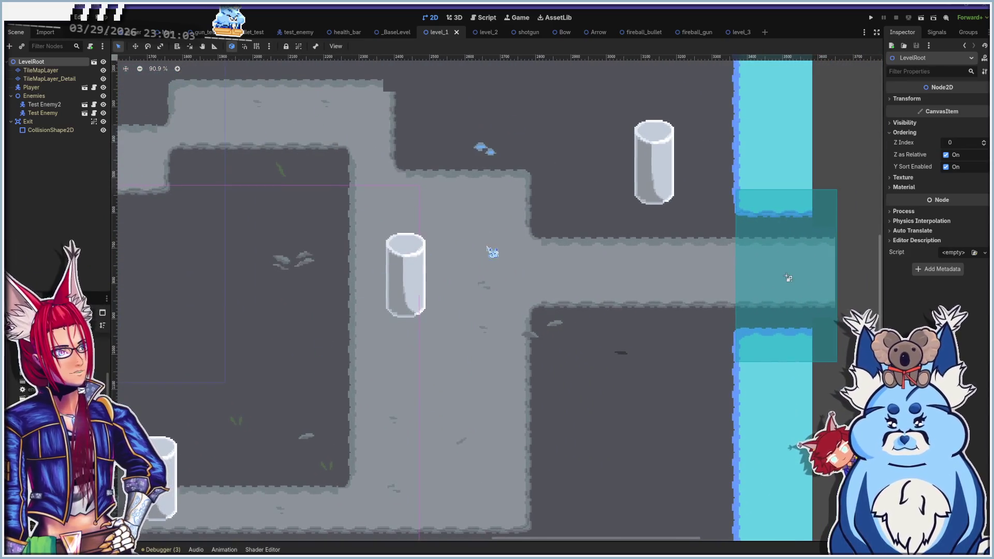
{"action": "left_click", "coordinate": [740, 32]}
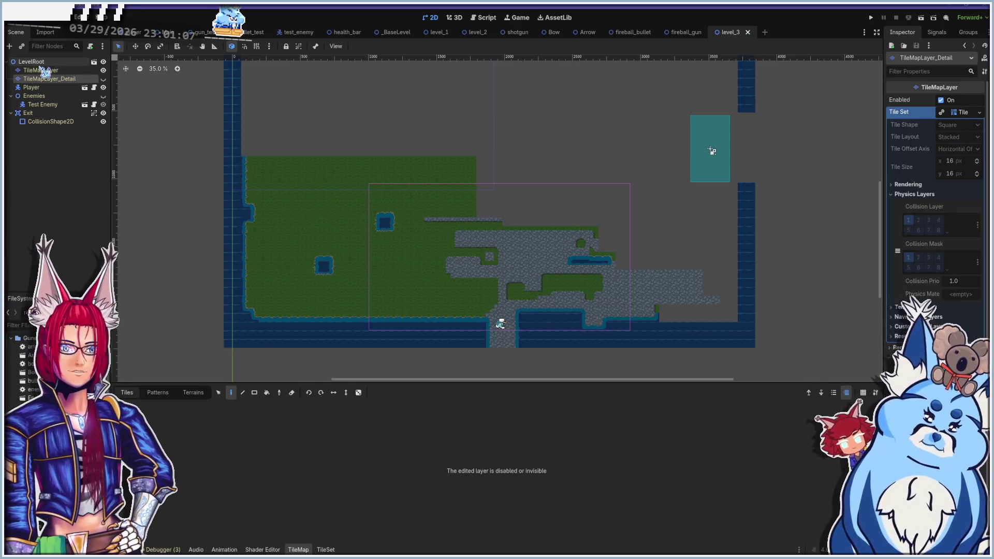
Run level_3 with F6, walk the player around with WASD, then stop the game
{"action": "left_click", "coordinate": [40, 70]}
{"action": "key", "text": "F6"}
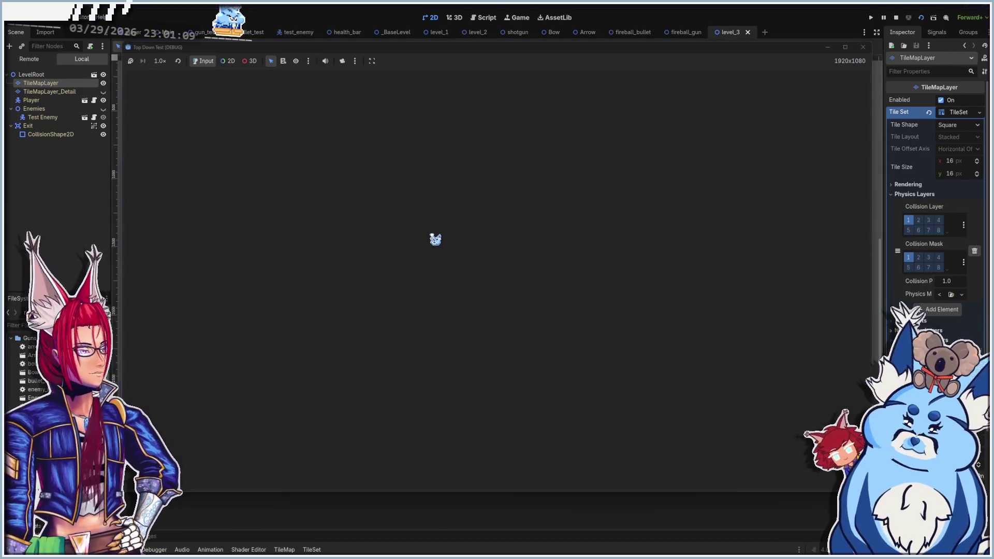
{"action": "key", "text": "w"}
{"action": "key", "text": "a"}
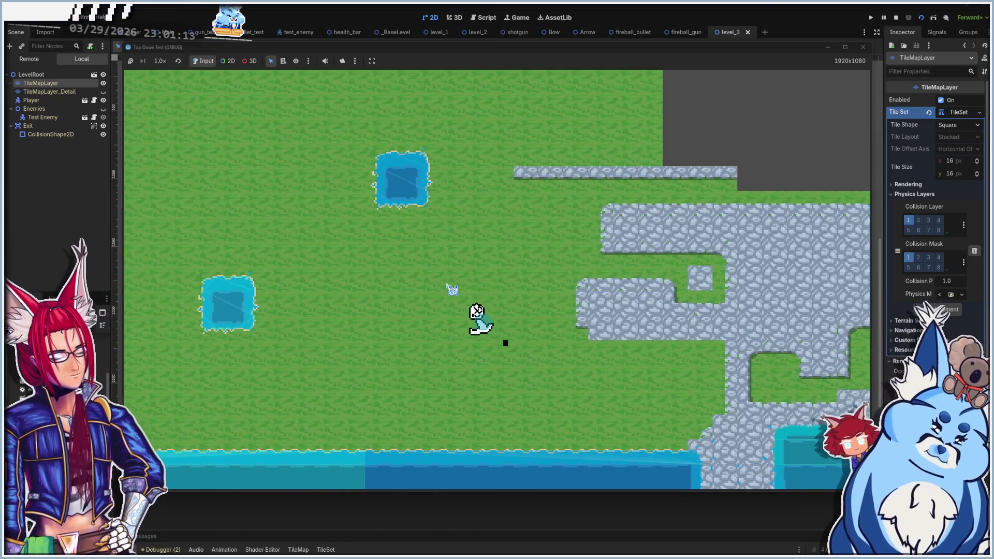
{"action": "key", "text": "w"}
{"action": "key", "text": "a"}
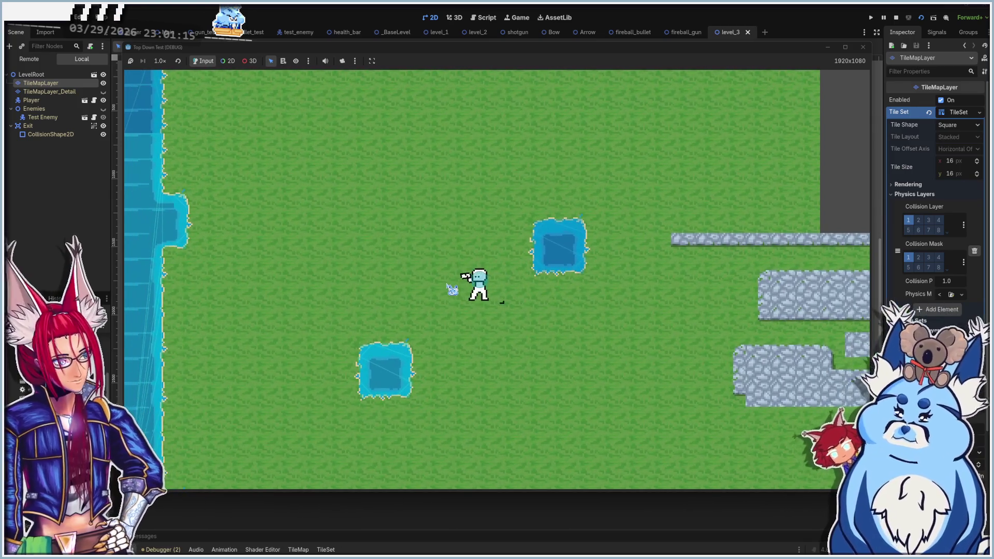
{"action": "key", "text": "w"}
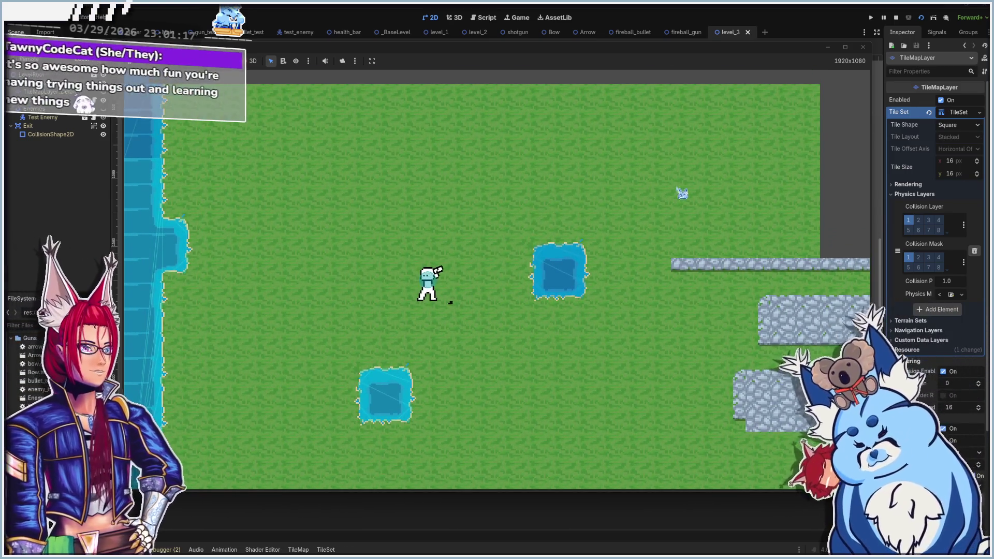
{"action": "key", "text": "d"}
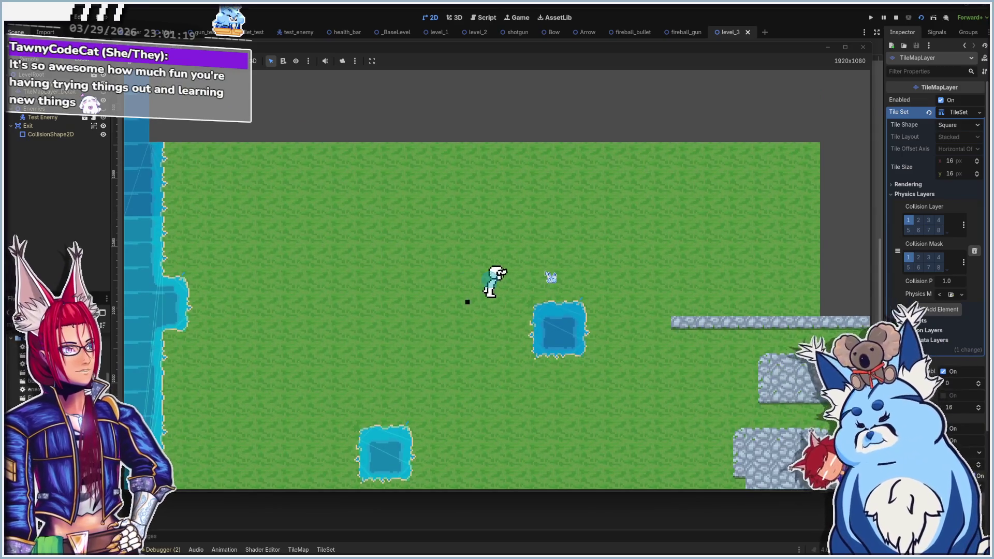
{"action": "key", "text": "s"}
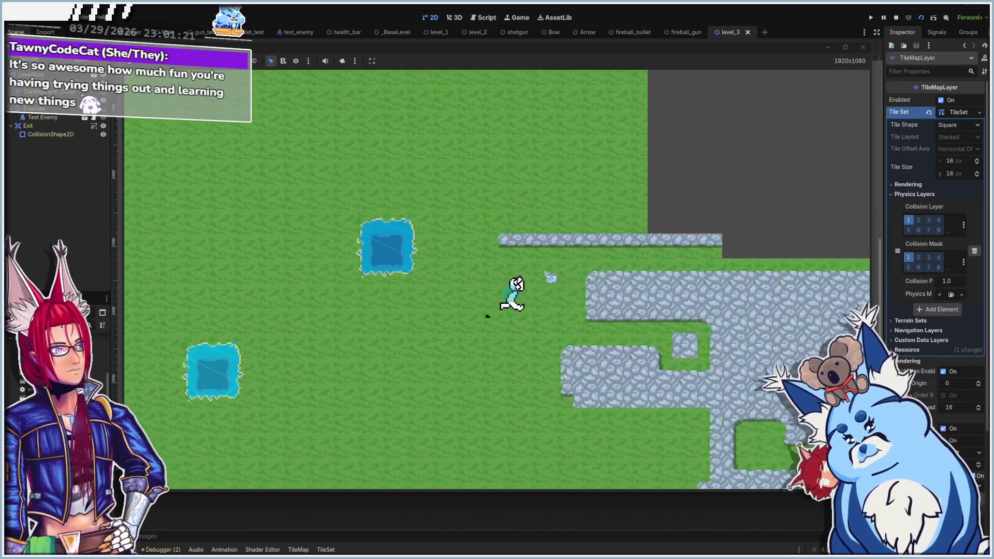
{"action": "key", "text": "a"}
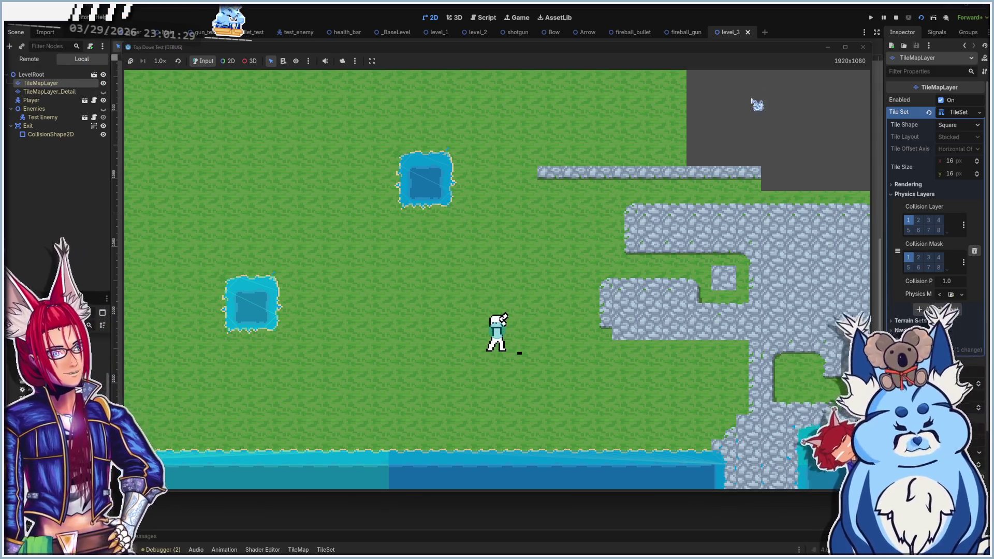
{"action": "left_click", "coordinate": [863, 47]}
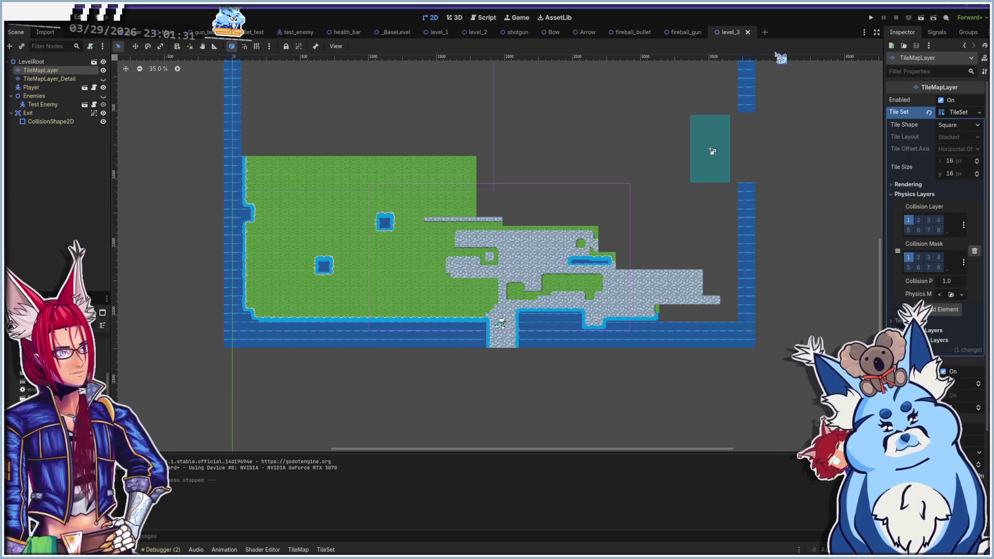
Select TileMapLayer_Detail and make the layer visible
{"action": "left_click", "coordinate": [51, 79]}
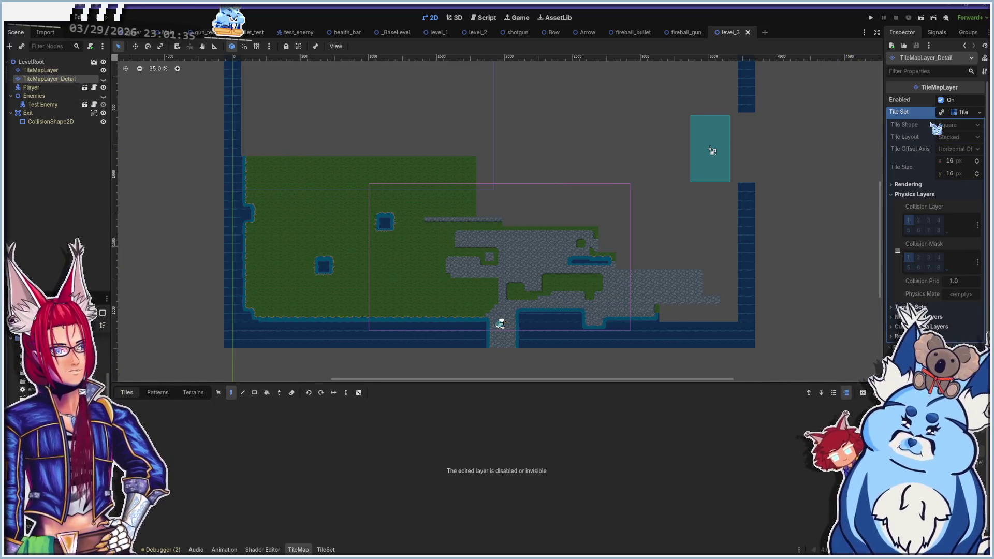
{"action": "left_click", "coordinate": [103, 78]}
{"action": "scroll", "coordinate": [348, 259], "scroll_direction": "down", "scroll_amount": 2}
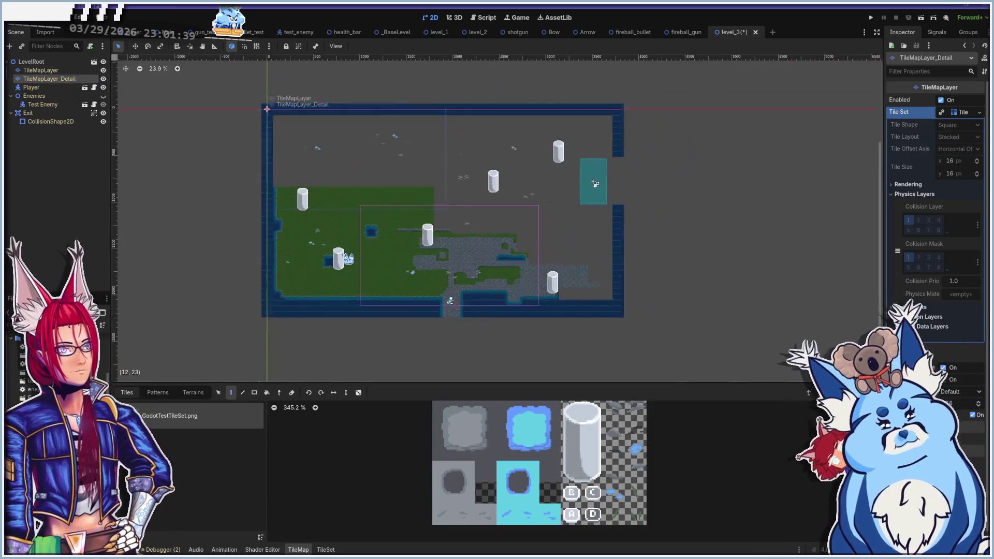
{"action": "scroll", "coordinate": [345, 253], "scroll_direction": "down", "scroll_amount": 3}
Erase all detail tiles across the whole map with a Rect tool drag
{"action": "left_click", "coordinate": [254, 392]}
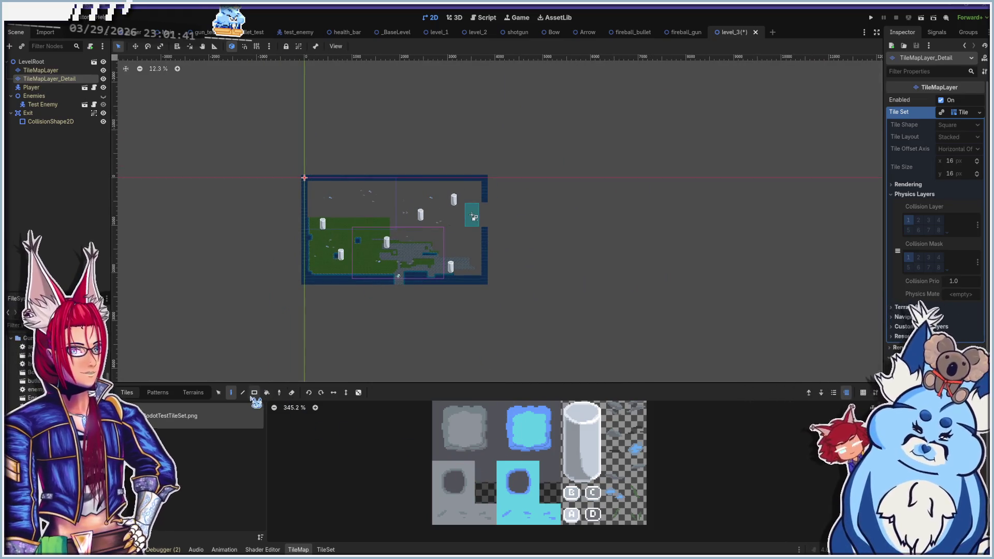
{"action": "left_click_drag", "start_coordinate": [282, 165], "coordinate": [346, 204]}
{"action": "left_click_drag", "start_coordinate": [509, 326], "coordinate": [549, 357]}
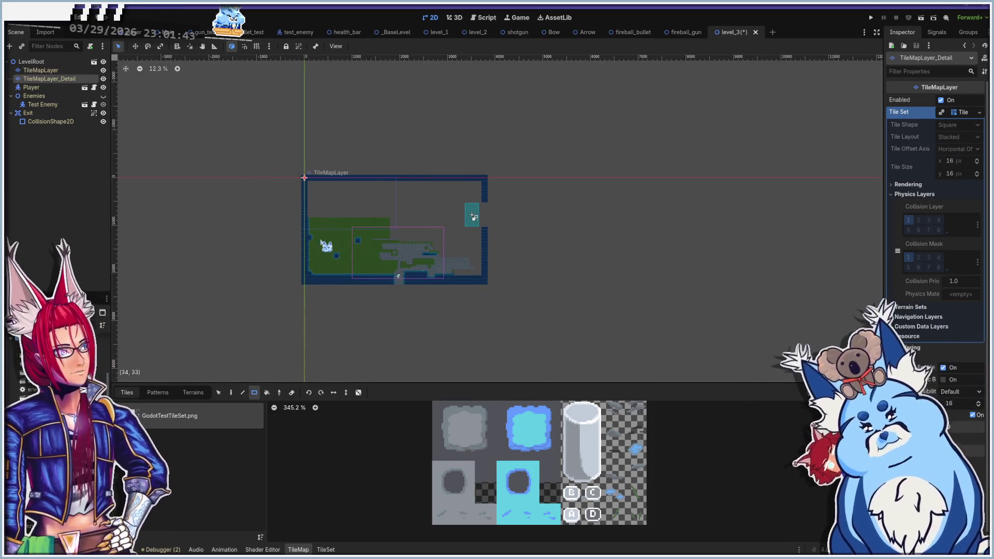
{"action": "scroll", "coordinate": [322, 262], "scroll_direction": "up", "scroll_amount": 3}
{"action": "scroll", "coordinate": [420, 293], "scroll_direction": "up", "scroll_amount": 3}
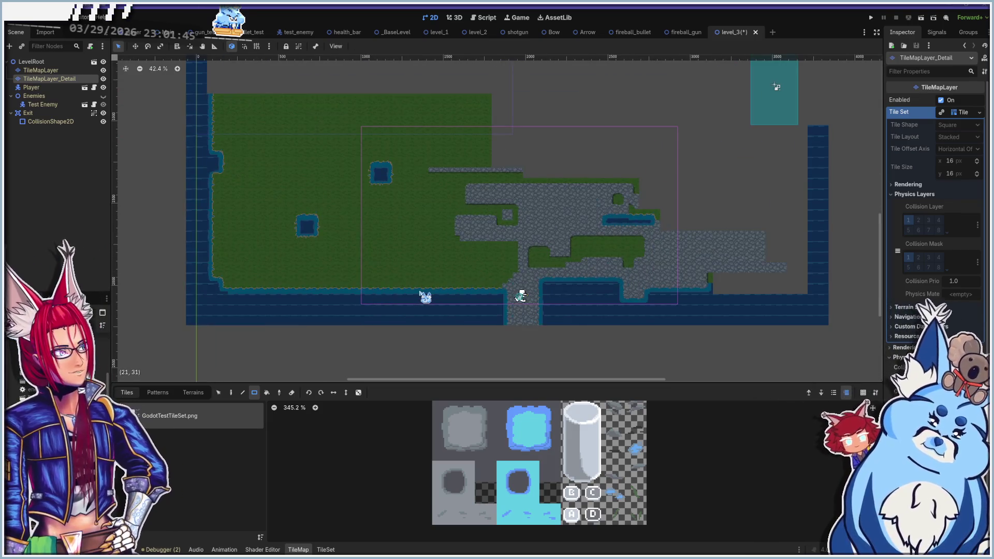
{"action": "scroll", "coordinate": [420, 293], "scroll_direction": "up", "scroll_amount": 2}
{"action": "scroll", "coordinate": [450, 246], "scroll_direction": "down", "scroll_amount": 1}
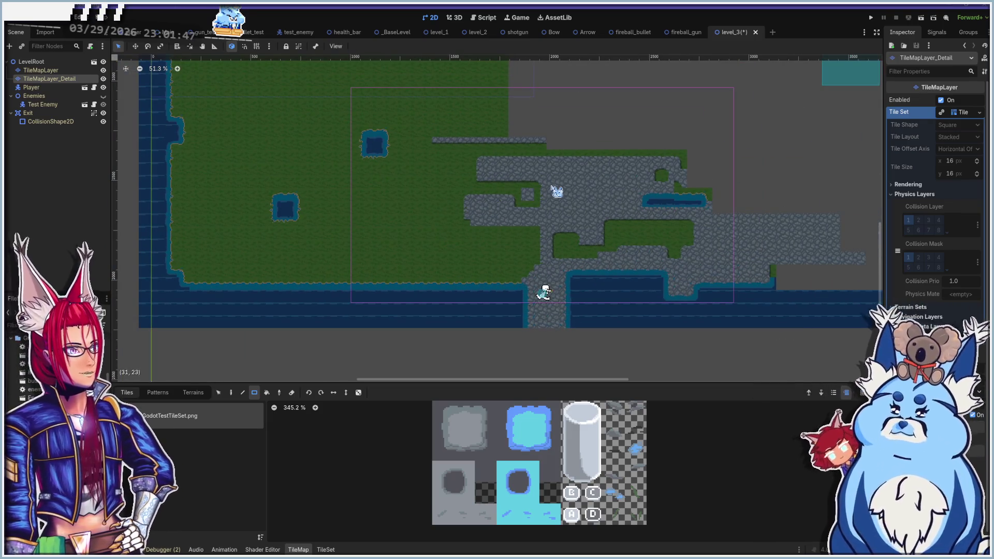
Look over the Tile Set resource options and the TileSet editor panel, then press Delete
{"action": "left_click", "coordinate": [977, 114]}
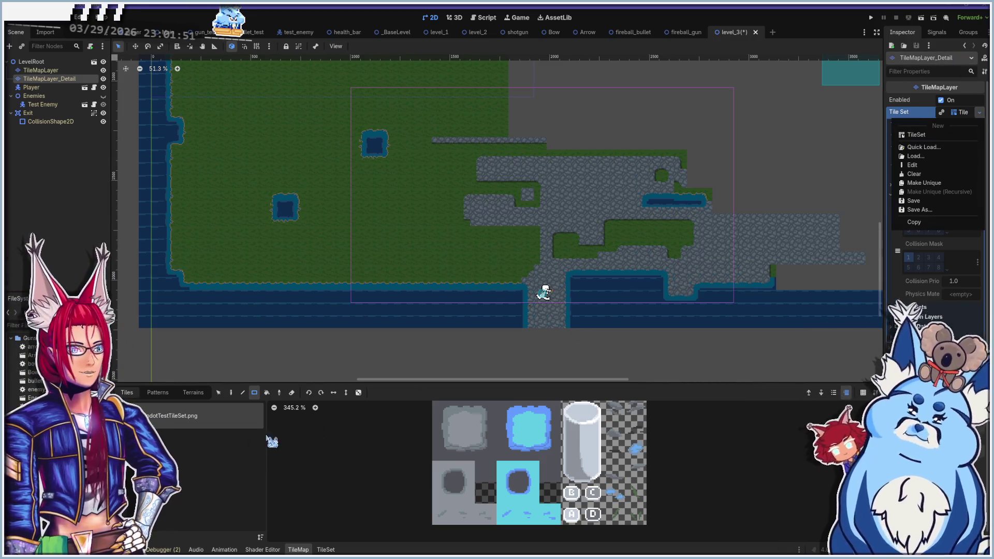
{"action": "left_click", "coordinate": [156, 434]}
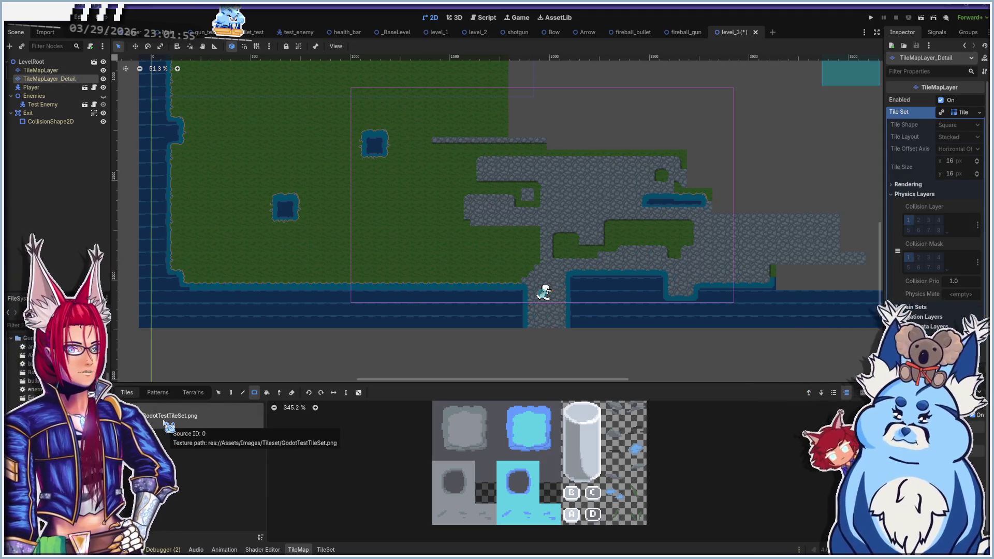
{"action": "left_click", "coordinate": [331, 550]}
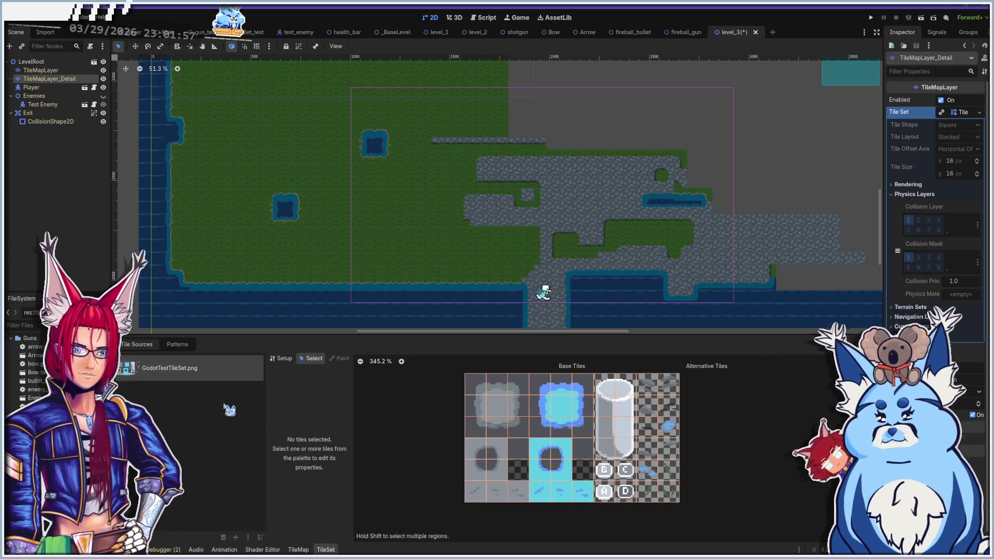
{"action": "left_click", "coordinate": [298, 550]}
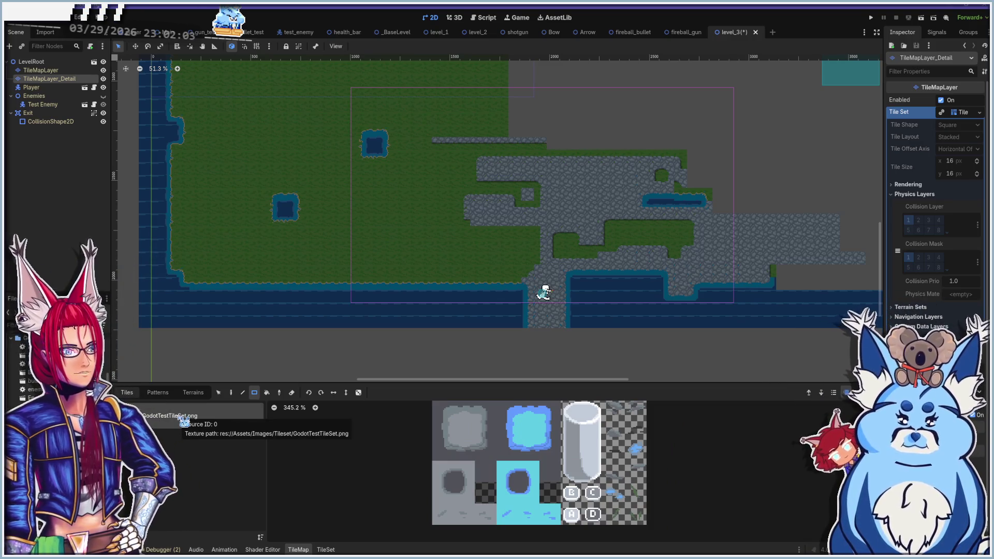
{"action": "key", "text": "Delete"}
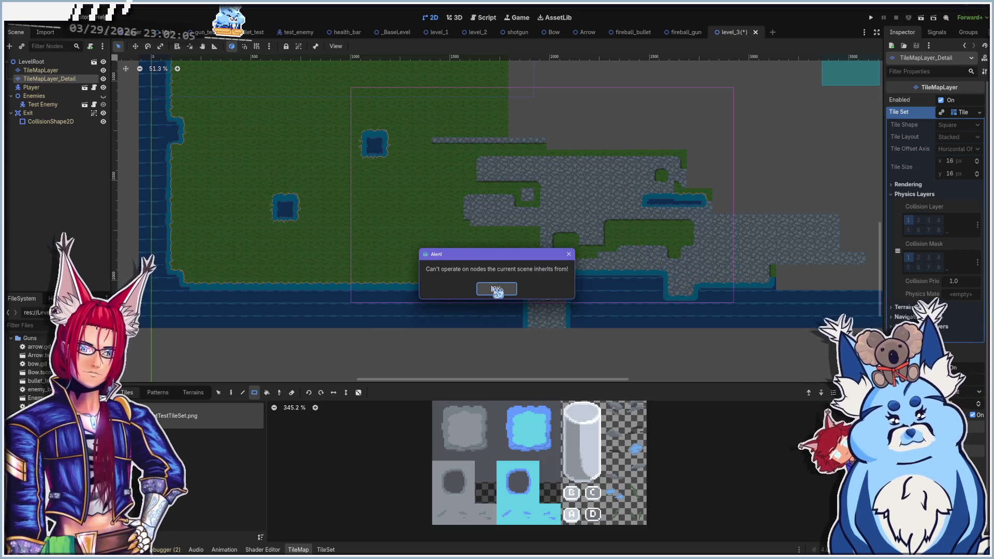
Dismiss the inherited-scene alert and assign a New TileSet to the detail layer
{"action": "left_click", "coordinate": [496, 288]}
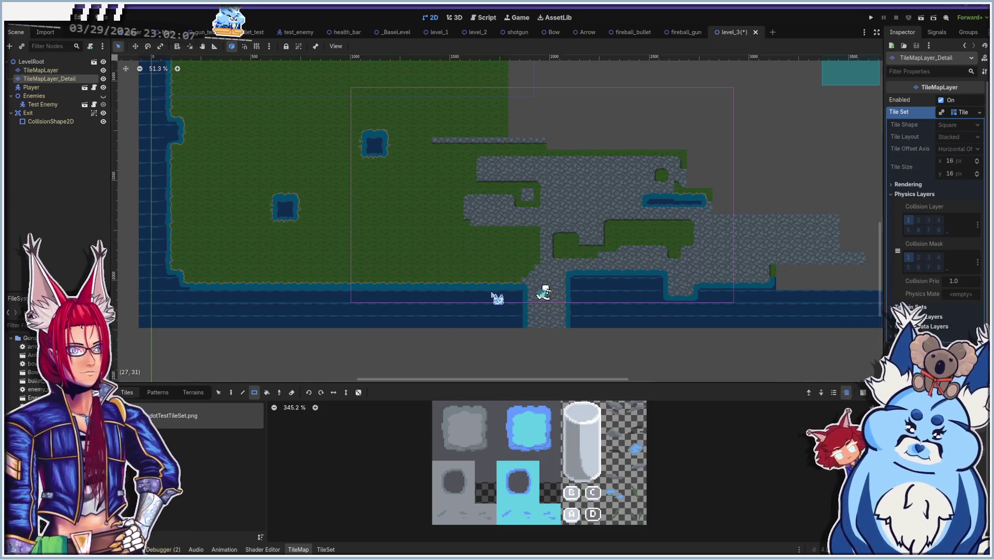
{"action": "left_click", "coordinate": [977, 113]}
{"action": "left_click", "coordinate": [927, 135]}
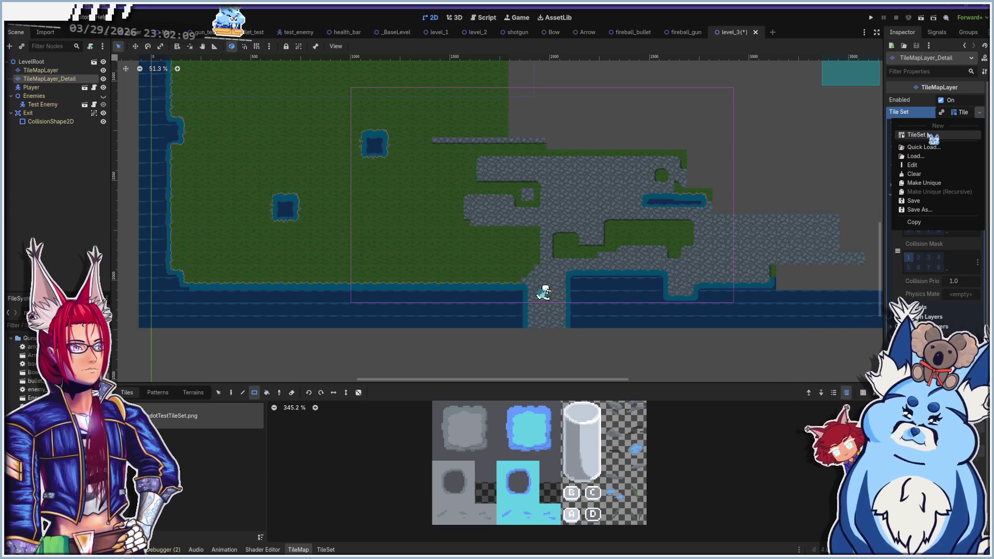
{"action": "left_click", "coordinate": [984, 112]}
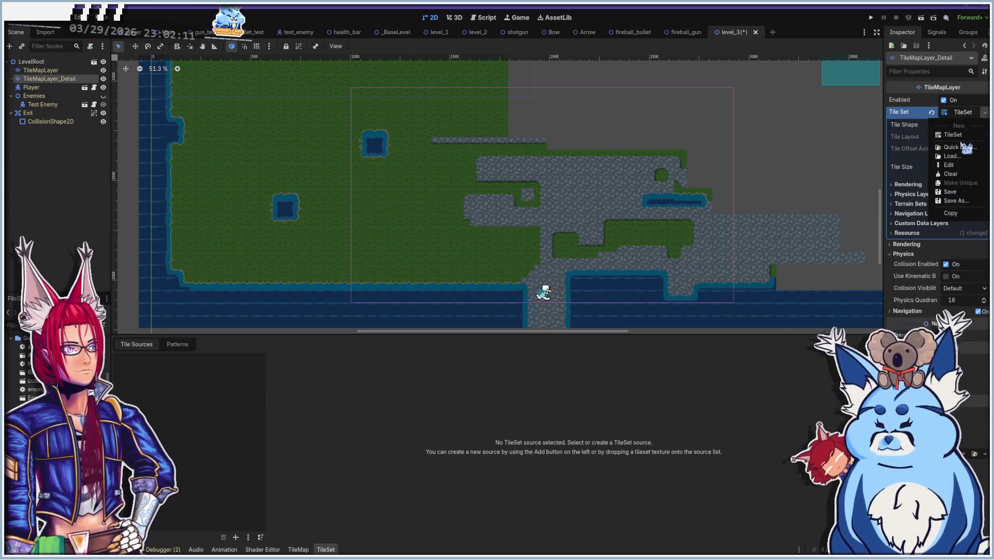
Browse Assets/Images/Tileset for a tile set file to load, then cancel
{"action": "left_click", "coordinate": [951, 156]}
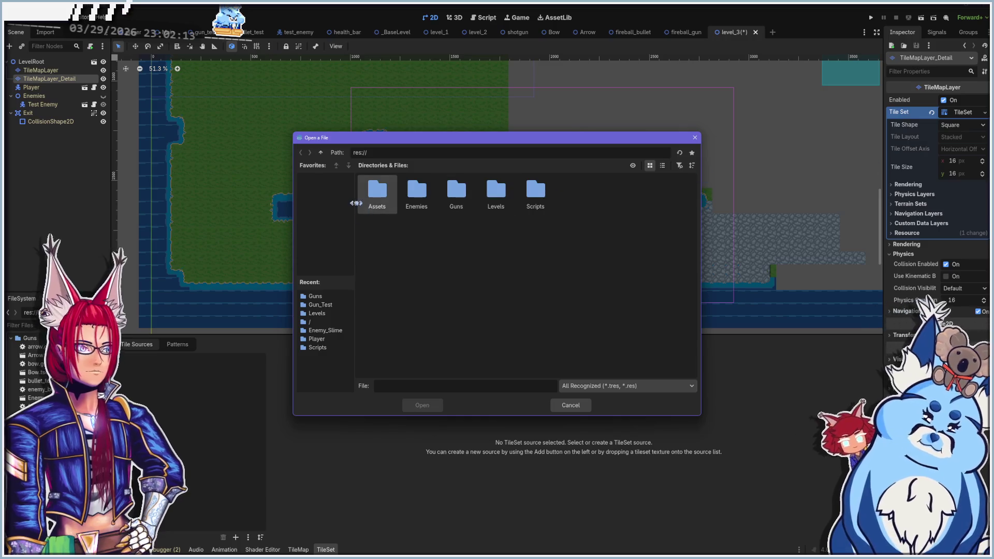
{"action": "double_click", "coordinate": [384, 191]}
{"action": "double_click", "coordinate": [418, 194]}
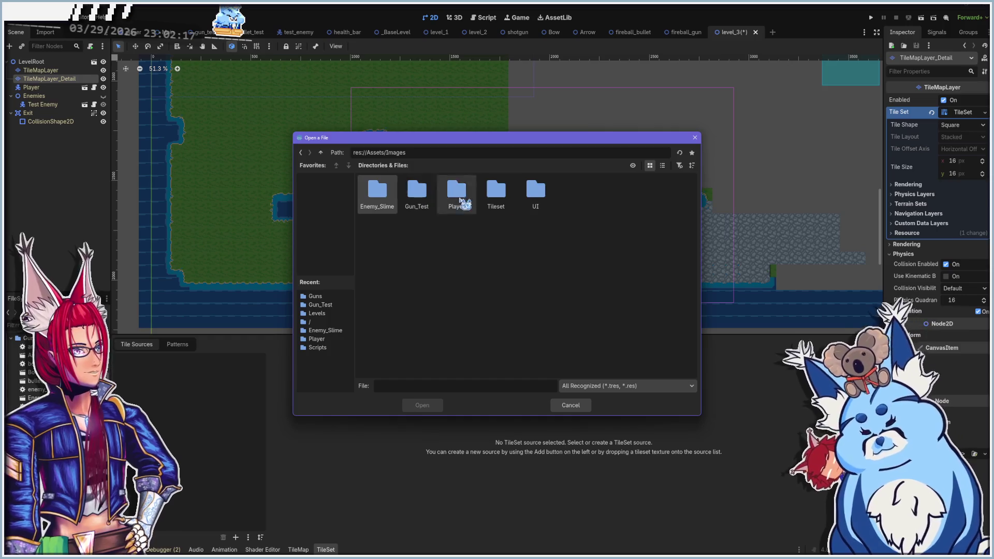
{"action": "double_click", "coordinate": [503, 200]}
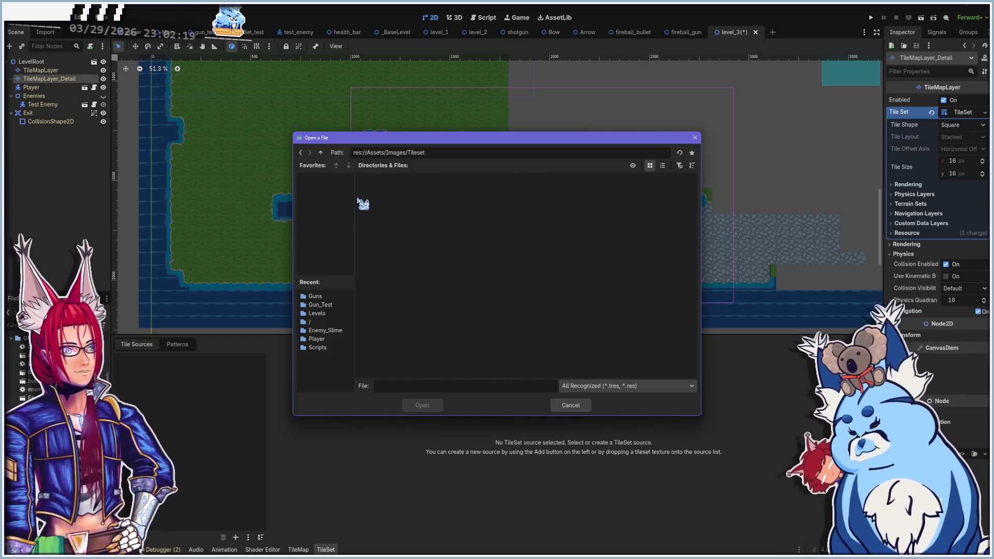
{"action": "left_click", "coordinate": [571, 405]}
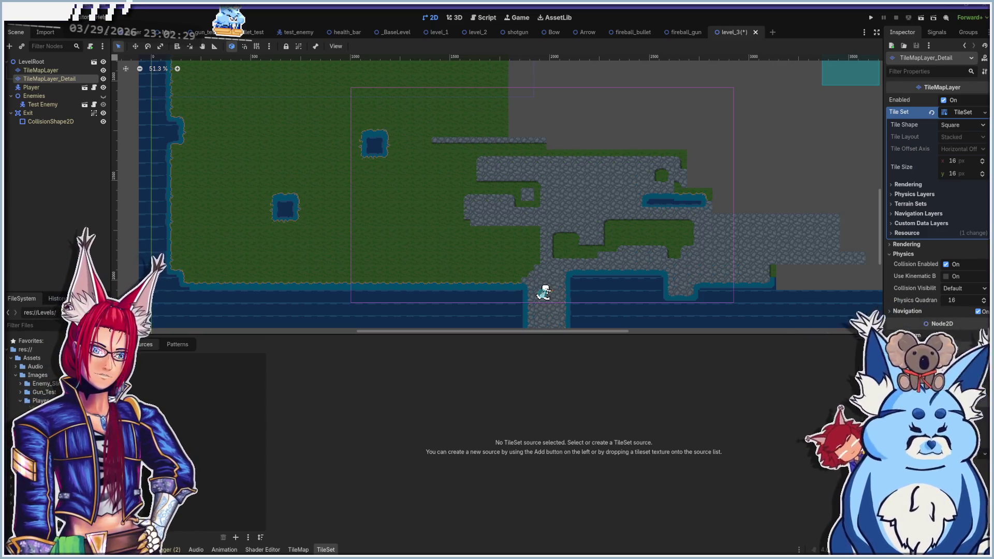
Add NewTilesetTest_ruins.png as an atlas source, declining Auto Create Tiles
{"action": "mouse_move", "coordinate": [46, 408]}
{"action": "left_mouse_down"}
{"action": "mouse_move", "coordinate": [223, 440]}
{"action": "mouse_move", "coordinate": [194, 440]}
{"action": "left_mouse_up"}
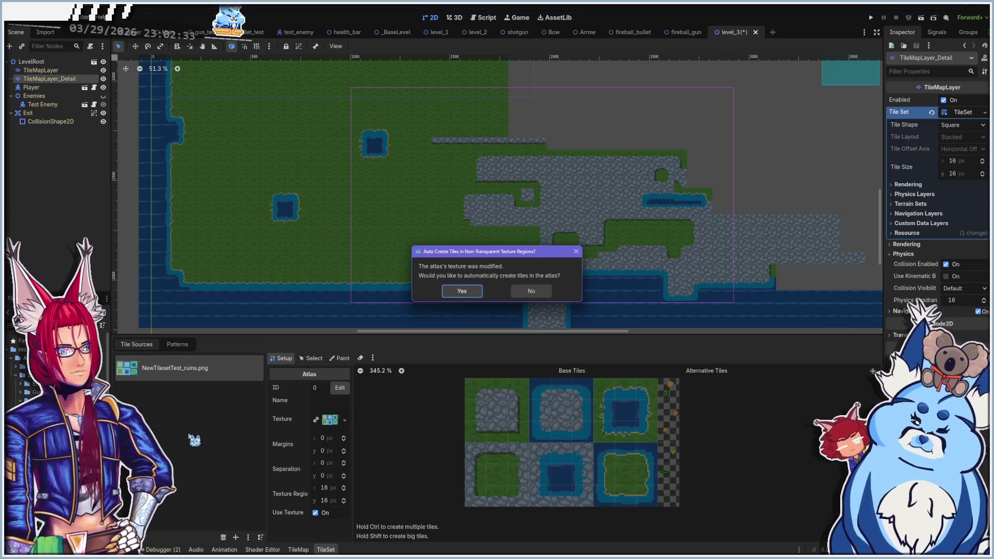
{"action": "left_click", "coordinate": [533, 292]}
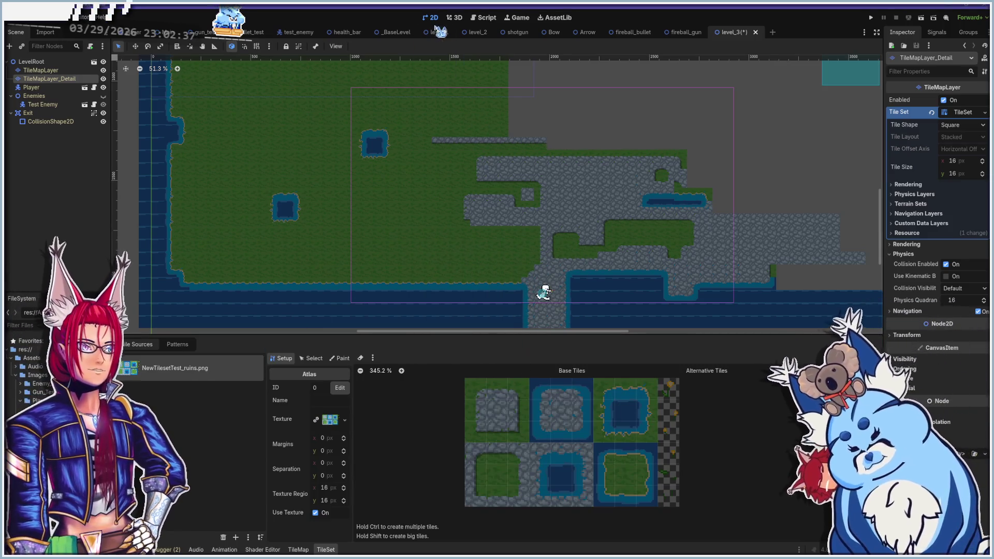
{"action": "left_click", "coordinate": [438, 33]}
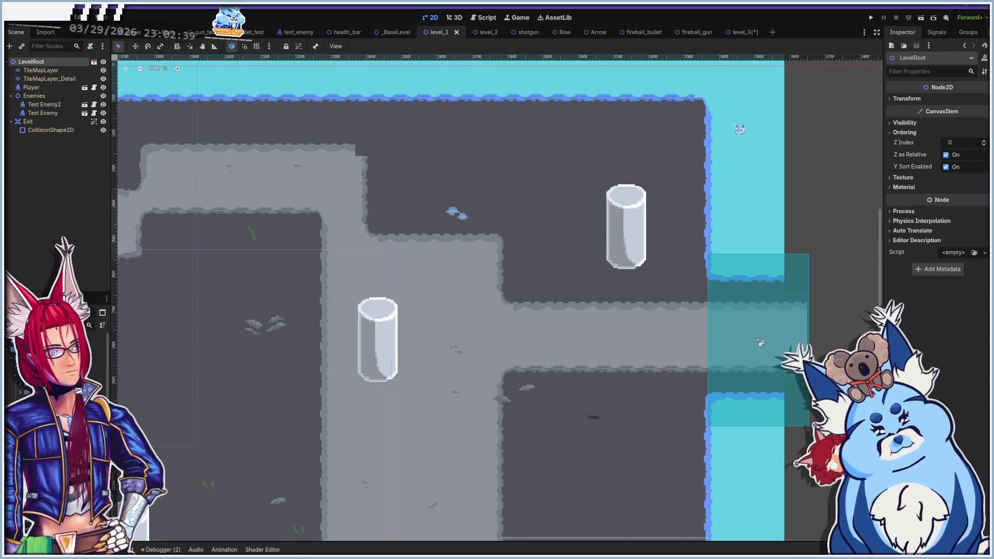
Glance at level_2, return to level_3 and switch to the Select tool
{"action": "left_click", "coordinate": [482, 32]}
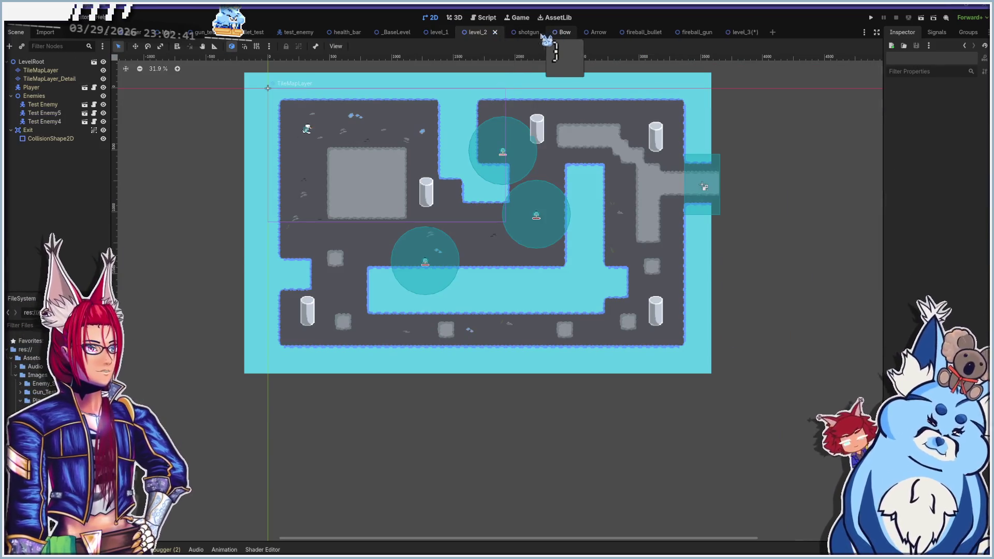
{"action": "left_click", "coordinate": [761, 35]}
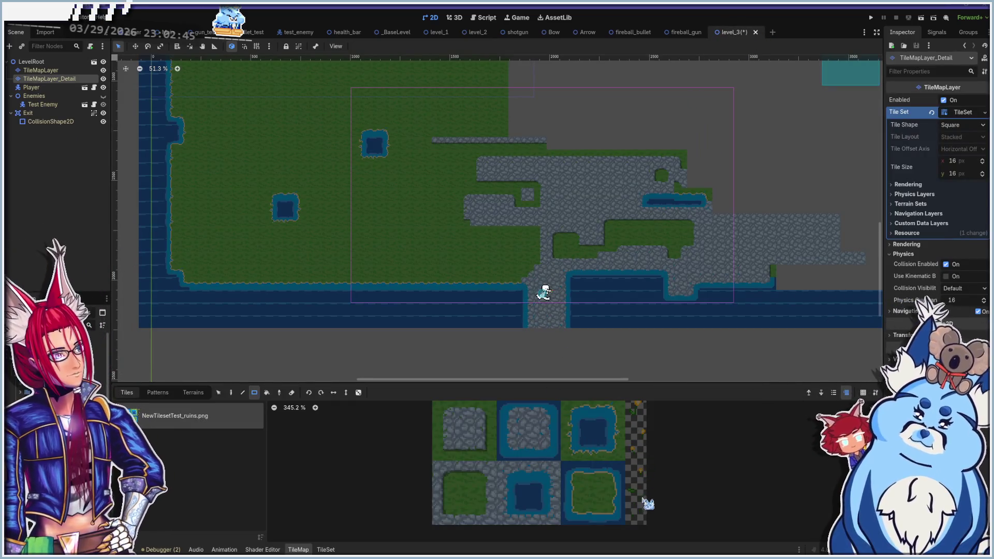
{"action": "scroll", "coordinate": [650, 450], "scroll_direction": "up", "scroll_amount": 1}
{"action": "scroll", "coordinate": [637, 466], "scroll_direction": "down", "scroll_amount": 2}
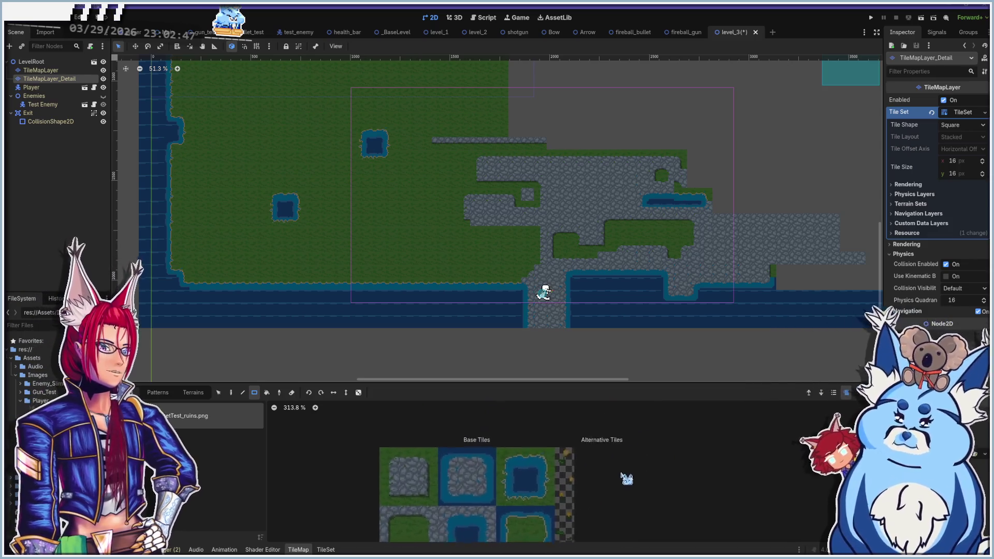
{"action": "scroll", "coordinate": [626, 479], "scroll_direction": "down", "scroll_amount": 2}
{"action": "scroll", "coordinate": [577, 414], "scroll_direction": "up", "scroll_amount": 1}
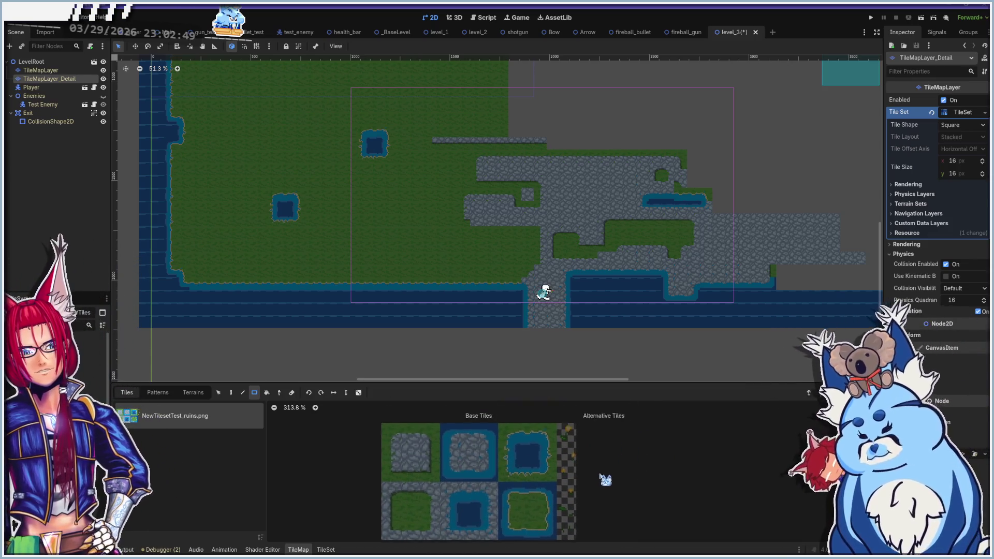
{"action": "key", "text": "s"}
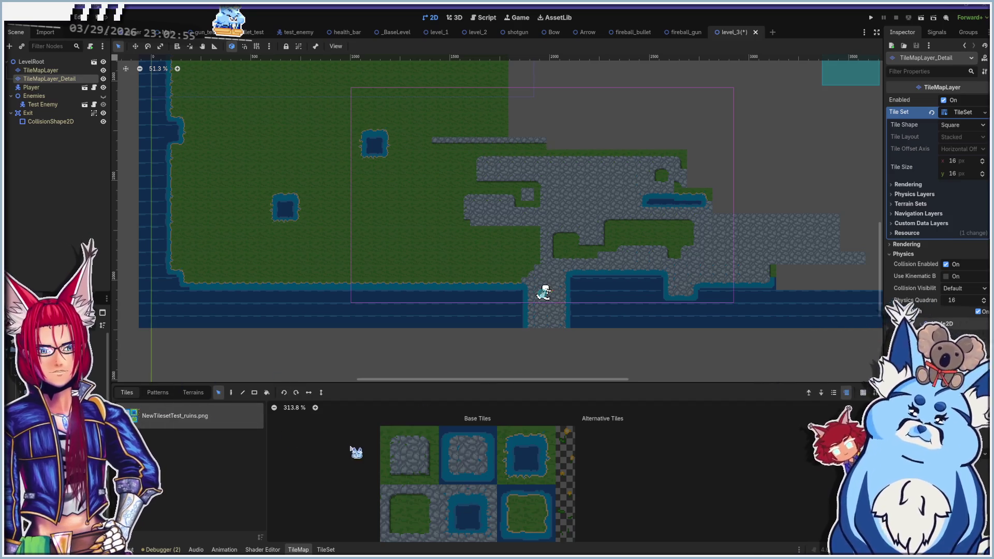
In the TileSet editor, create tiles from the lower cells of the atlas's checkered column
{"action": "left_click", "coordinate": [326, 549]}
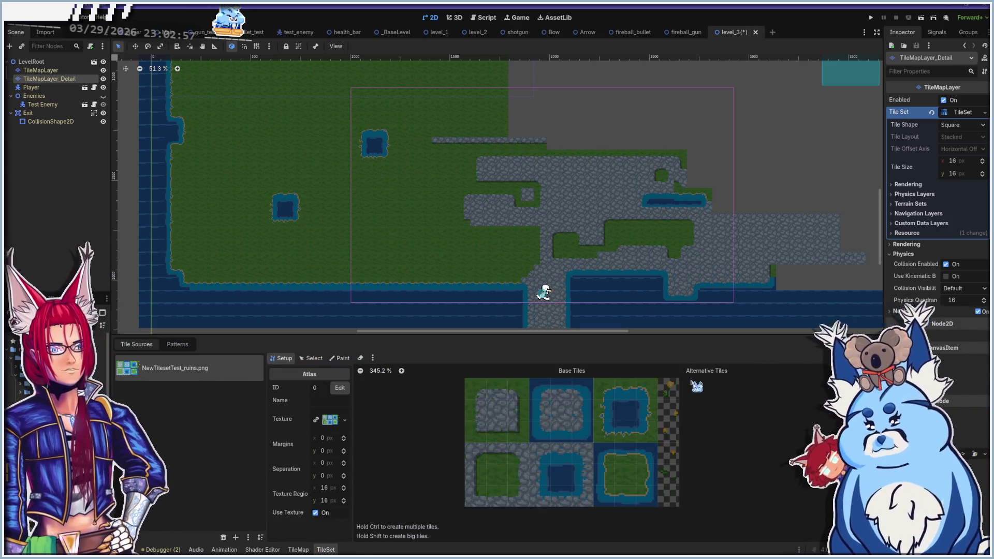
{"action": "left_click_drag", "start_coordinate": [598, 468], "coordinate": [601, 524]}
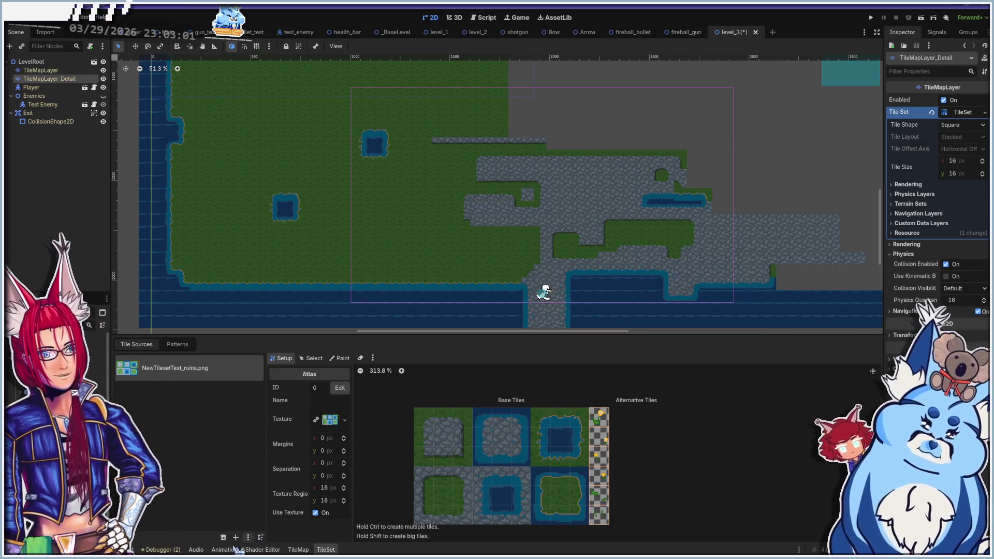
{"action": "left_click", "coordinate": [299, 549]}
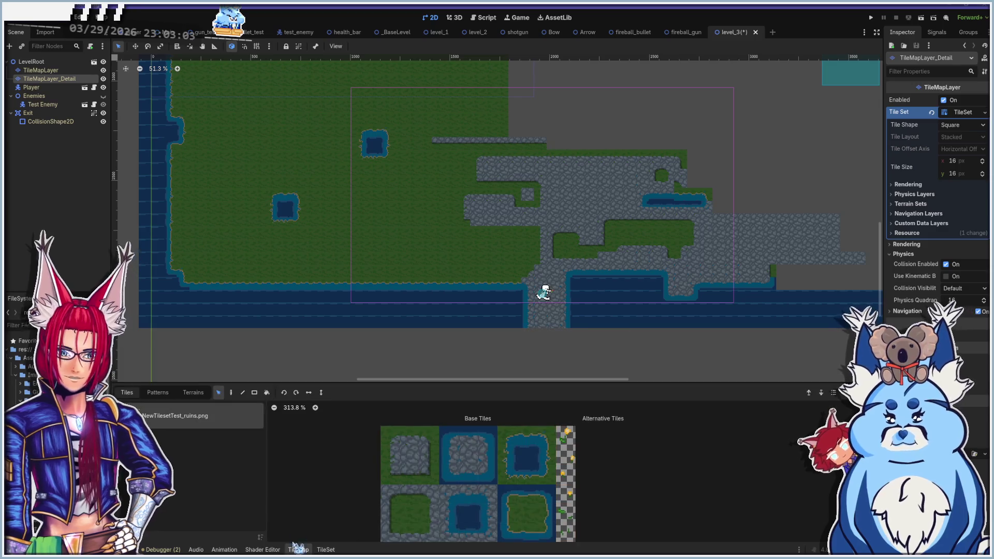
With the Rect tool, select six detail tiles down the checkered column
{"action": "left_click", "coordinate": [255, 392]}
{"action": "scroll", "coordinate": [368, 235], "scroll_direction": "up", "scroll_amount": 1}
{"action": "scroll", "coordinate": [339, 250], "scroll_direction": "up", "scroll_amount": 4}
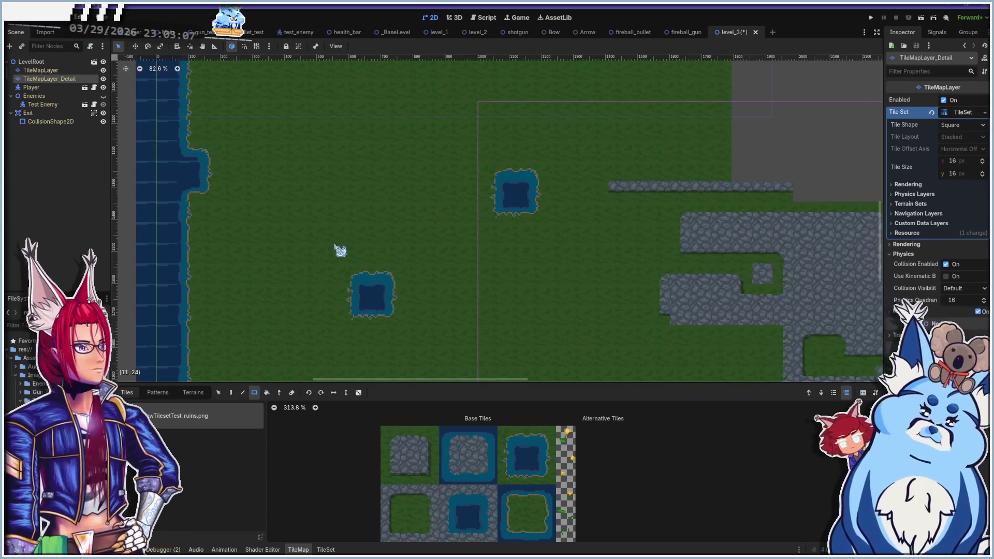
{"action": "scroll", "coordinate": [411, 260], "scroll_direction": "right", "scroll_amount": 4}
{"action": "scroll", "coordinate": [410, 259], "scroll_direction": "down", "scroll_amount": 3}
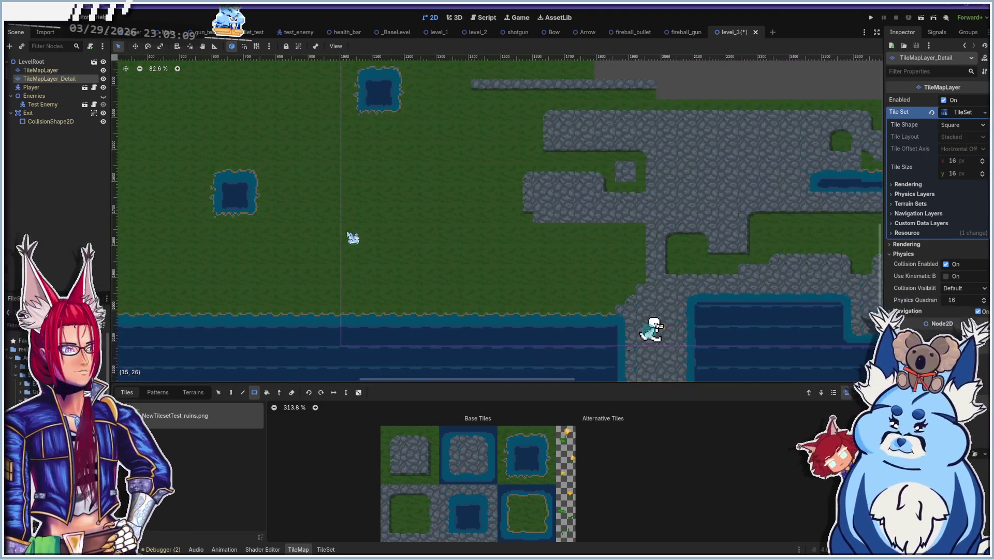
{"action": "left_click", "coordinate": [565, 437]}
{"action": "left_click_drag", "start_coordinate": [568, 445], "coordinate": [567, 533]}
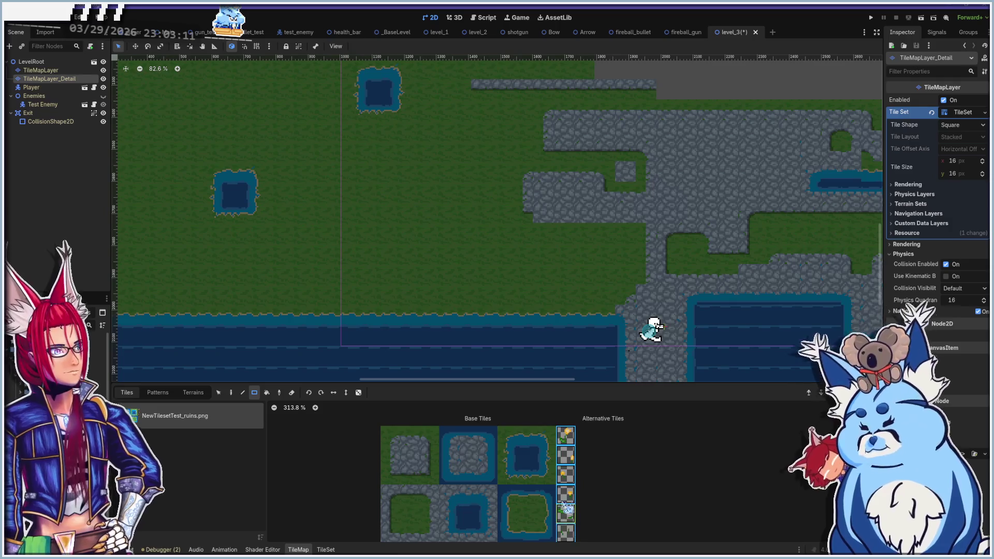
{"action": "scroll", "coordinate": [566, 523], "scroll_direction": "down", "scroll_amount": 1}
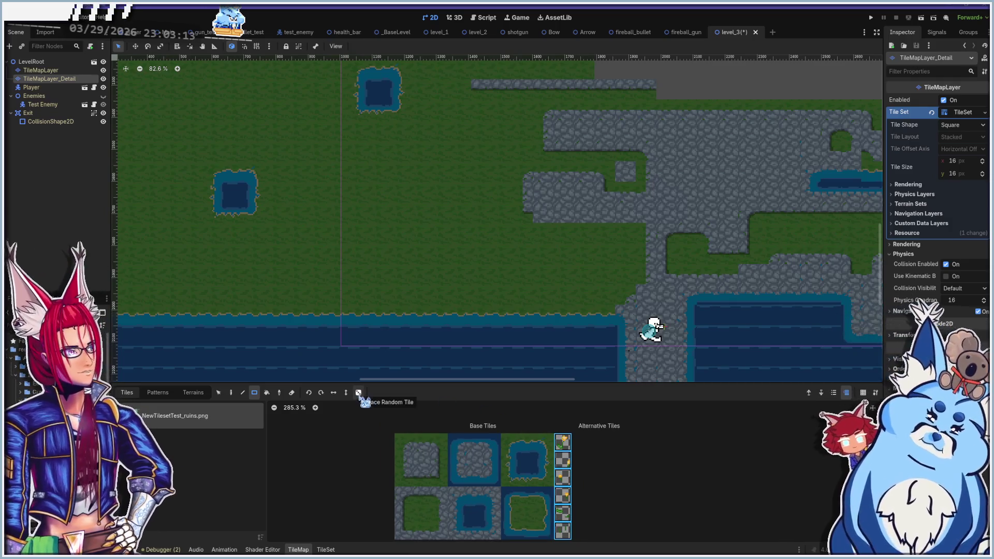
Enable Place Random Tile, paint two test patches on the grass, and undo the last one
{"action": "left_click", "coordinate": [359, 393]}
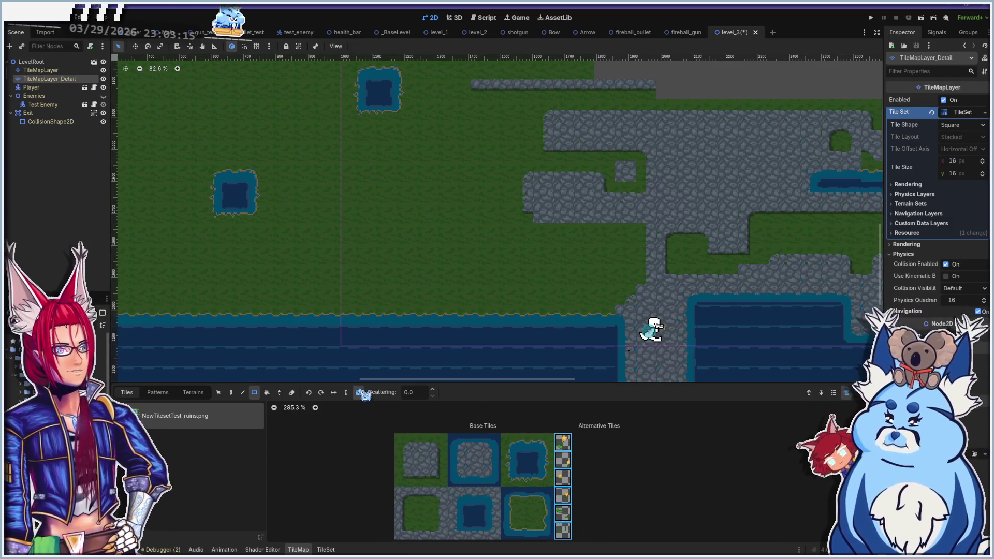
{"action": "mouse_move", "coordinate": [352, 162]}
{"action": "left_mouse_down"}
{"action": "mouse_move", "coordinate": [513, 251]}
{"action": "mouse_move", "coordinate": [508, 264]}
{"action": "left_mouse_up"}
{"action": "scroll", "coordinate": [502, 244], "scroll_direction": "up", "scroll_amount": 9}
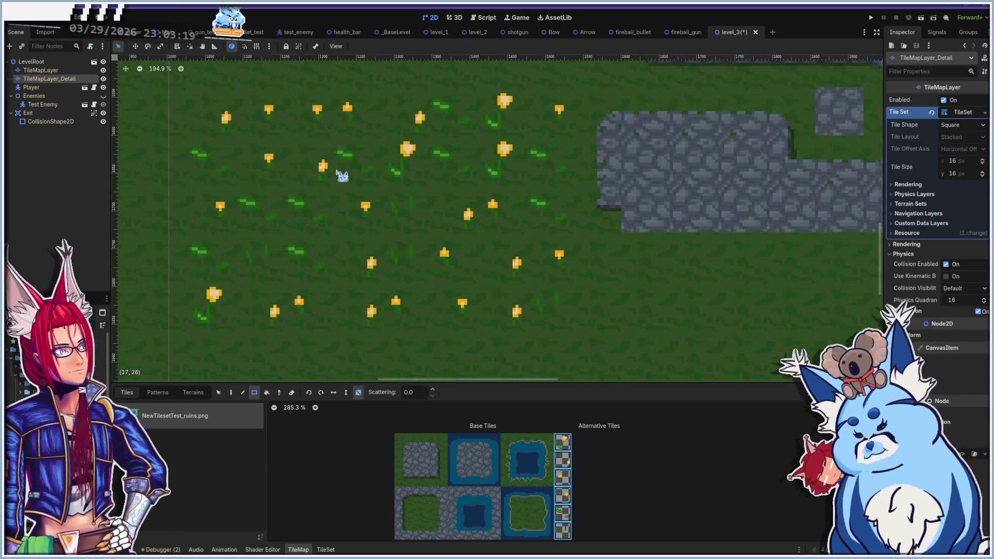
{"action": "scroll", "coordinate": [369, 230], "scroll_direction": "down", "scroll_amount": 8}
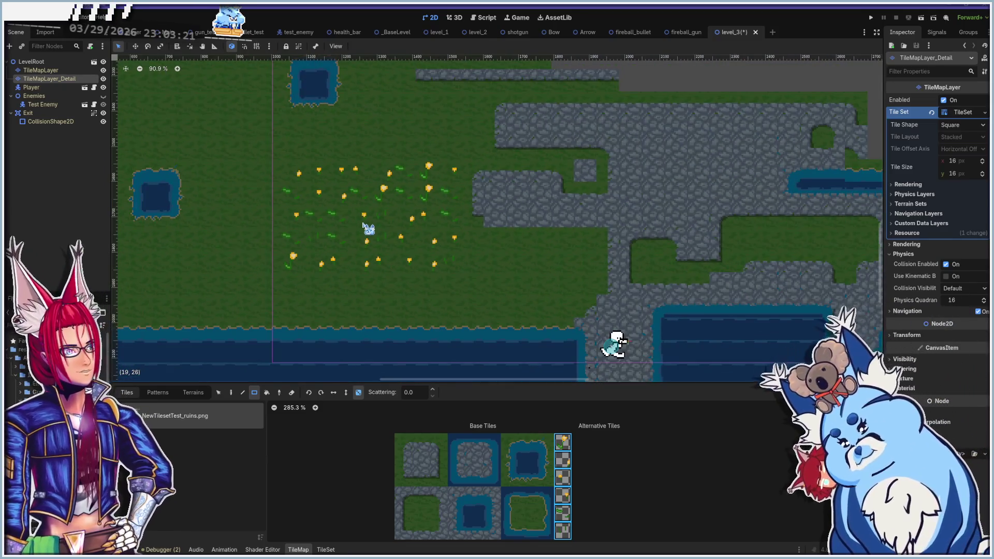
{"action": "scroll", "coordinate": [389, 194], "scroll_direction": "up", "scroll_amount": 1}
{"action": "left_click_drag", "start_coordinate": [313, 114], "coordinate": [463, 217]}
{"action": "key", "text": "ctrl+z"}
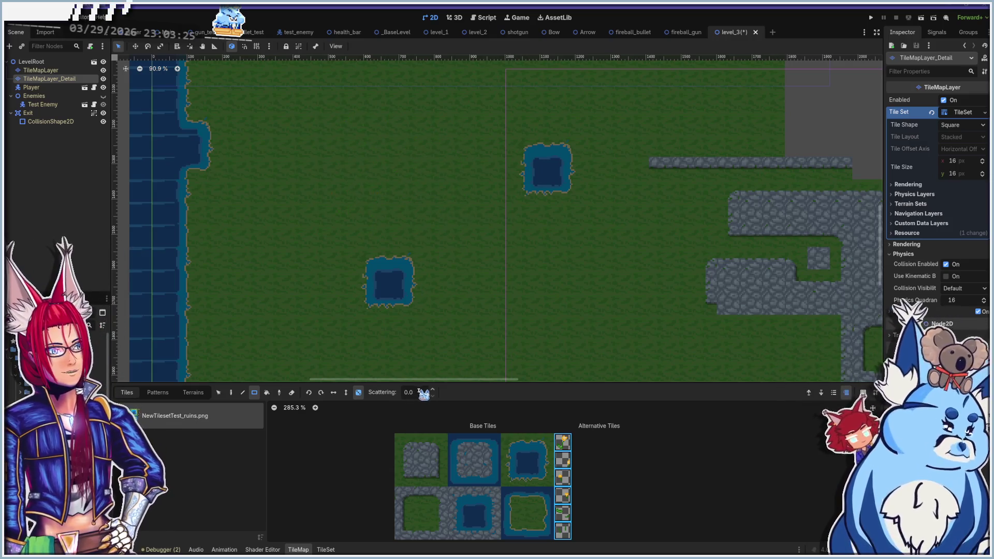
{"action": "left_click", "coordinate": [422, 394]}
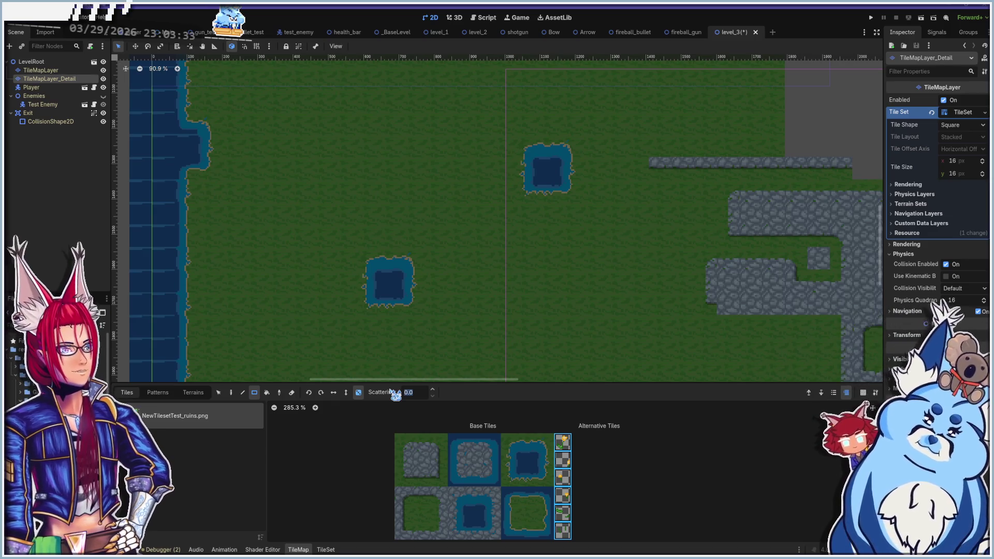
{"action": "type", "text": "1"}
Try scattering 1.0 with test flower patches on the grass, undoing each one
{"action": "key", "text": "Return"}
{"action": "left_click_drag", "start_coordinate": [298, 124], "coordinate": [435, 228]}
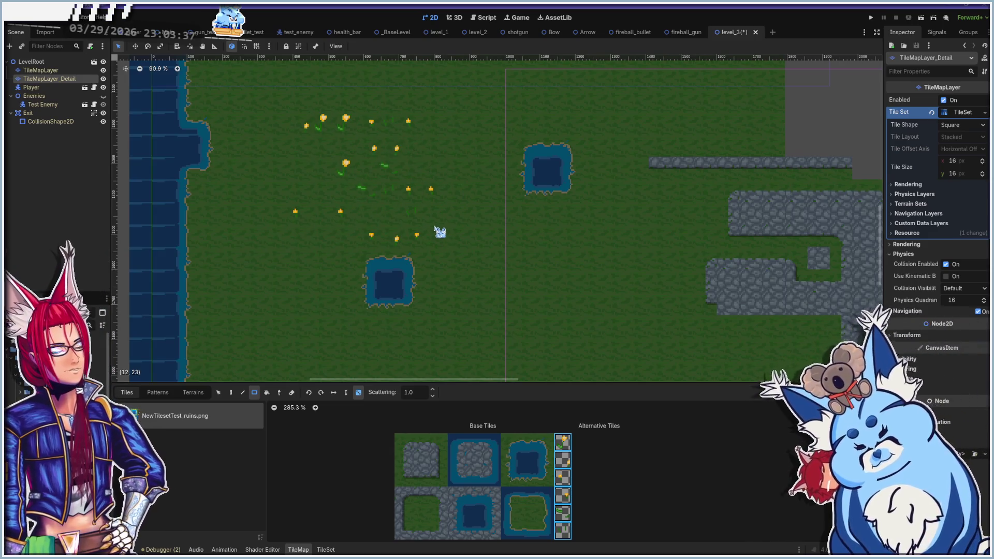
{"action": "key", "text": "ctrl+z"}
{"action": "left_click", "coordinate": [421, 393]}
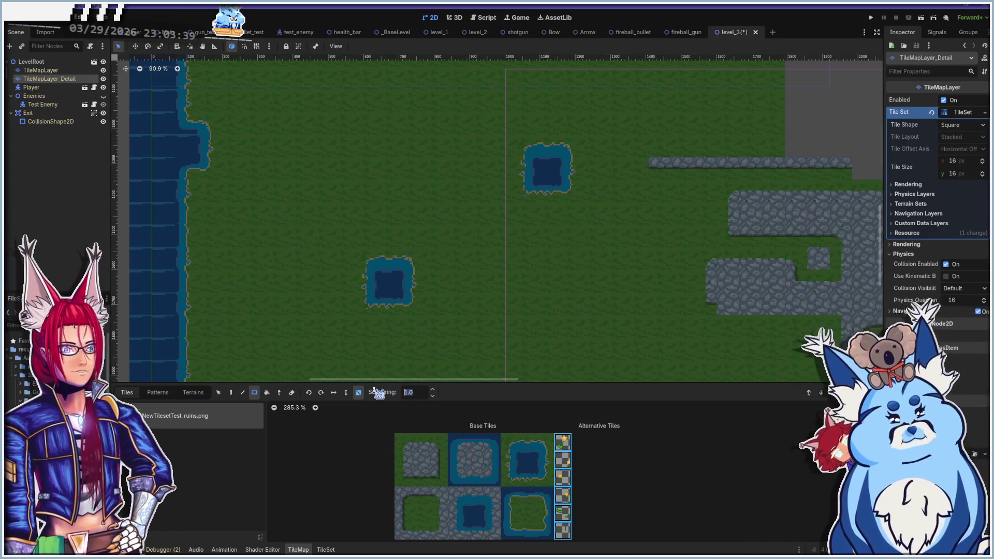
{"action": "type", "text": "2"}
{"action": "mouse_move", "coordinate": [317, 104]}
{"action": "left_mouse_down"}
{"action": "mouse_move", "coordinate": [495, 213]}
{"action": "mouse_move", "coordinate": [500, 229]}
{"action": "left_mouse_up"}
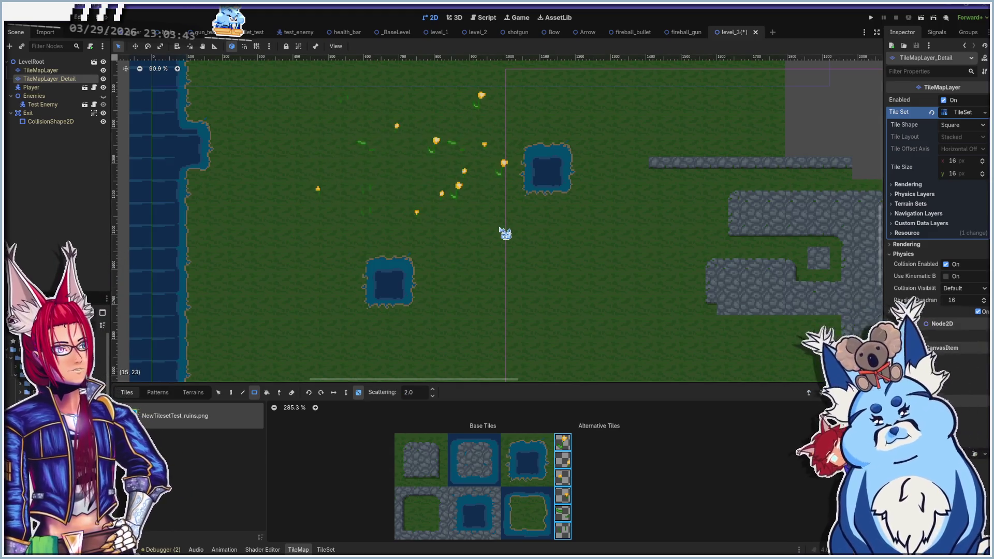
{"action": "key", "text": "ctrl+z"}
Enter scattering 2 and scatter flowers over the left, centre and upper grass
{"action": "scroll", "coordinate": [486, 238], "scroll_direction": "down", "scroll_amount": 3}
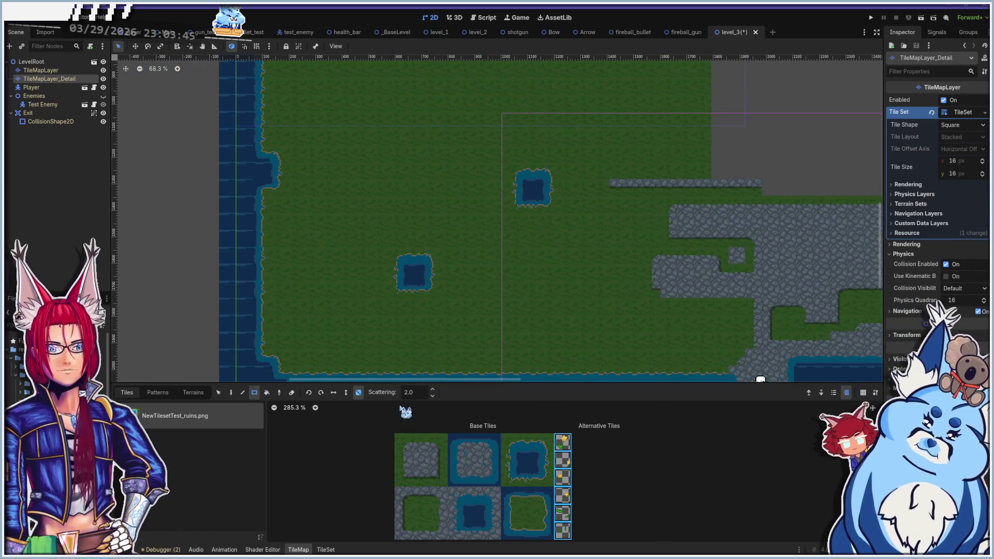
{"action": "type", "text": "2"}
{"action": "key", "text": "Return"}
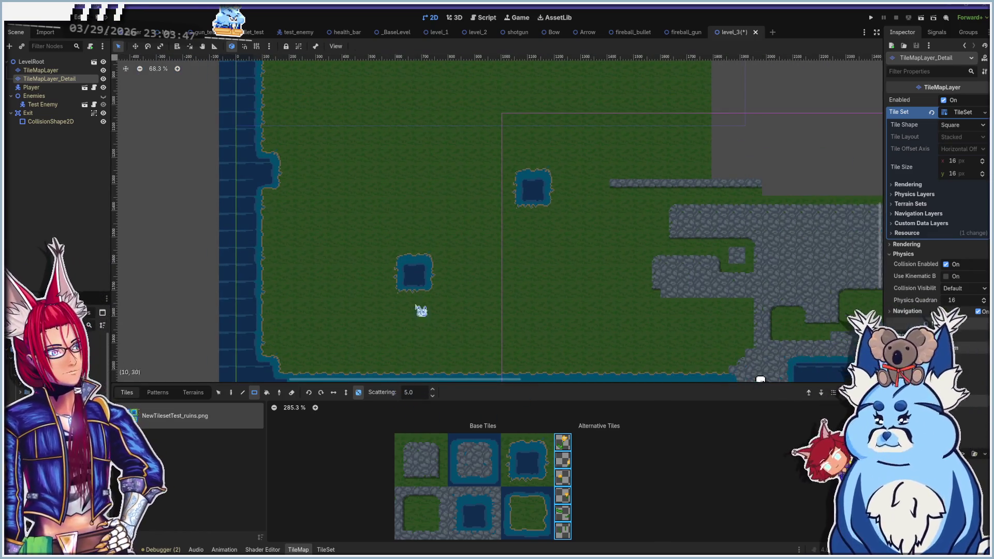
{"action": "scroll", "coordinate": [346, 212], "scroll_direction": "down", "scroll_amount": 5}
{"action": "left_click_drag", "start_coordinate": [291, 230], "coordinate": [332, 290]}
{"action": "mouse_move", "coordinate": [430, 254]}
{"action": "left_mouse_down"}
{"action": "mouse_move", "coordinate": [483, 299]}
{"action": "mouse_move", "coordinate": [510, 302]}
{"action": "left_mouse_up"}
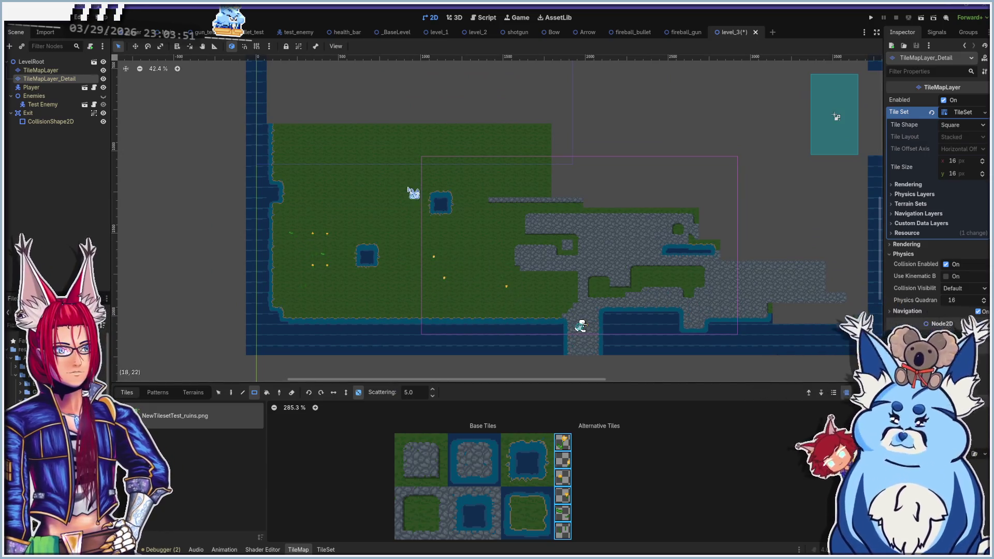
{"action": "left_click_drag", "start_coordinate": [332, 138], "coordinate": [396, 167]}
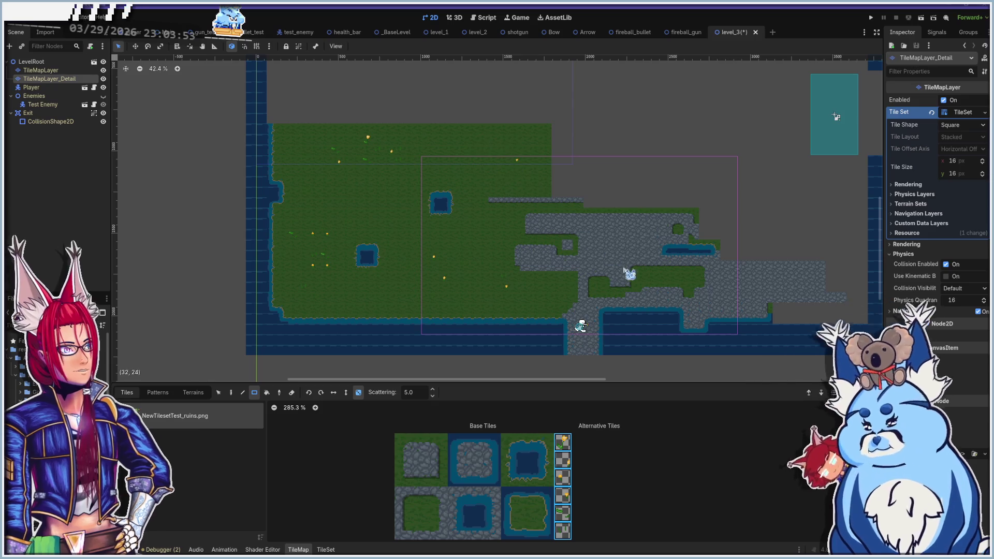
Scatter flower strips across the stone area, then run the game with F5
{"action": "middle_click", "coordinate": [666, 279]}
{"action": "left_click_drag", "start_coordinate": [625, 248], "coordinate": [667, 261]}
{"action": "scroll", "coordinate": [546, 208], "scroll_direction": "up", "scroll_amount": 2}
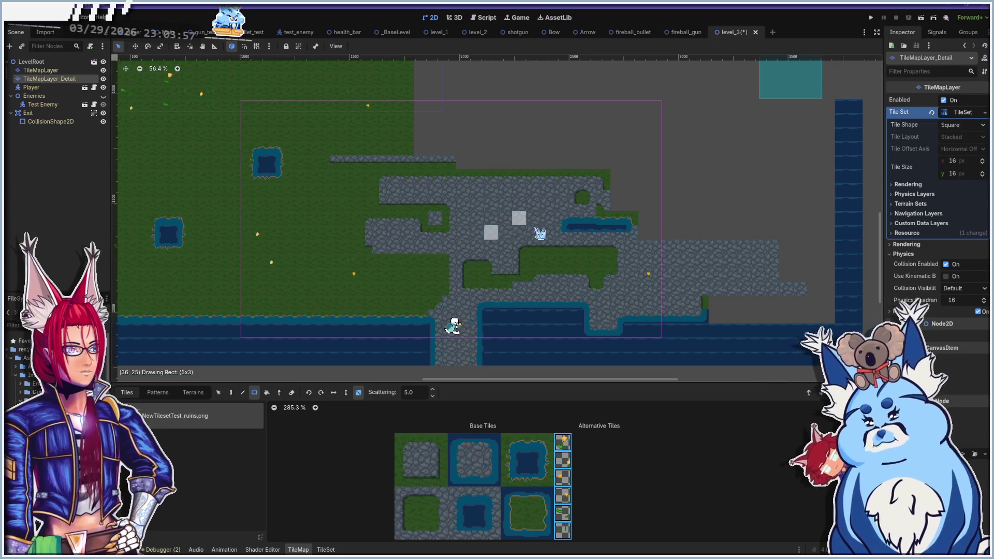
{"action": "left_click_drag", "start_coordinate": [376, 242], "coordinate": [422, 257]}
{"action": "left_click_drag", "start_coordinate": [535, 295], "coordinate": [574, 291]}
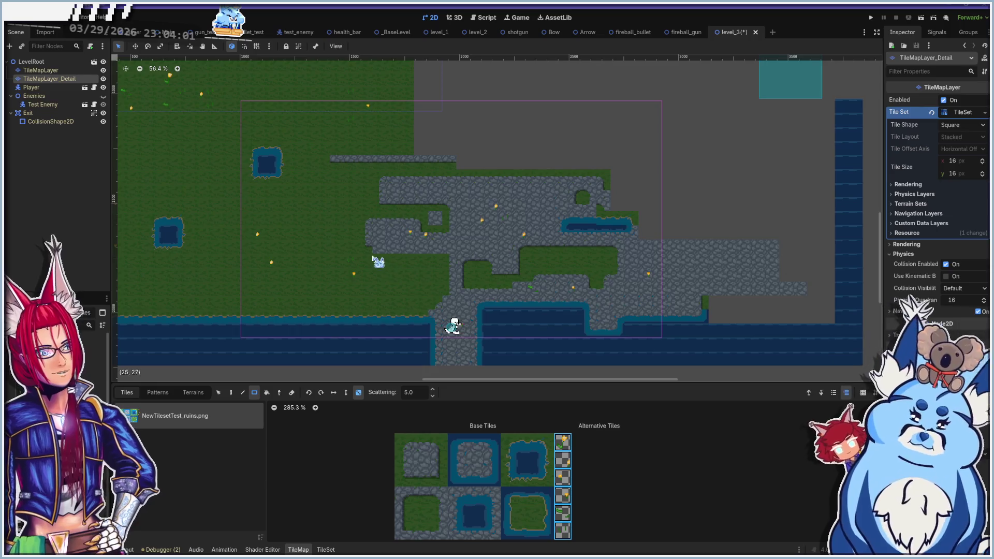
{"action": "scroll", "coordinate": [378, 262], "scroll_direction": "left", "scroll_amount": 3}
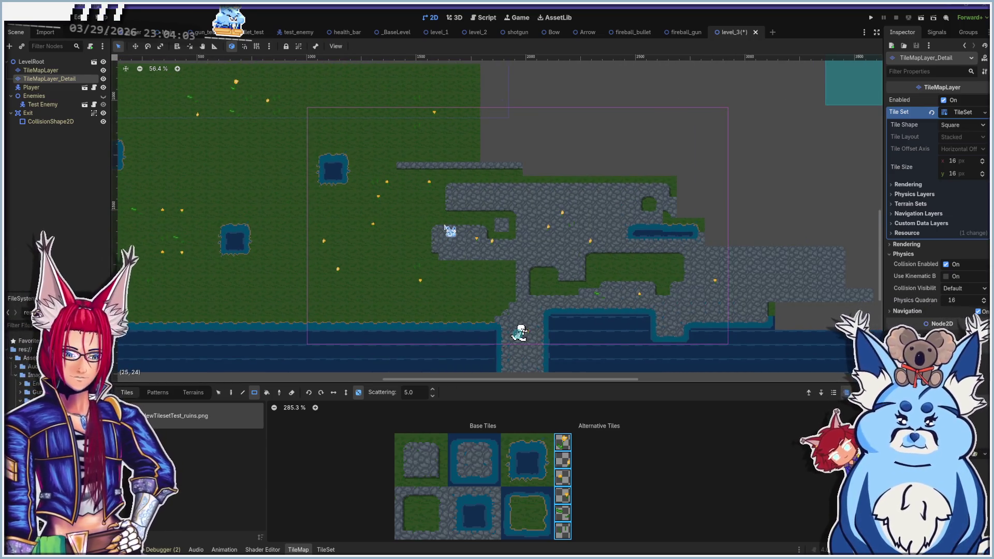
{"action": "key", "text": "F5"}
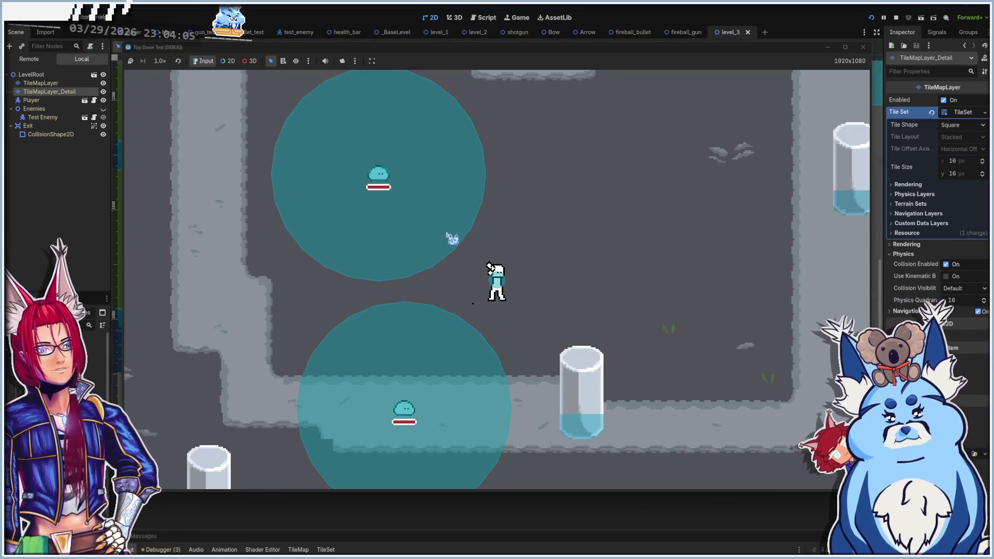
Restart the game with F5 and begin walking the player up and left
{"action": "left_click", "coordinate": [862, 47]}
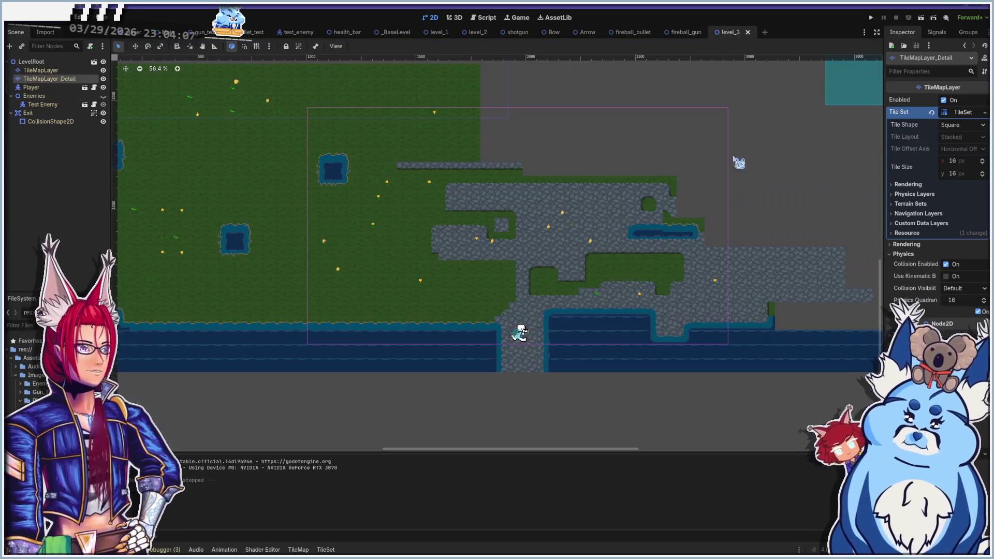
{"action": "key", "text": "F5"}
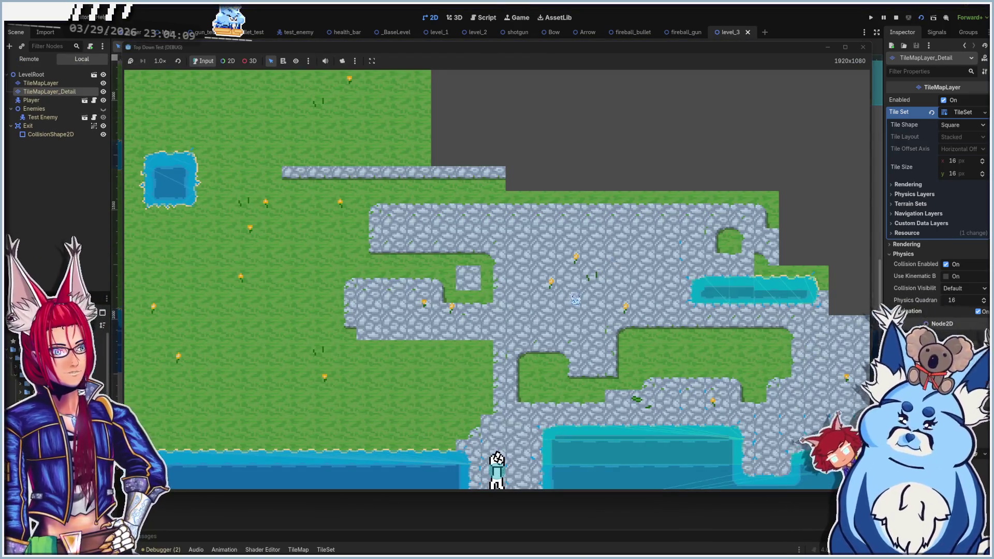
{"action": "key", "text": "w"}
{"action": "key", "text": "a"}
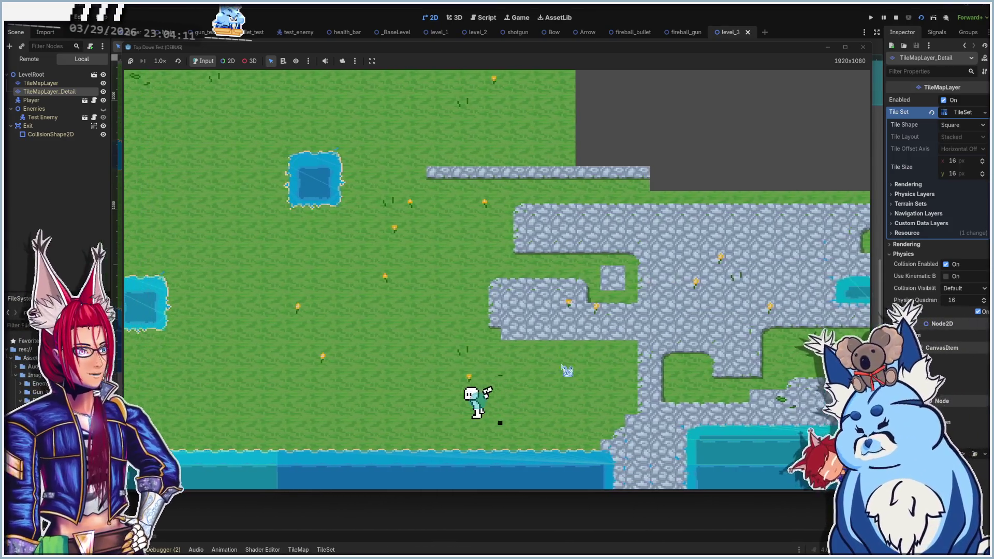
Walk the player up, left, down and right across the flowered grass
{"action": "key", "text": "w"}
{"action": "key", "text": "a"}
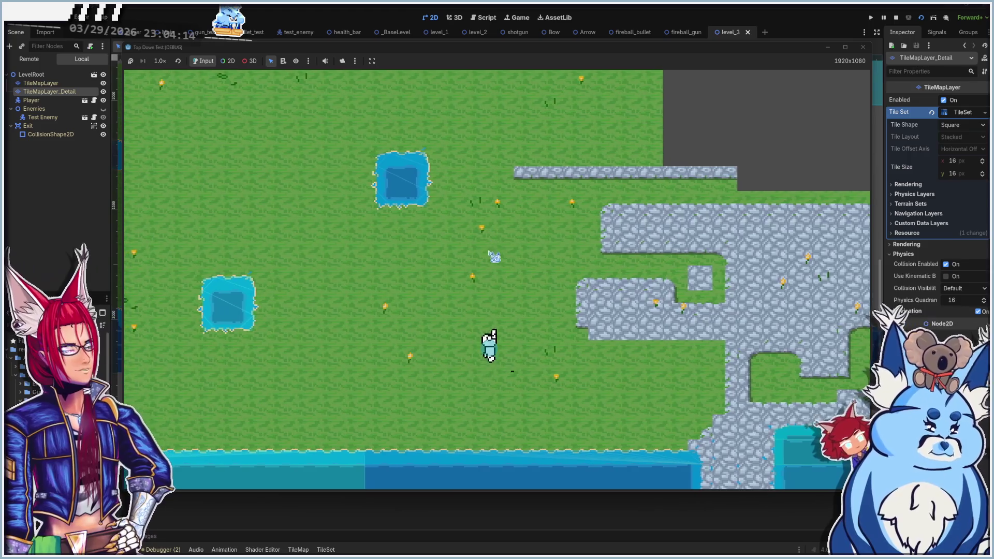
{"action": "key", "text": "w"}
{"action": "key", "text": "a"}
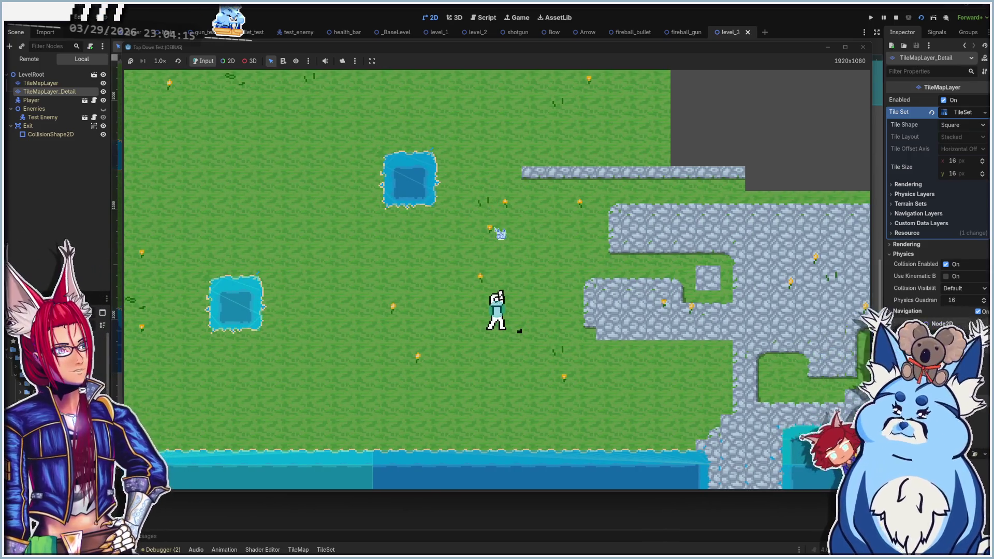
{"action": "key", "text": "a"}
{"action": "key", "text": "w"}
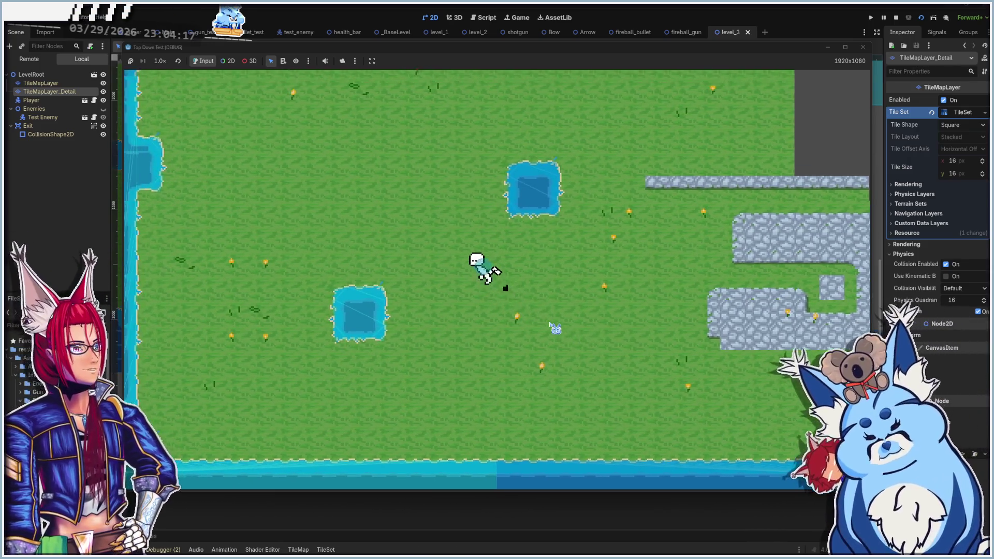
{"action": "key", "text": "w"}
{"action": "key", "text": "a"}
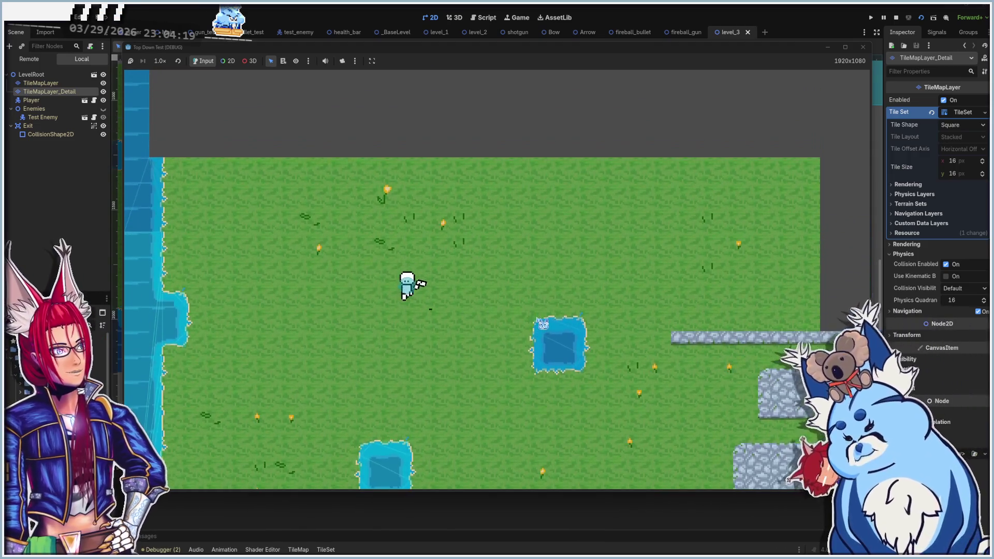
{"action": "key", "text": "s"}
{"action": "key", "text": "d"}
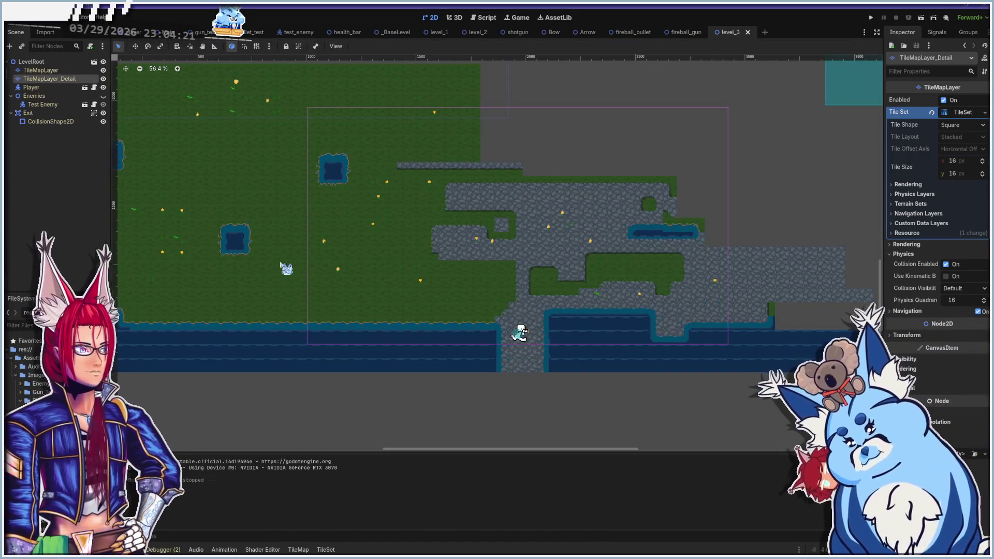
In the tile palette, narrow the selection to only the yellow flower tile and choose the Select tool
{"action": "left_click_drag", "start_coordinate": [269, 264], "coordinate": [395, 295]}
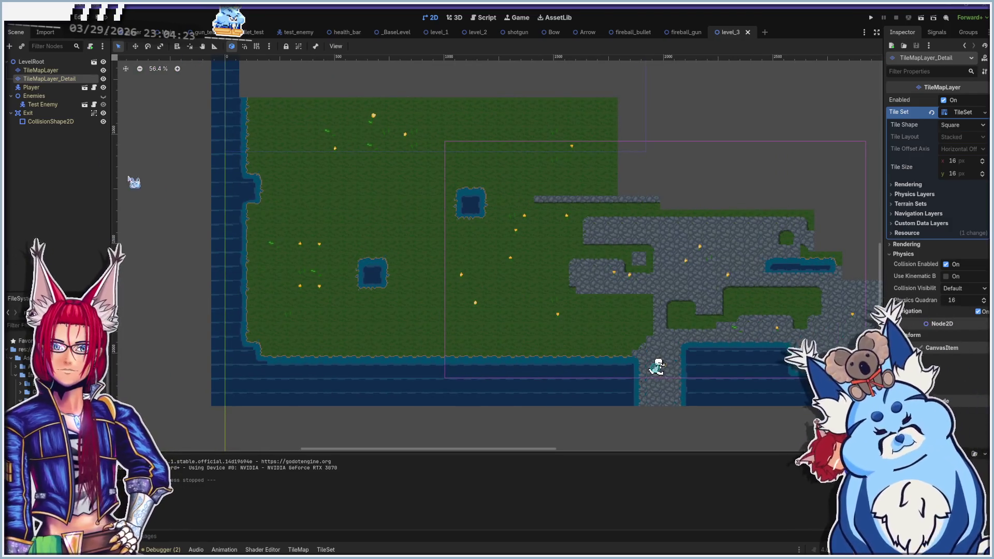
{"action": "left_click", "coordinate": [298, 548]}
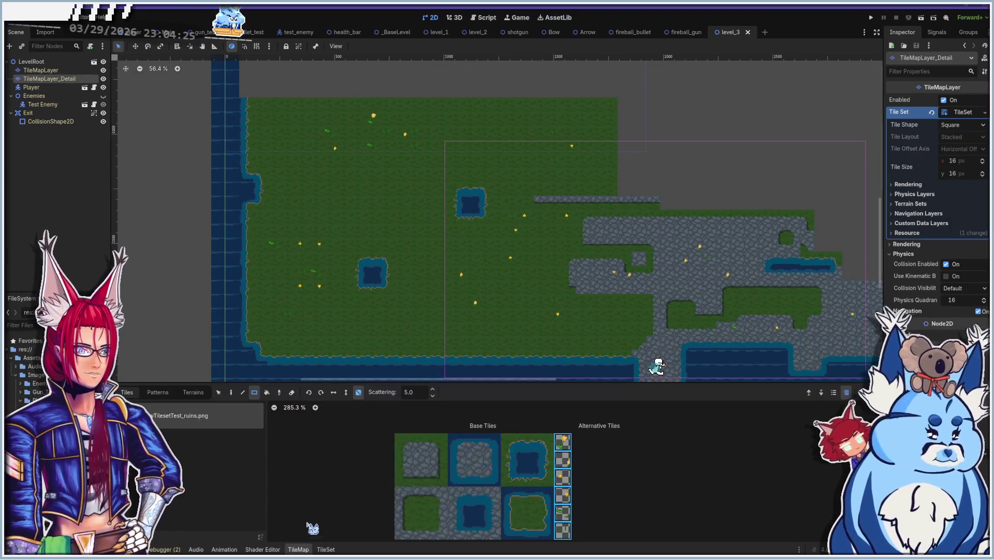
{"action": "scroll", "coordinate": [518, 484], "scroll_direction": "up", "scroll_amount": 3}
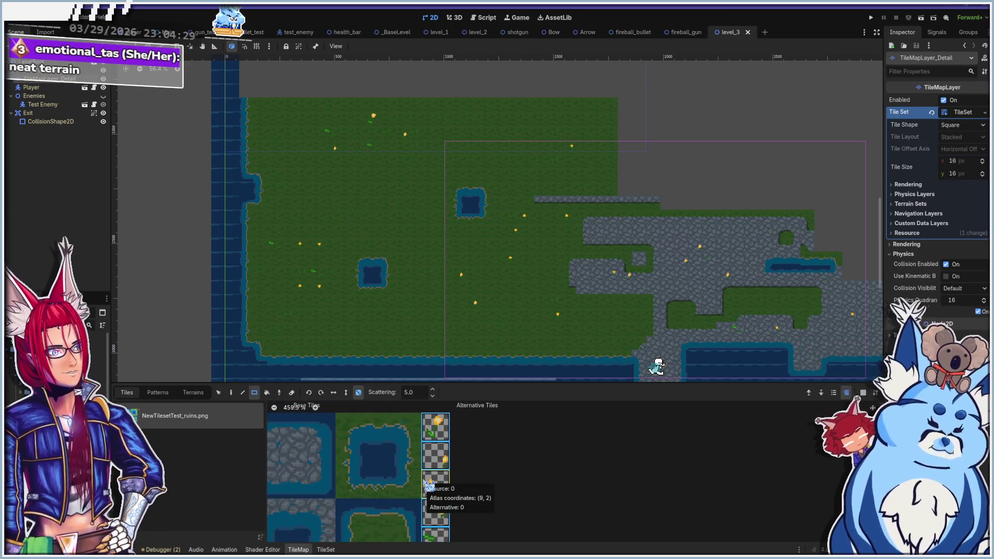
{"action": "left_click", "coordinate": [427, 427]}
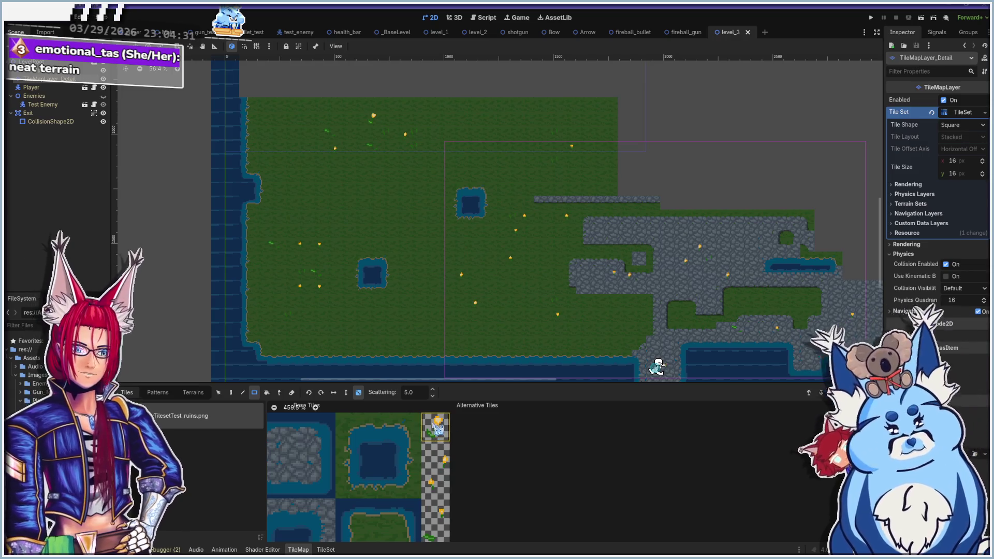
{"action": "scroll", "coordinate": [354, 224], "scroll_direction": "up", "scroll_amount": 2}
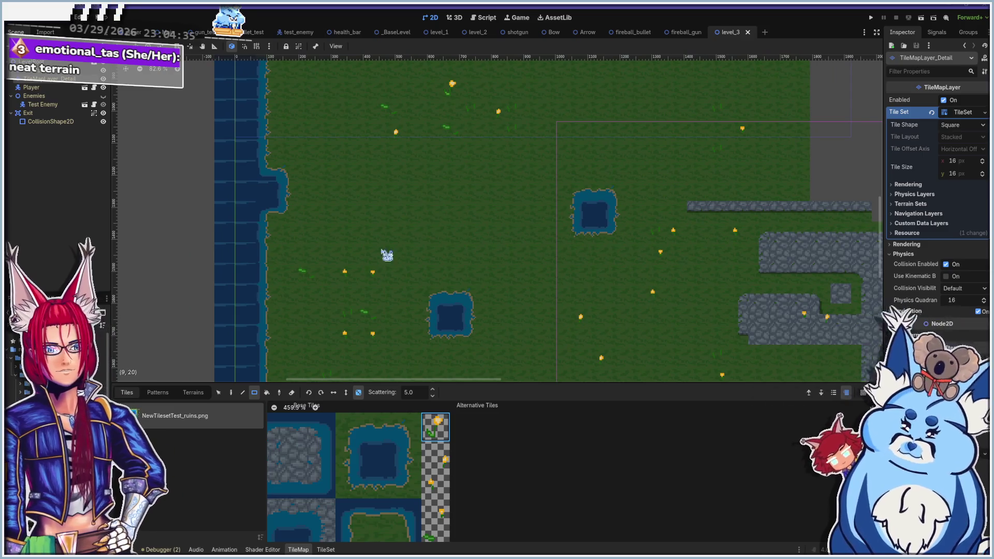
{"action": "left_click", "coordinate": [219, 393]}
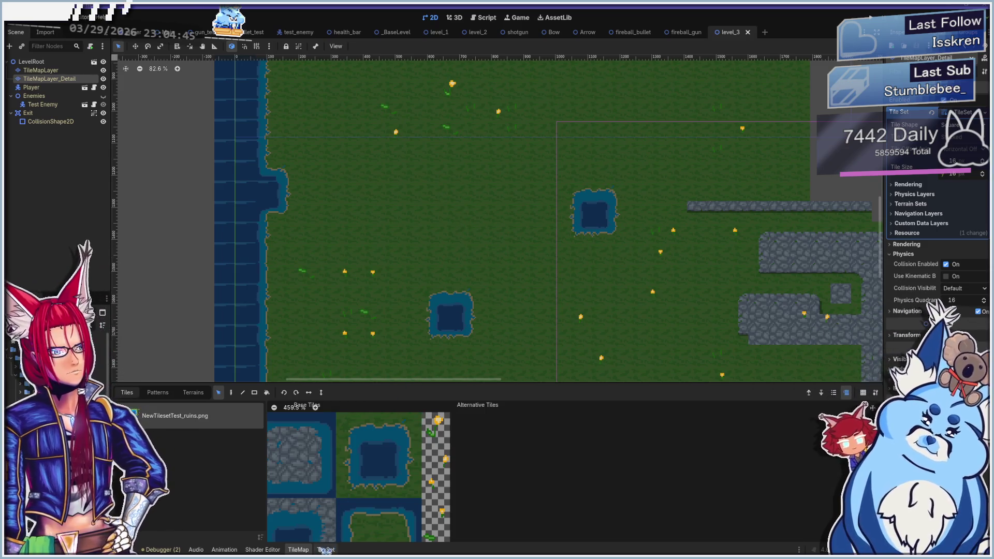
Turn off random scattering, pick flower tiles, and select a region of painted detail tiles
{"action": "left_click", "coordinate": [254, 392]}
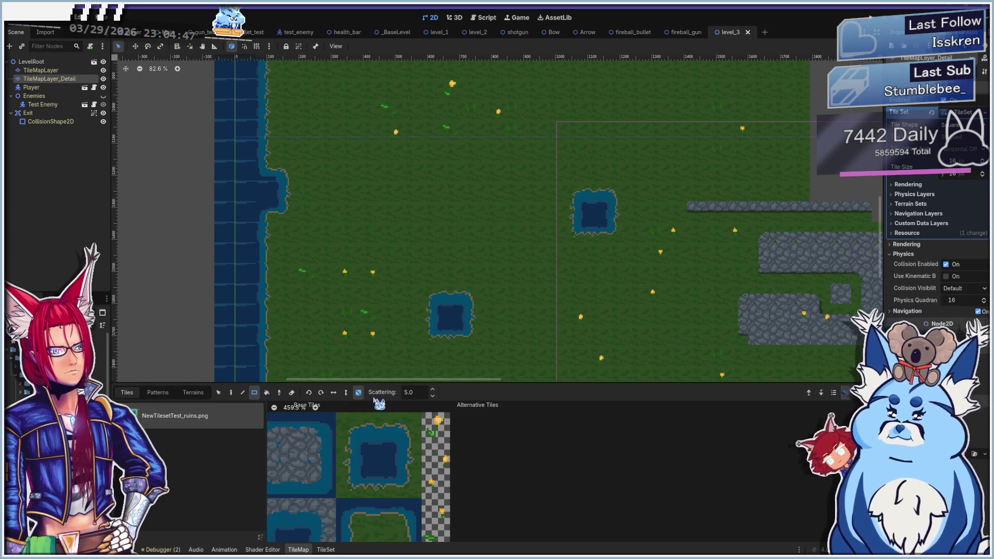
{"action": "left_click", "coordinate": [358, 392]}
{"action": "left_click", "coordinate": [435, 426]}
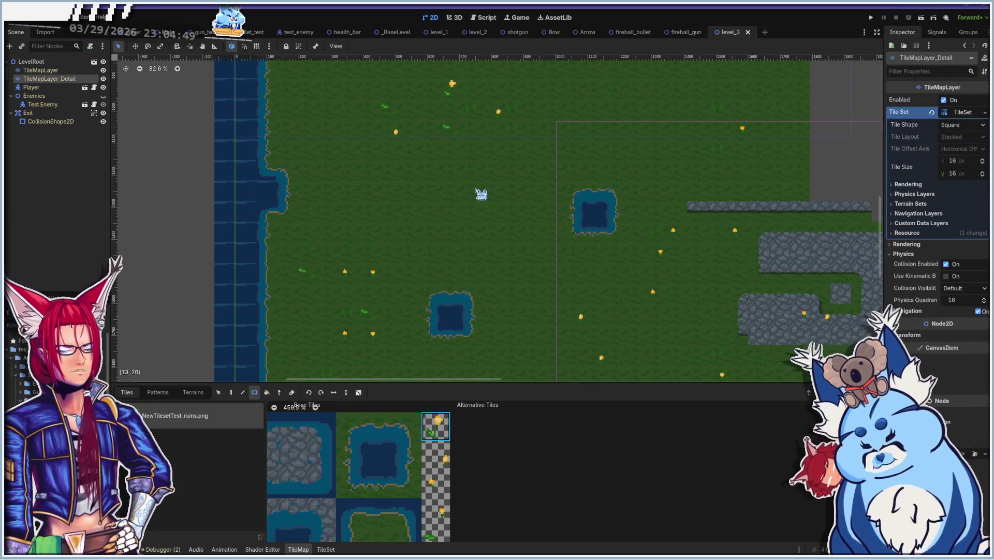
{"action": "left_click", "coordinate": [218, 392]}
{"action": "left_click", "coordinate": [435, 456]}
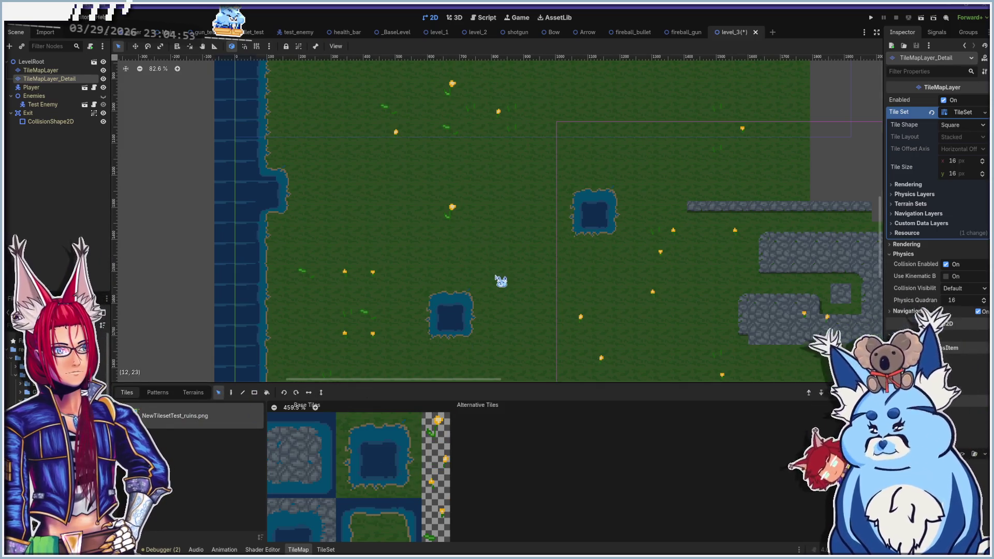
{"action": "left_click", "coordinate": [449, 480]}
{"action": "left_click", "coordinate": [440, 455]}
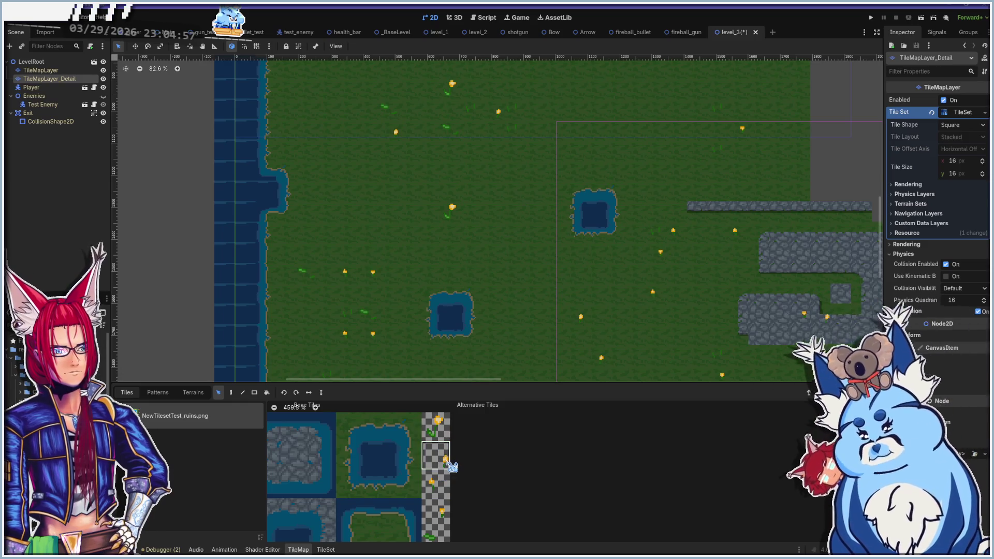
{"action": "mouse_move", "coordinate": [482, 222]}
{"action": "left_mouse_down"}
{"action": "mouse_move", "coordinate": [516, 283]}
{"action": "mouse_move", "coordinate": [540, 291]}
{"action": "left_mouse_up"}
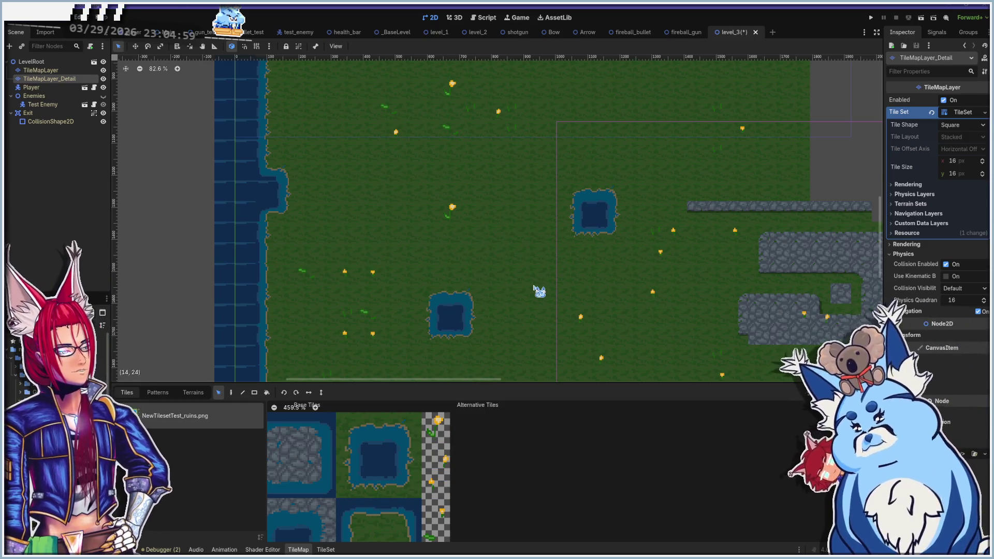
Hand-place several flower tile variants on the grass beside the upper pond
{"action": "left_click", "coordinate": [231, 393]}
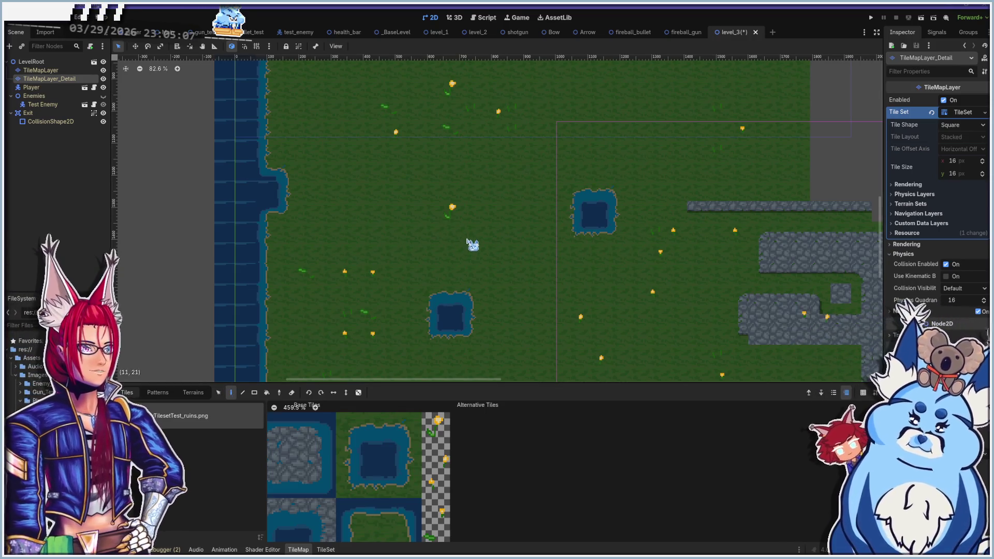
{"action": "left_click", "coordinate": [435, 454]}
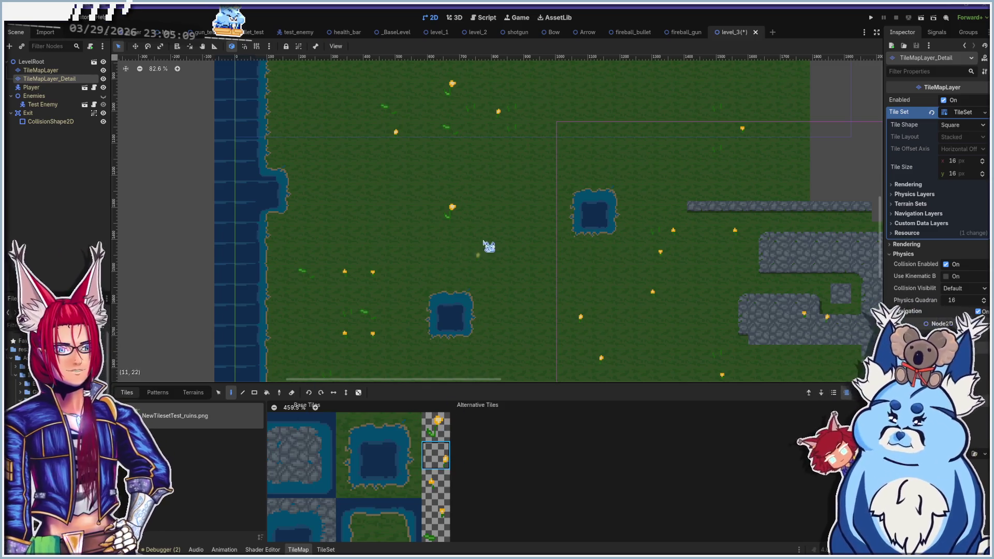
{"action": "left_click", "coordinate": [468, 239]}
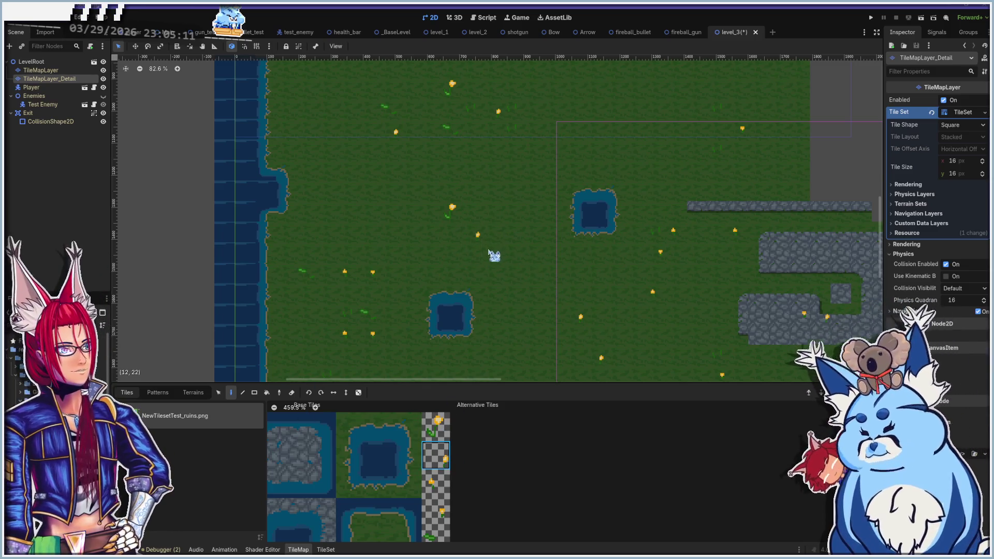
{"action": "left_click", "coordinate": [505, 238]}
{"action": "left_click", "coordinate": [436, 483]}
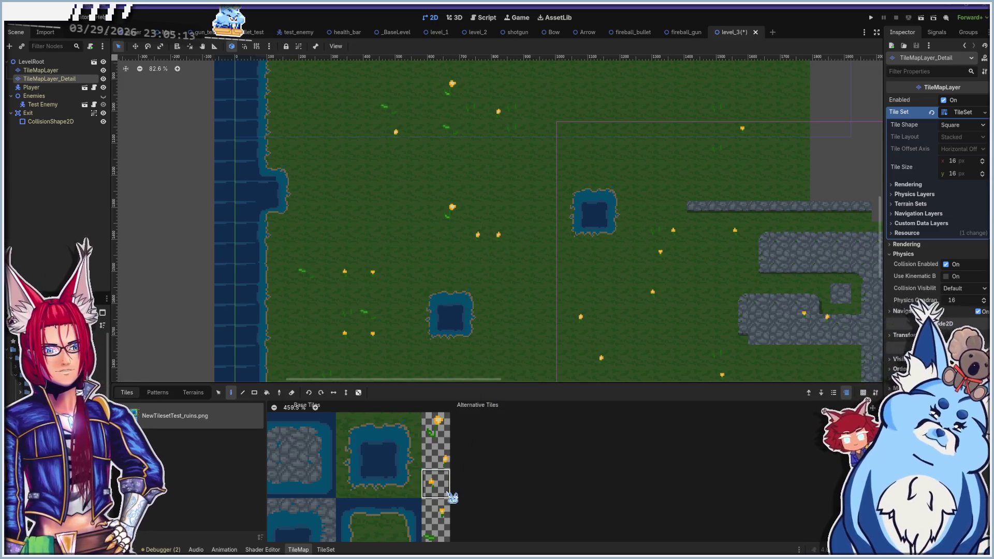
{"action": "left_click", "coordinate": [450, 206]}
{"action": "left_click", "coordinate": [435, 512]}
{"action": "left_click", "coordinate": [447, 189]}
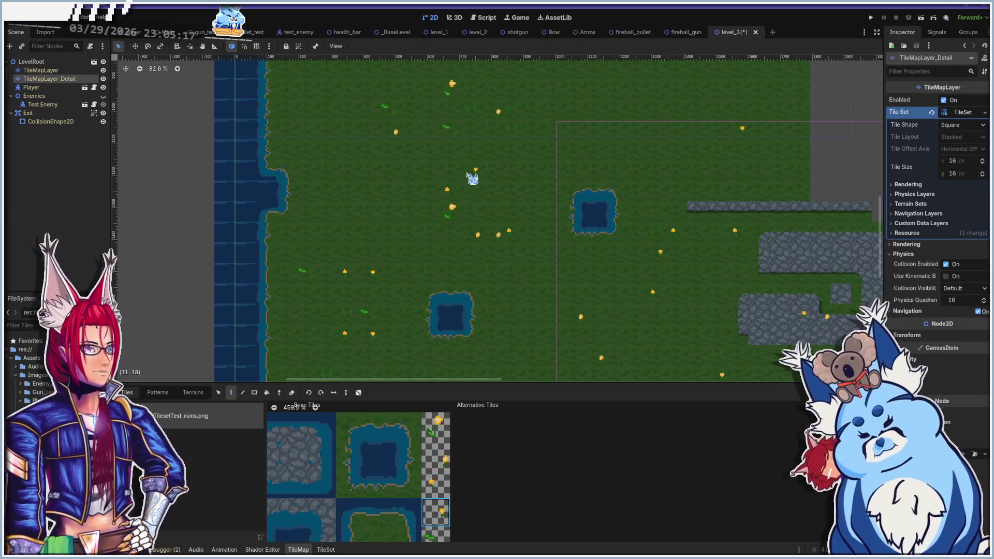
{"action": "left_click", "coordinate": [495, 170]}
Pick other flower variants in the atlas and select the cluster of painted flowers
{"action": "scroll", "coordinate": [450, 469], "scroll_direction": "down", "scroll_amount": 3}
{"action": "left_click", "coordinate": [428, 510]}
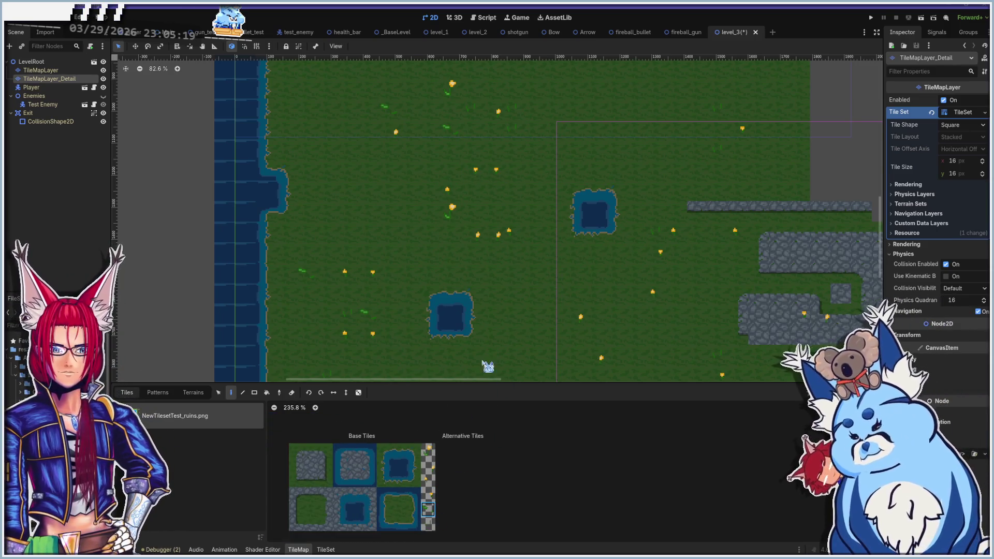
{"action": "left_click", "coordinate": [428, 524]}
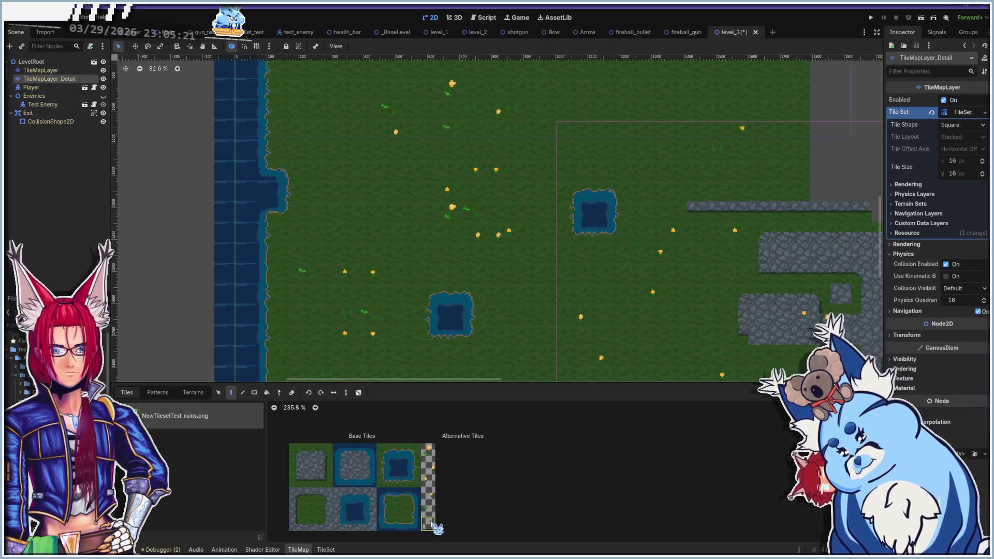
{"action": "left_click", "coordinate": [427, 465]}
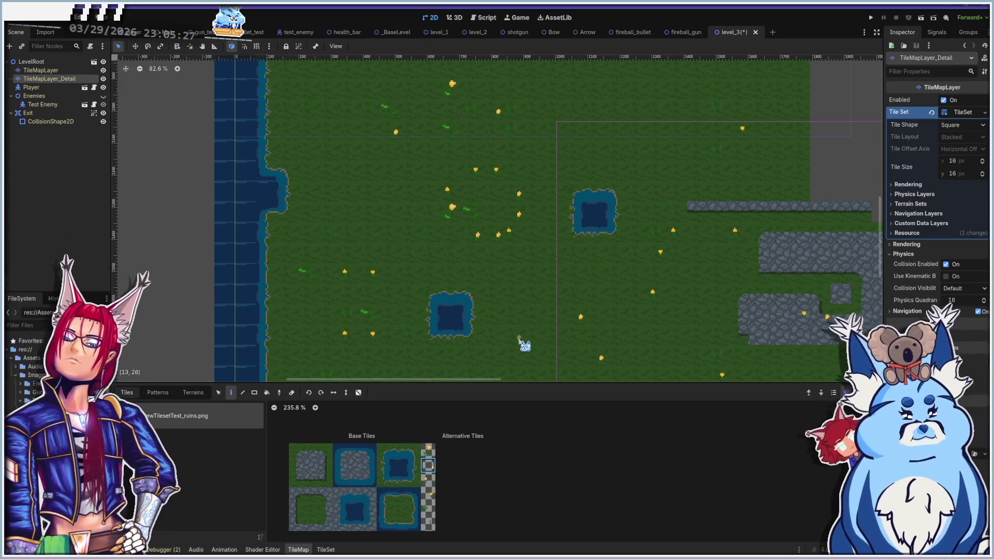
{"action": "scroll", "coordinate": [517, 331], "scroll_direction": "right", "scroll_amount": 1}
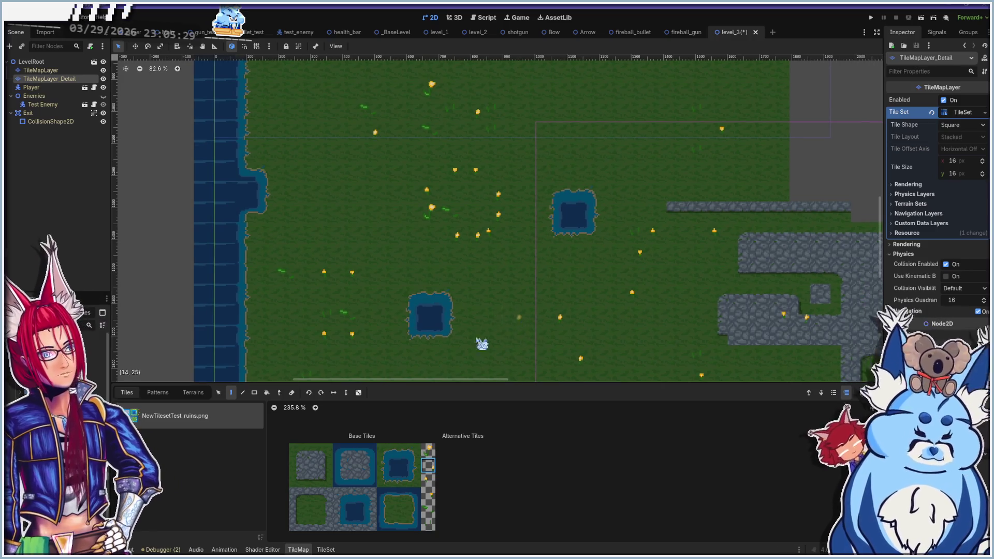
{"action": "left_click", "coordinate": [218, 392]}
{"action": "left_click_drag", "start_coordinate": [430, 172], "coordinate": [502, 251]}
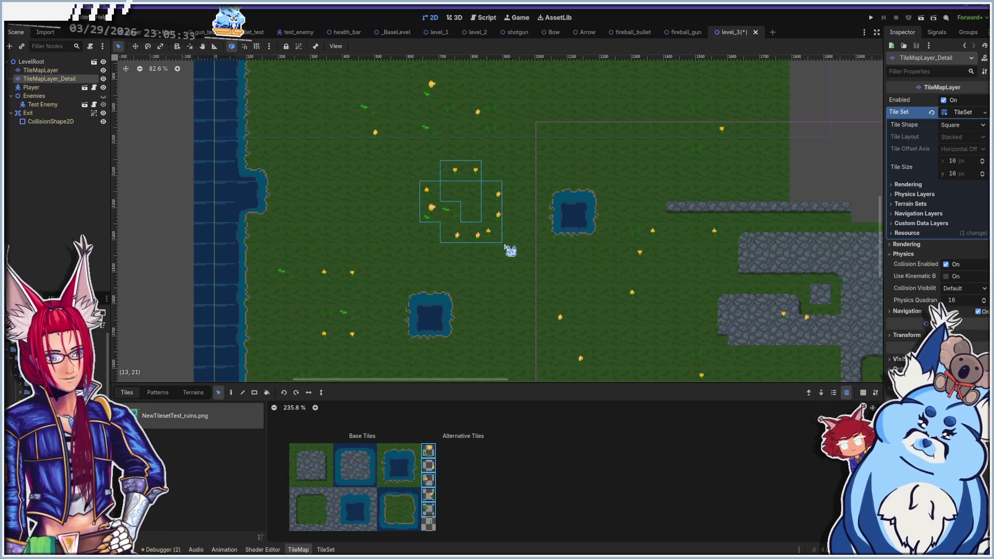
Copy the selected flower tiles and paste the cluster onto another patch of grass
{"action": "key", "text": "ctrl+c"}
{"action": "key", "text": "ctrl+v"}
{"action": "scroll", "coordinate": [487, 279], "scroll_direction": "down", "scroll_amount": 5}
{"action": "scroll", "coordinate": [486, 279], "scroll_direction": "right", "scroll_amount": 2}
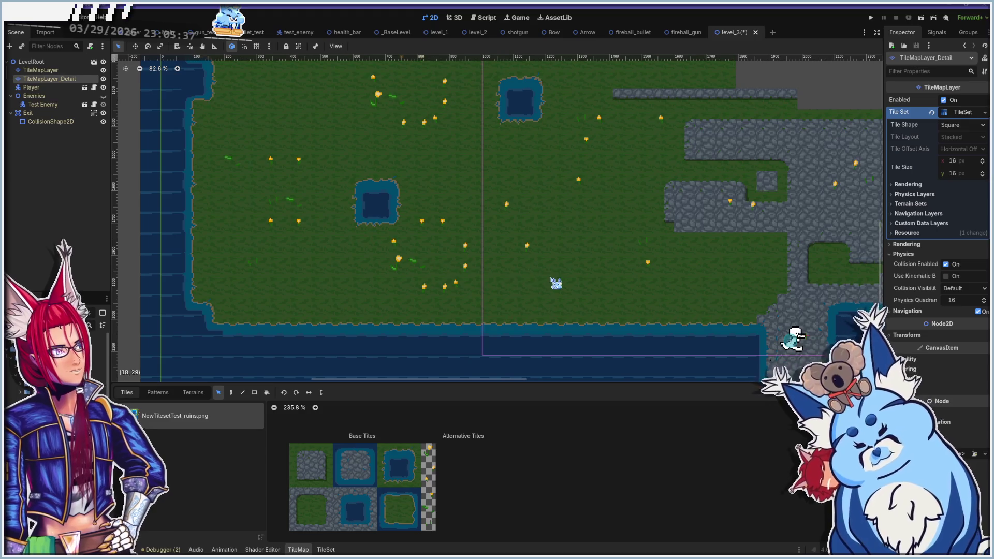
{"action": "scroll", "coordinate": [446, 270], "scroll_direction": "up", "scroll_amount": 3}
{"action": "scroll", "coordinate": [447, 271], "scroll_direction": "left", "scroll_amount": 2}
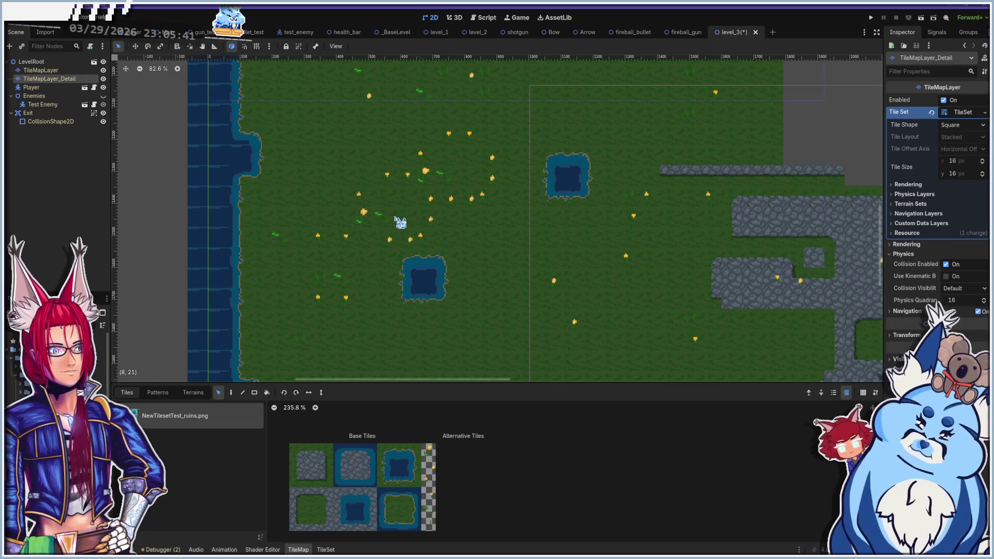
{"action": "left_click", "coordinate": [343, 143]}
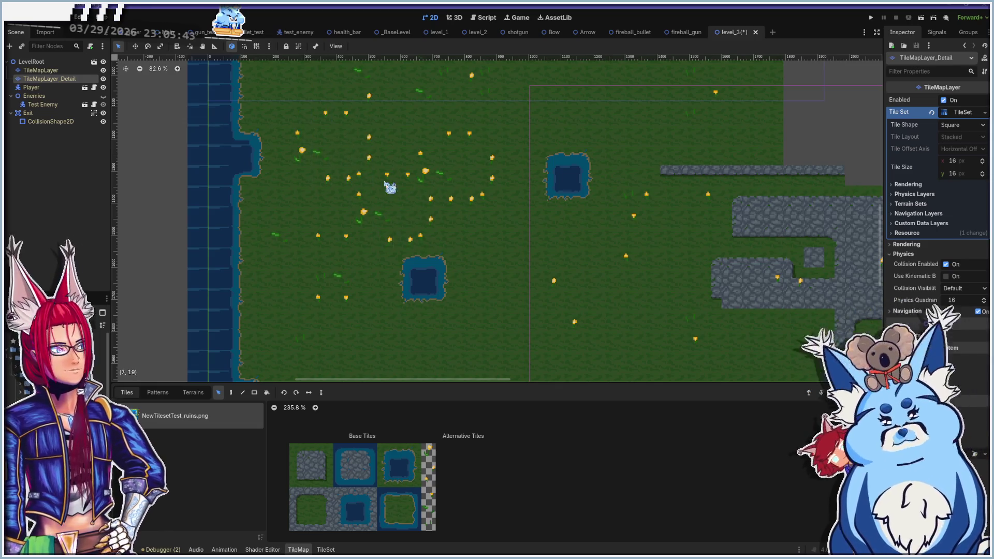
{"action": "scroll", "coordinate": [391, 241], "scroll_direction": "up", "scroll_amount": 1}
{"action": "scroll", "coordinate": [391, 242], "scroll_direction": "up", "scroll_amount": 1}
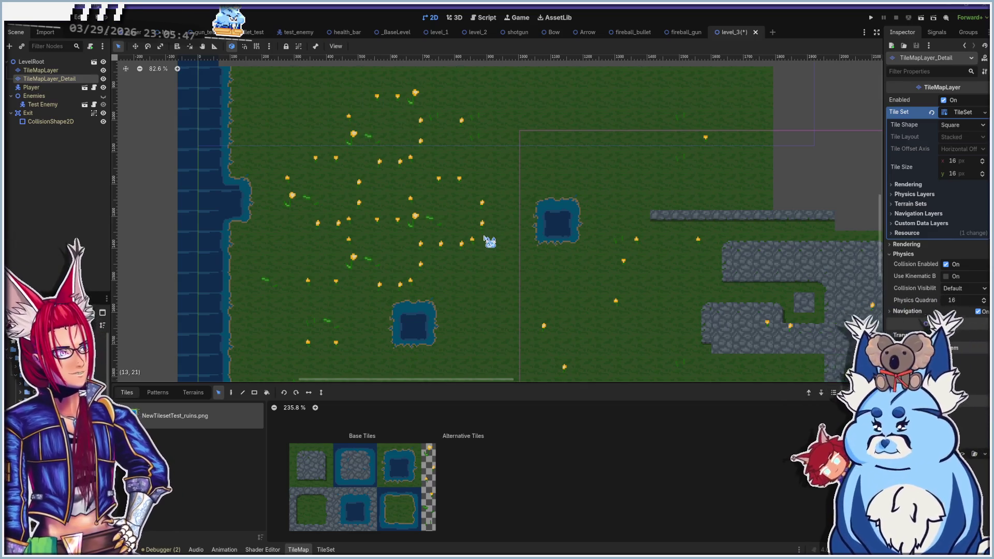
Save the level_3 scene and run it with F6 to play-test
{"action": "key", "text": "ctrl+s"}
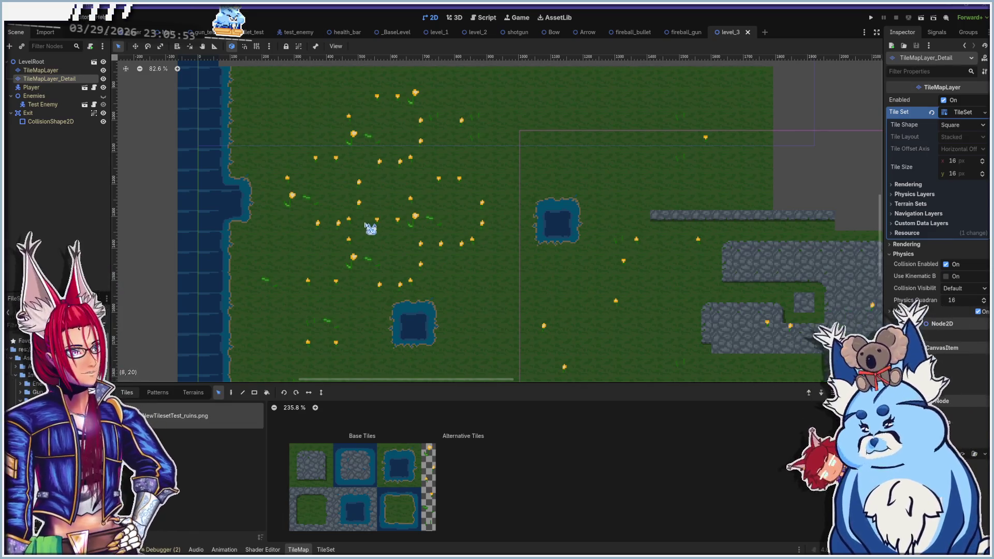
{"action": "mouse_move", "coordinate": [356, 255]}
{"action": "left_mouse_down"}
{"action": "mouse_move", "coordinate": [313, 217]}
{"action": "mouse_move", "coordinate": [317, 162]}
{"action": "mouse_move", "coordinate": [331, 149]}
{"action": "left_mouse_up"}
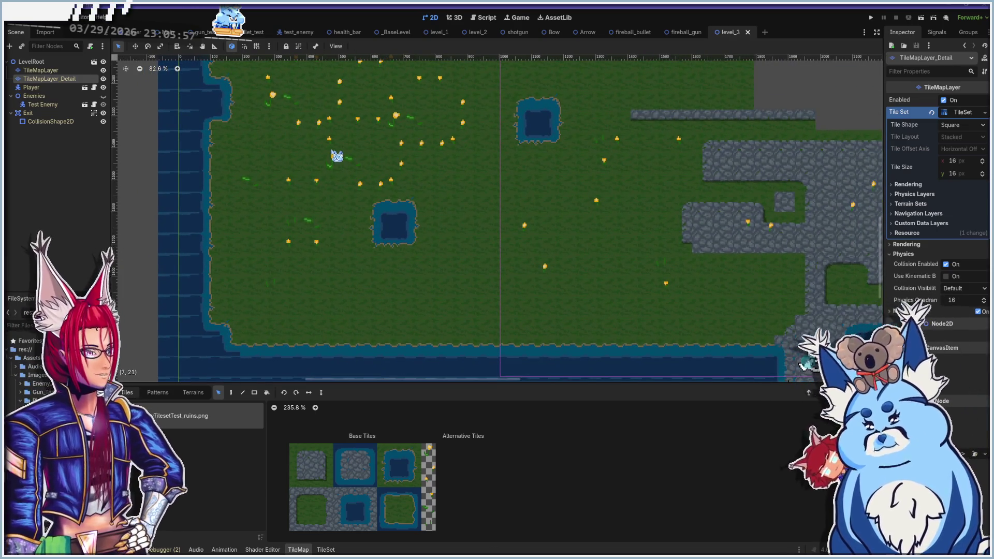
{"action": "mouse_move", "coordinate": [455, 211]}
{"action": "left_mouse_down"}
{"action": "mouse_move", "coordinate": [329, 196]}
{"action": "mouse_move", "coordinate": [261, 173]}
{"action": "left_mouse_up"}
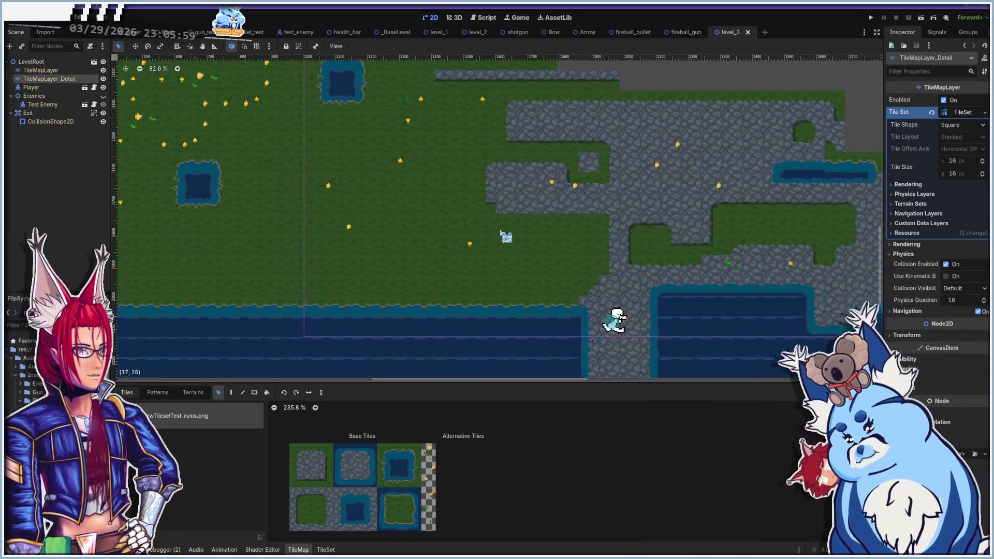
{"action": "mouse_move", "coordinate": [366, 260]}
{"action": "left_mouse_down"}
{"action": "mouse_move", "coordinate": [395, 240]}
{"action": "mouse_move", "coordinate": [331, 262]}
{"action": "left_mouse_up"}
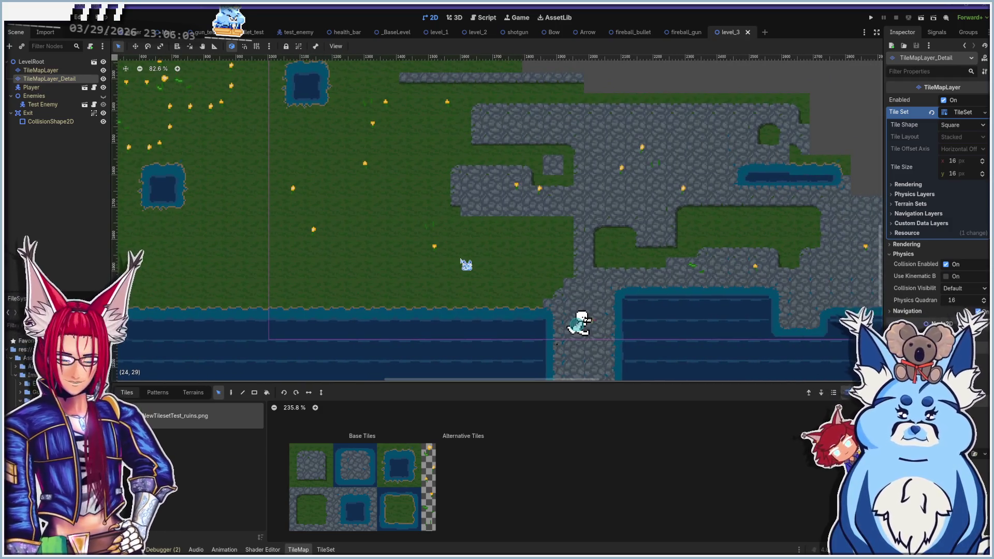
{"action": "key", "text": "F6"}
Walk the player up and around the flowered grass with W/A/S/D, then run right and jump
{"action": "key", "text": "w"}
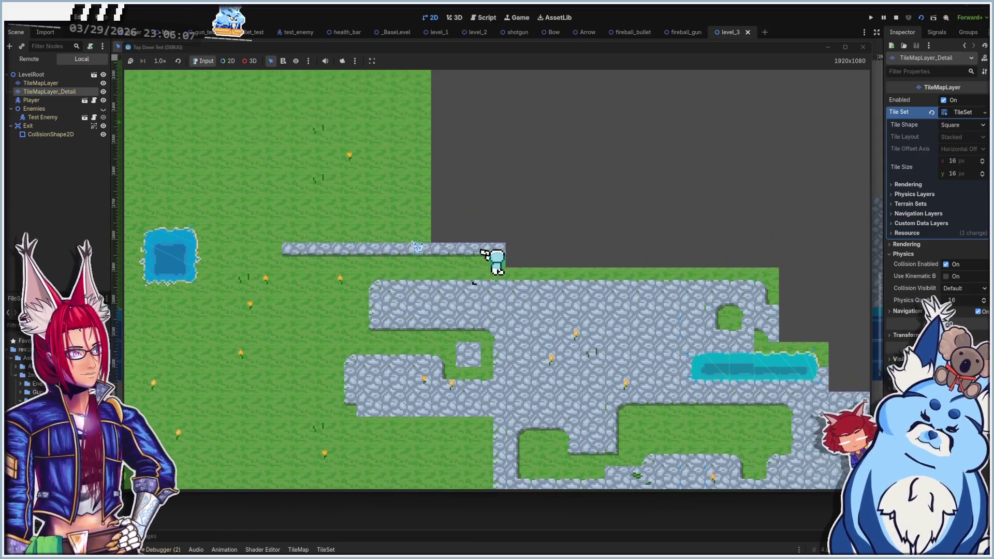
{"action": "key", "text": "a"}
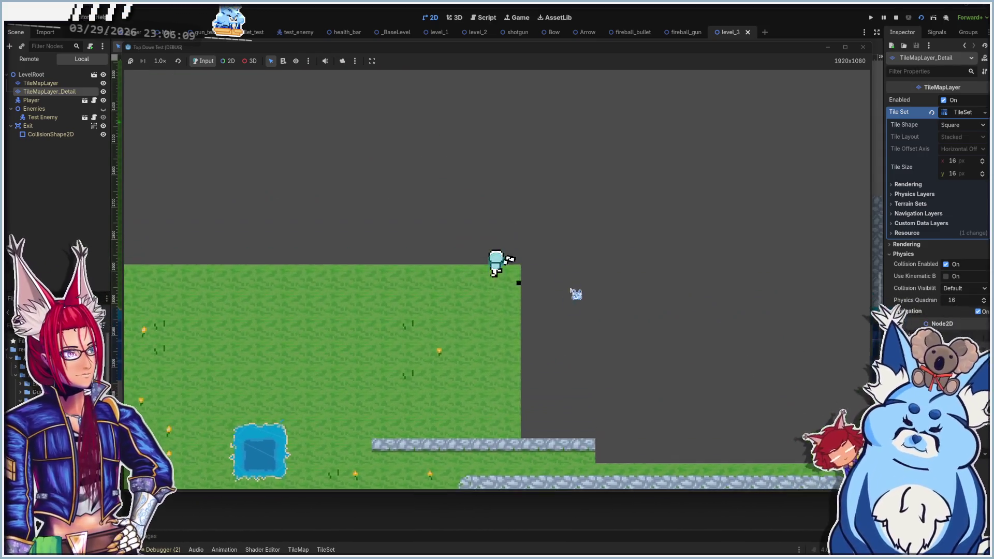
{"action": "key", "text": "d"}
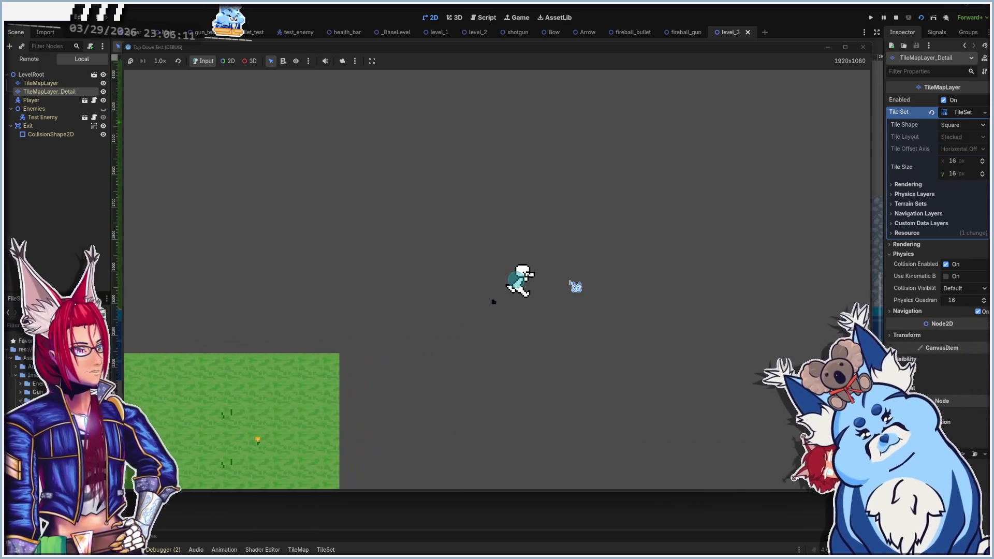
{"action": "key", "text": "d"}
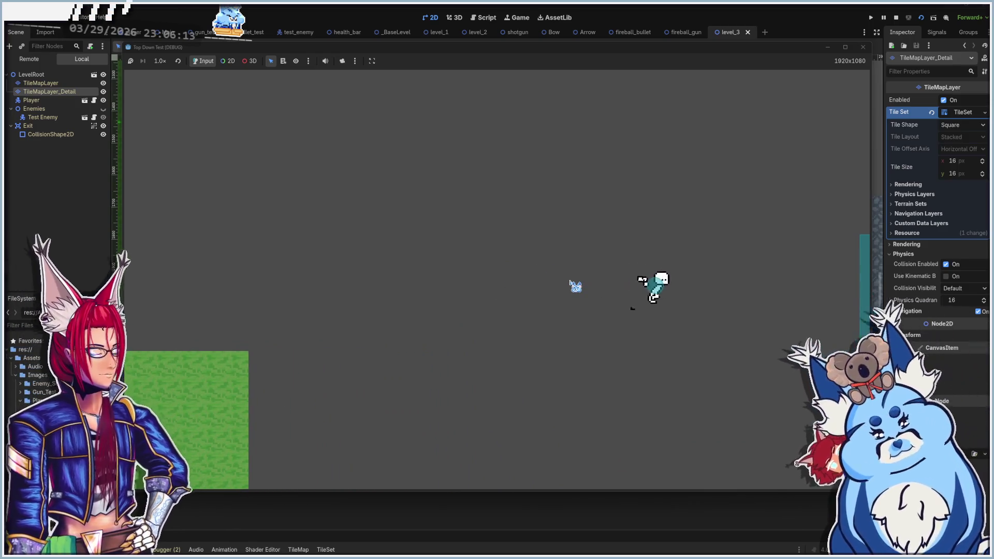
{"action": "key", "text": "s"}
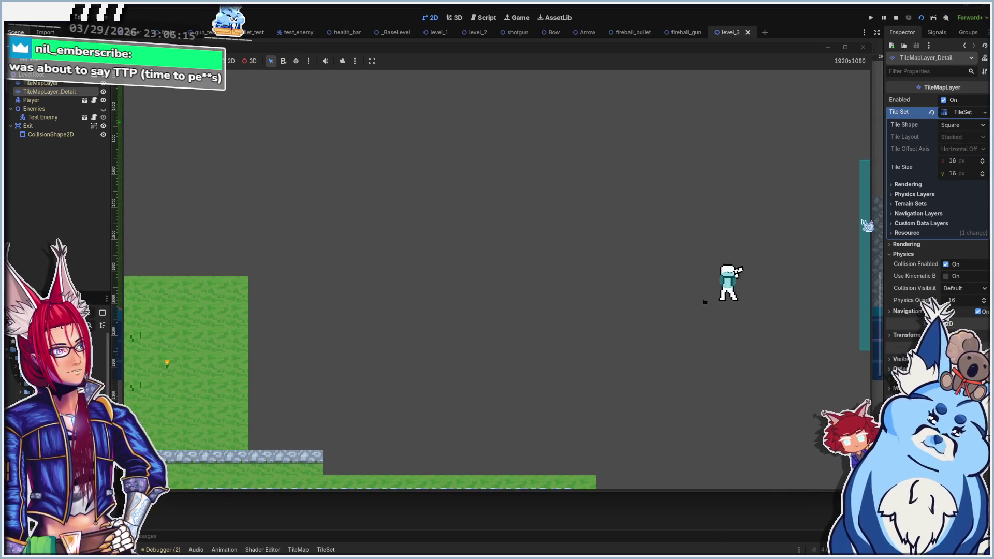
{"action": "key", "text": "d"}
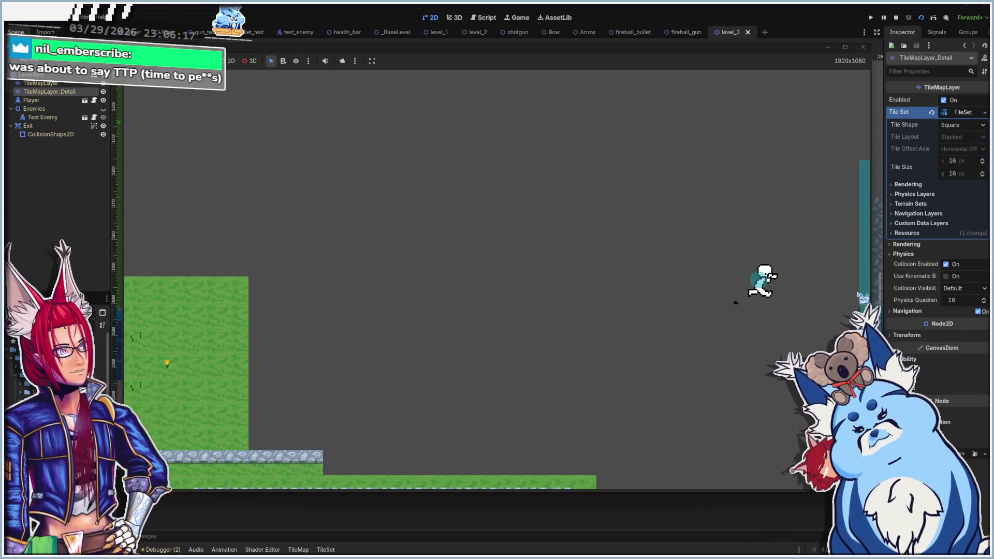
{"action": "key", "text": "d"}
{"action": "key", "text": "space"}
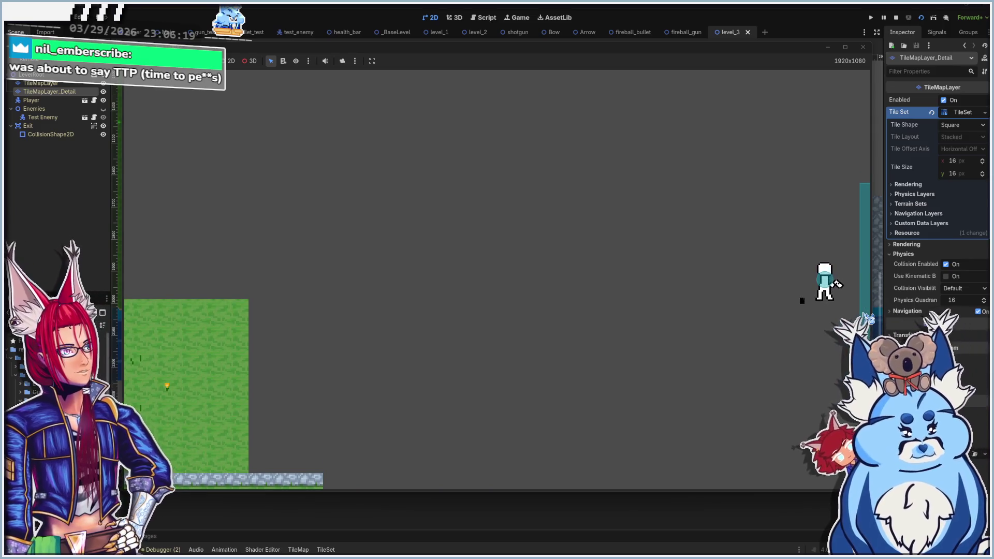